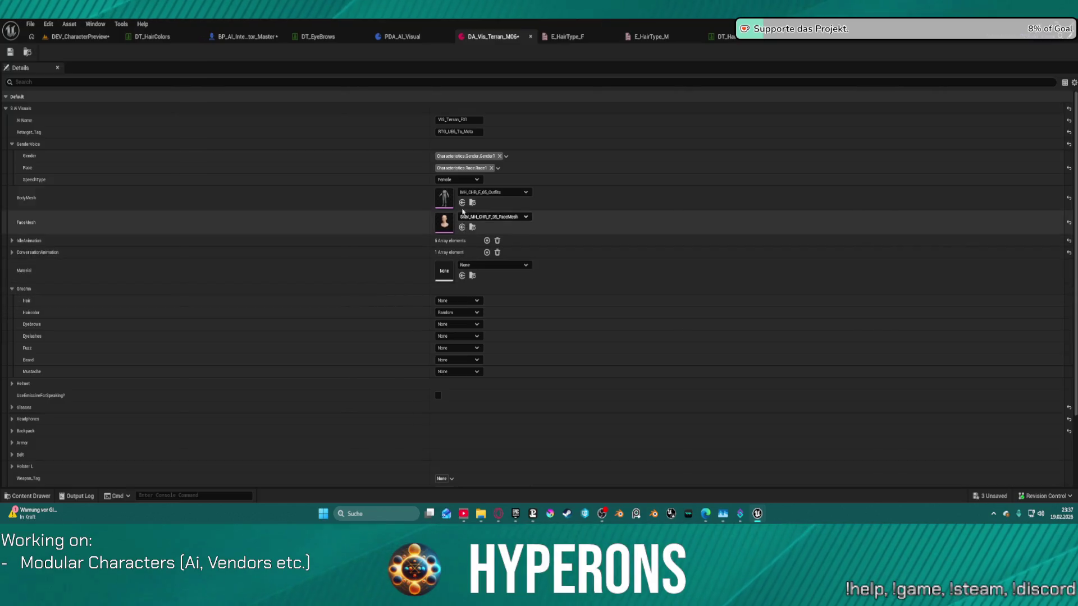
- Set BodyMesh to MH_CHR_M_06_Outfits and FaceMesh to SKM_MH_CHR_M_06_FaceMesh
scroll(159, 421, "down", 5)
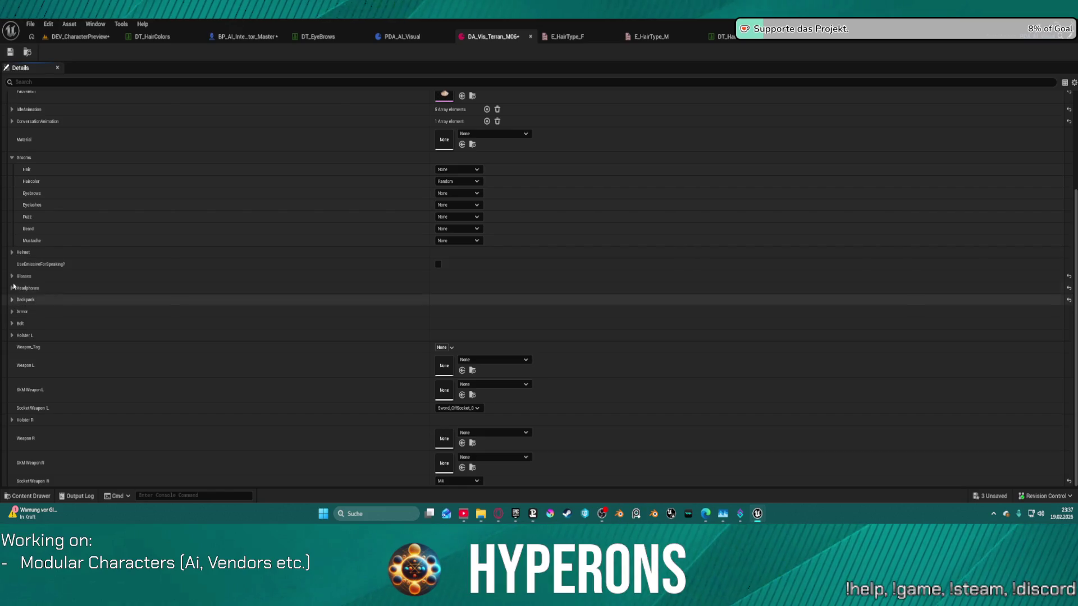
scroll(446, 184, "up", 2)
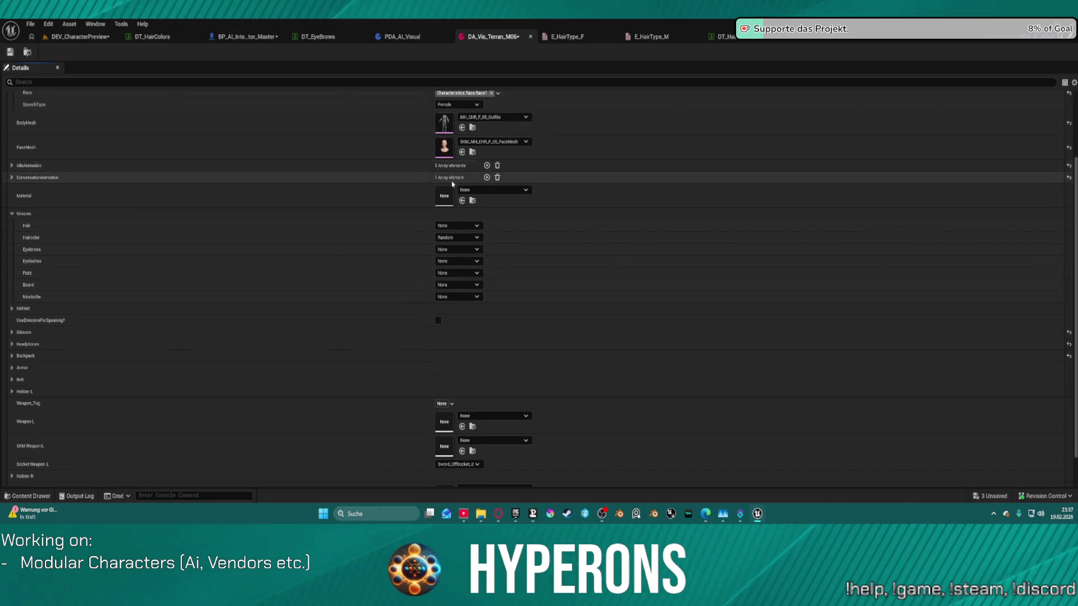
scroll(447, 184, "up", 2)
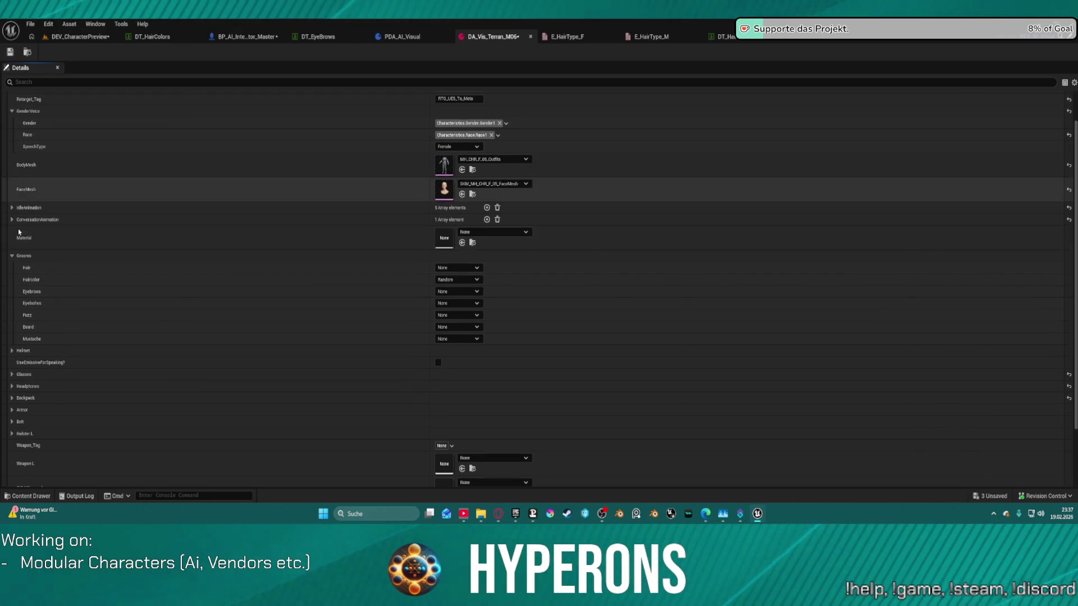
scroll(168, 191, "up", 2)
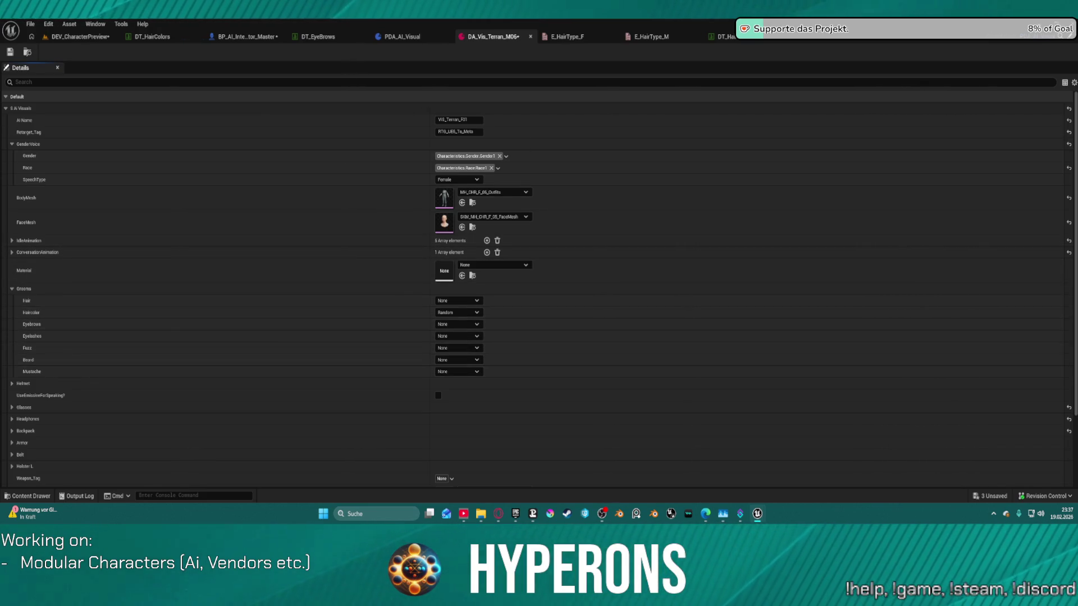
key("ctrl+v")
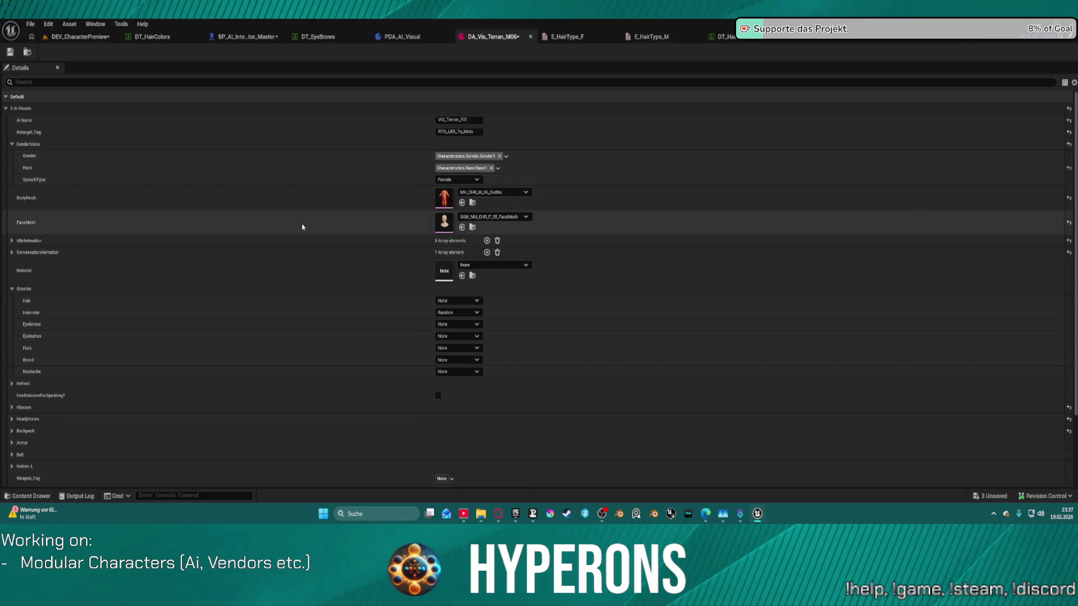
key("ctrl+v")
- Leave the hair colour on Random and save the visual asset
left_click(449, 313)
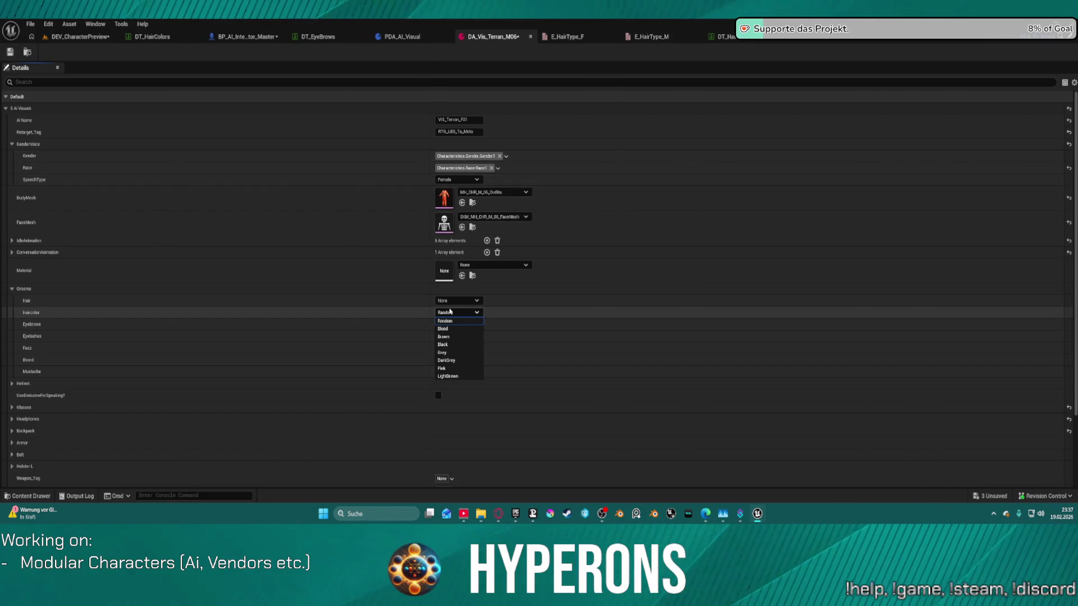
left_click(466, 321)
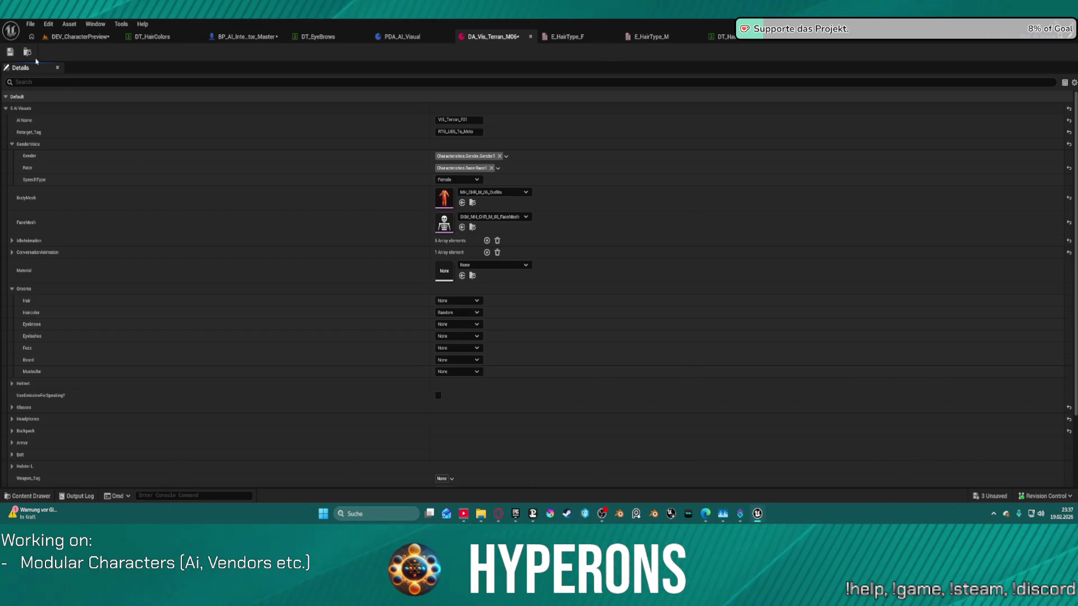
left_click(10, 52)
- In DEV_CharacterPreview, select and frame the middle red-suited character, then view the hair data table
left_click(81, 36)
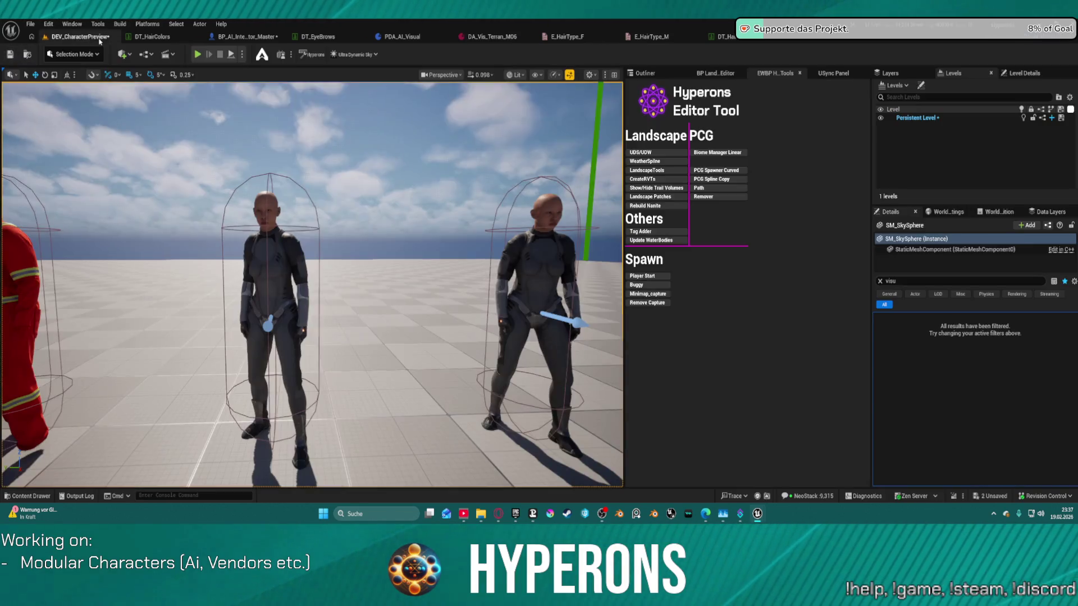
left_click(257, 265)
left_click(890, 330)
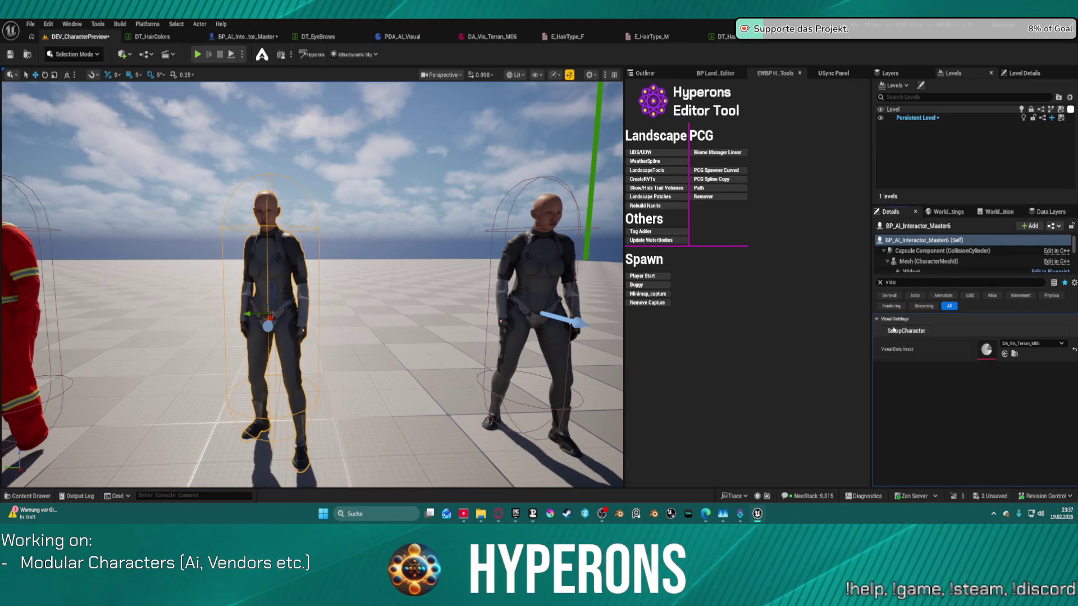
key("f")
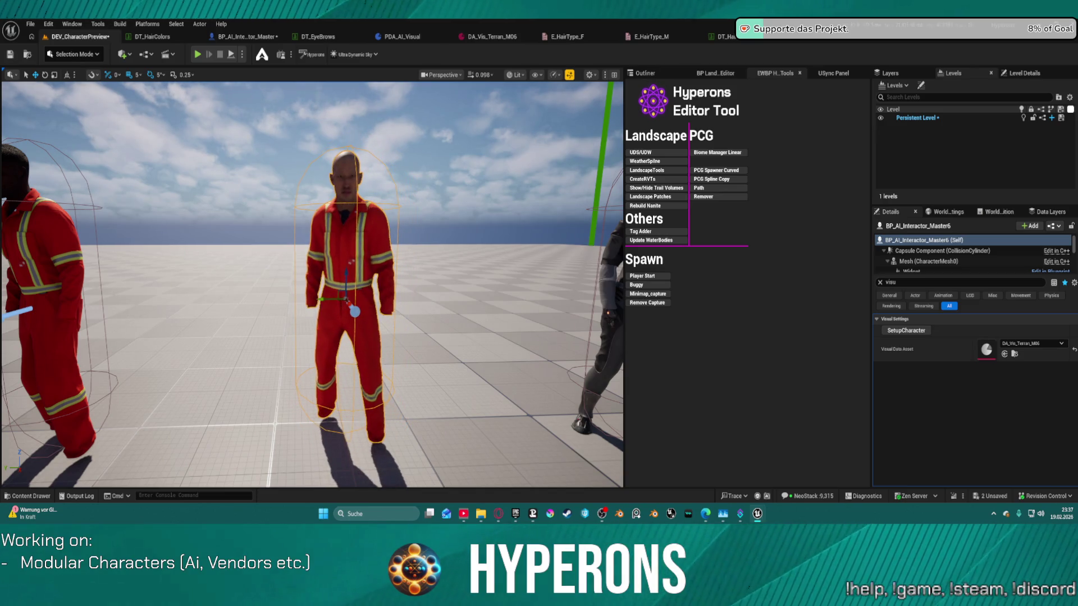
key("f")
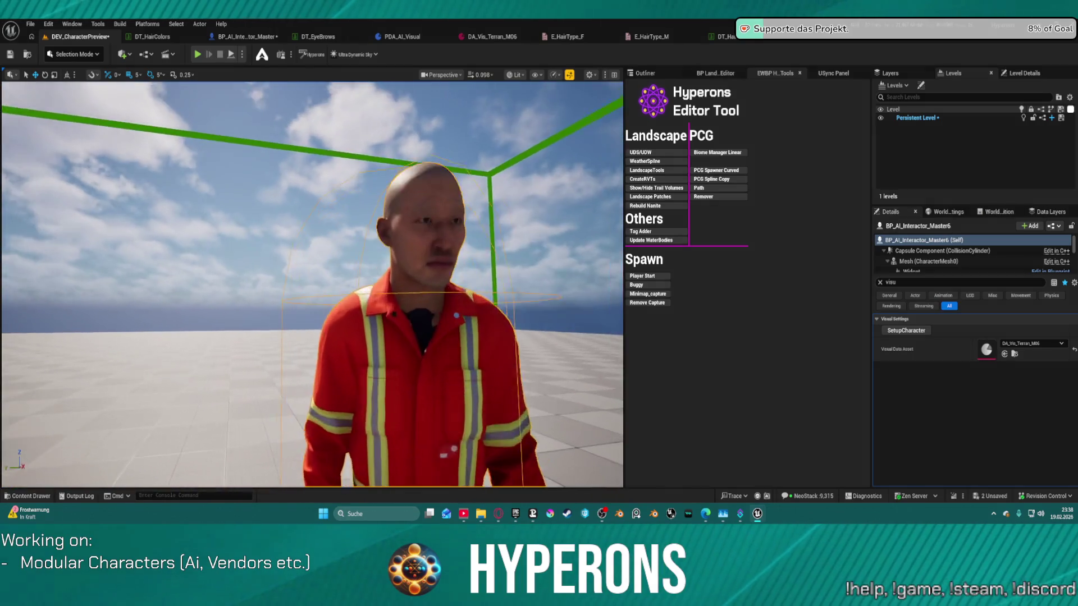
scroll(312, 284, "up", 5)
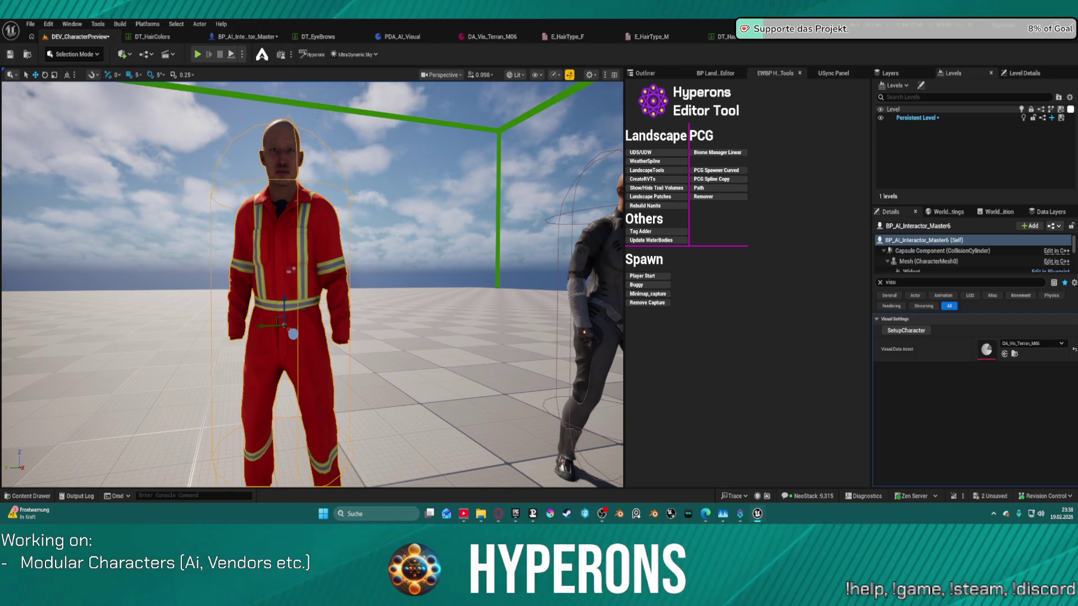
left_click(717, 38)
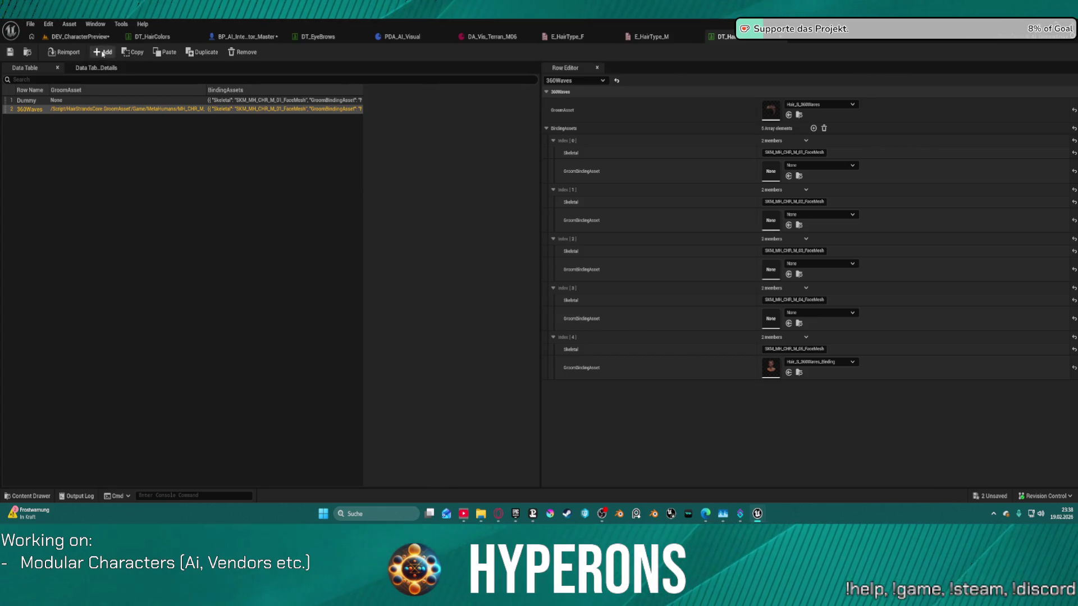
- Duplicate the 360Waves row and add binding entry 5 for SKM_MH_CHR_M_06_FaceMesh, clearing entry 4
left_click(202, 52)
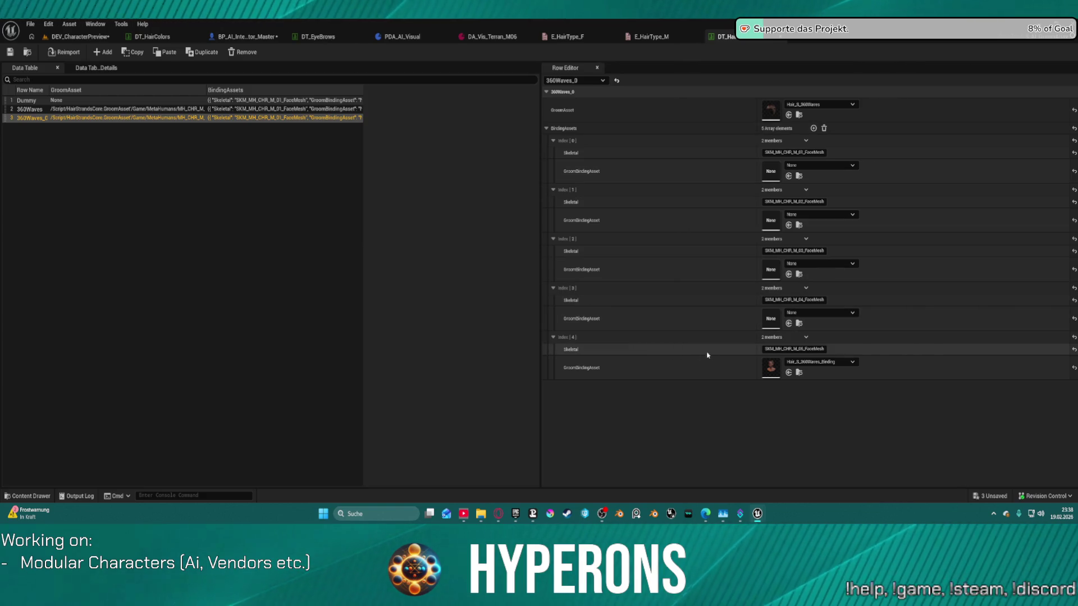
left_click(806, 336)
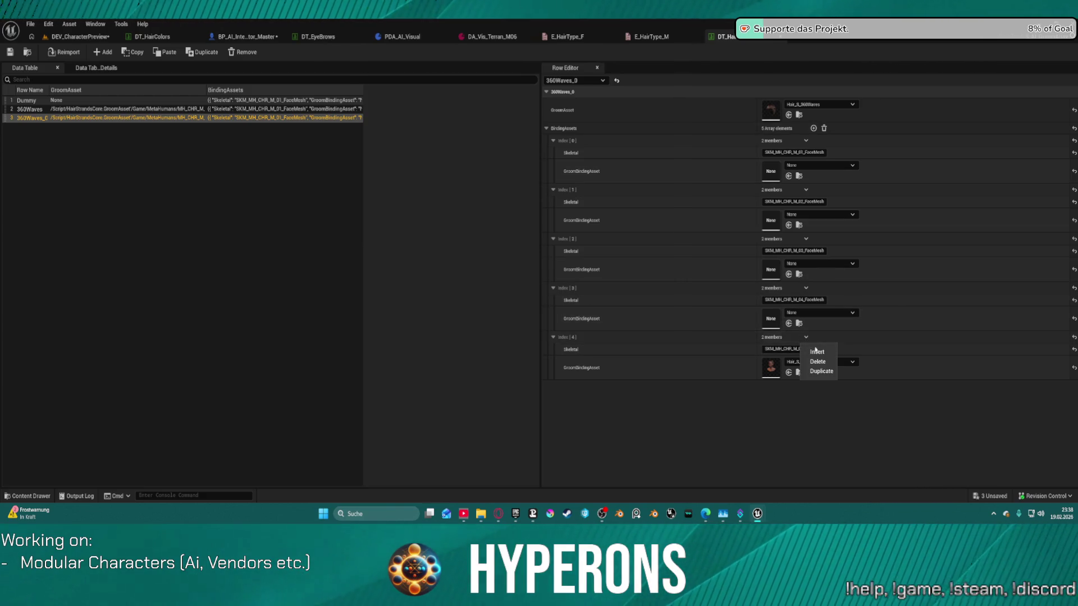
left_click(821, 372)
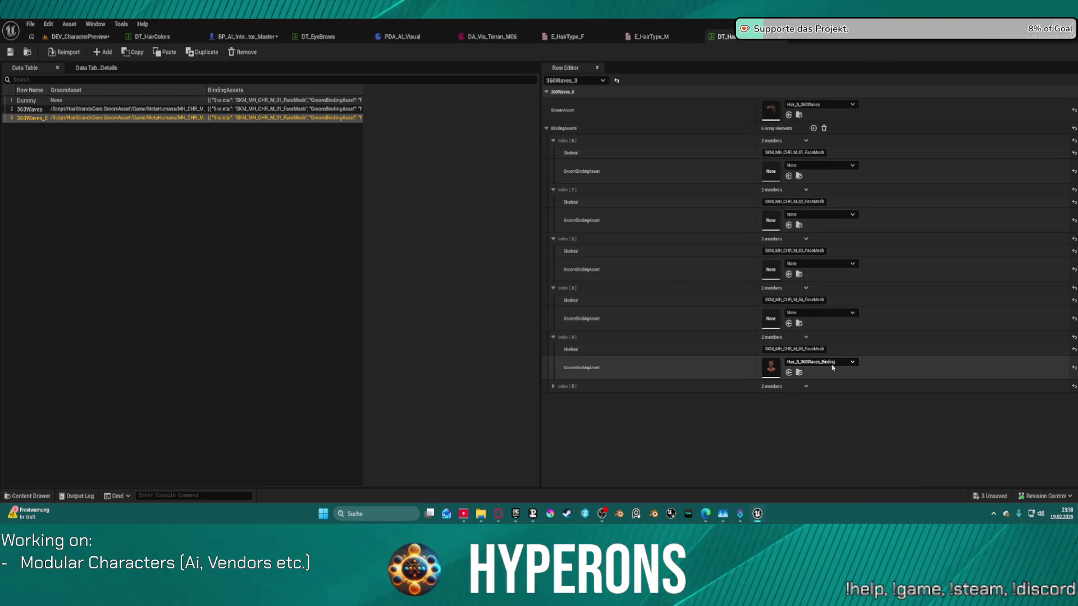
left_click(553, 386)
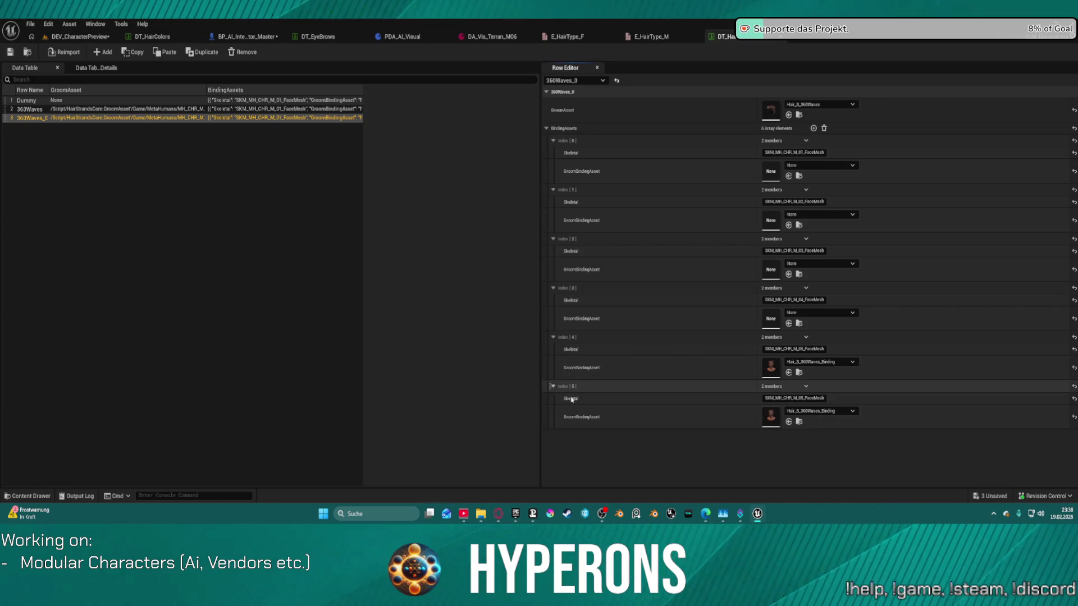
left_click(803, 398)
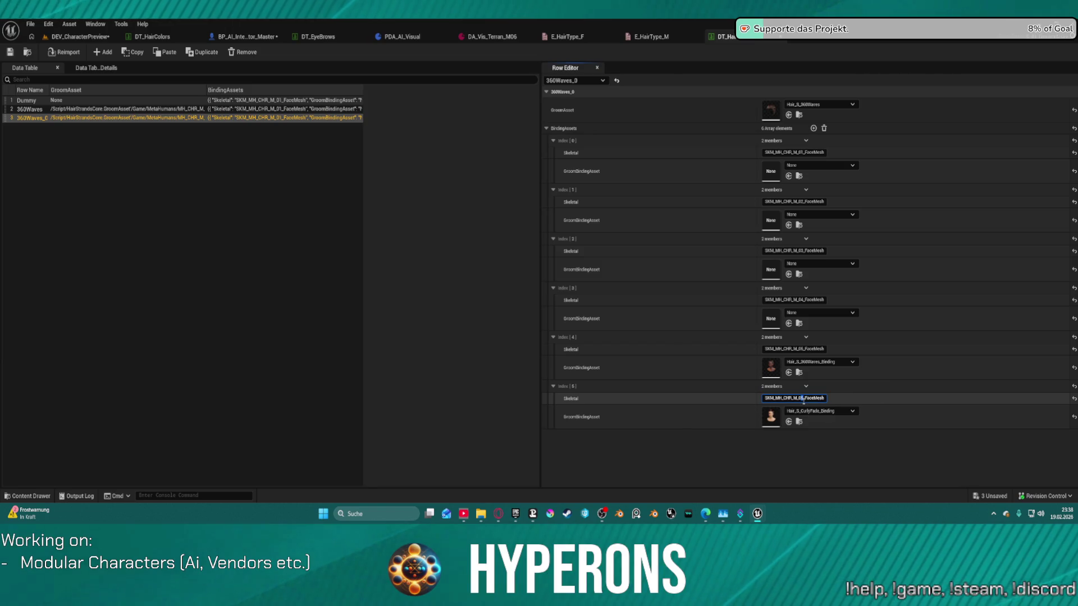
key("BackSpace")
type("6")
key("Return")
left_click(1073, 352)
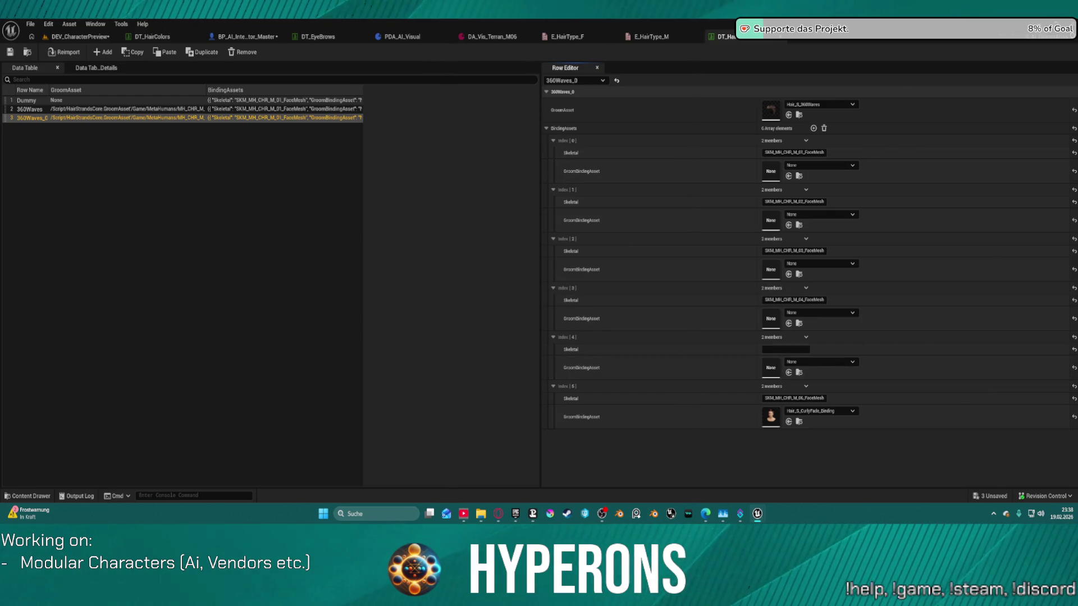
- Set the row's groom to Hair_S_CurlyFade, save the table, and name the row CurlyFade
key("ctrl+v")
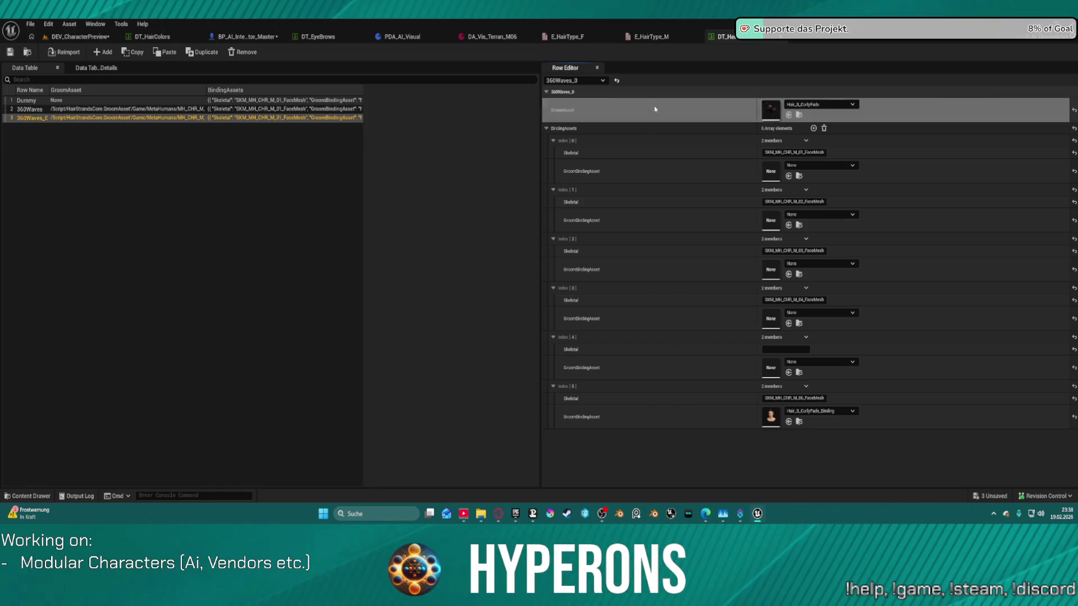
left_click(10, 52)
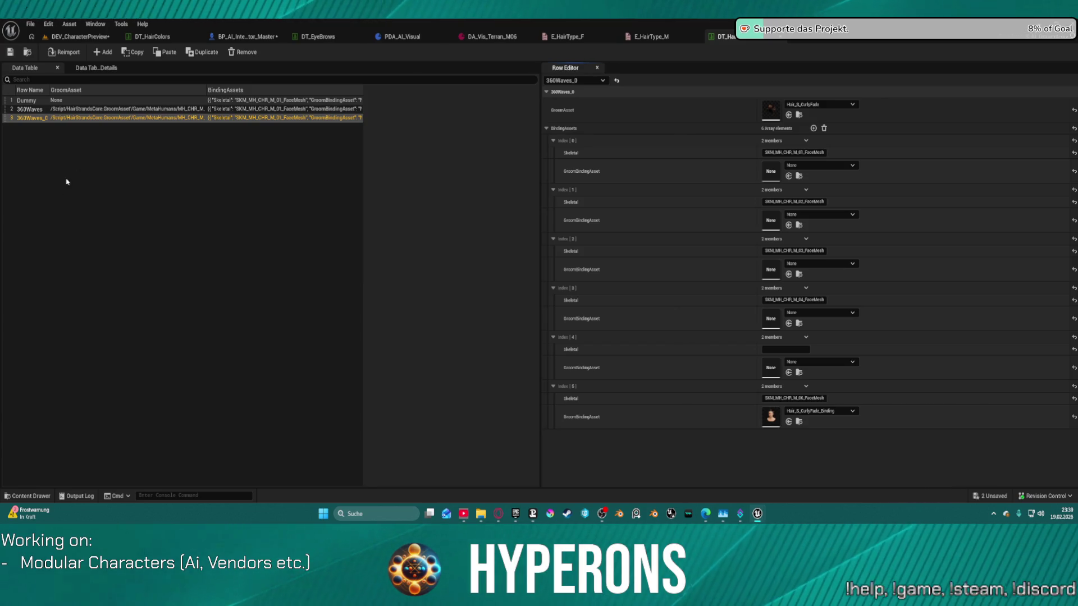
double_click(18, 120)
key("Return")
left_click(582, 34)
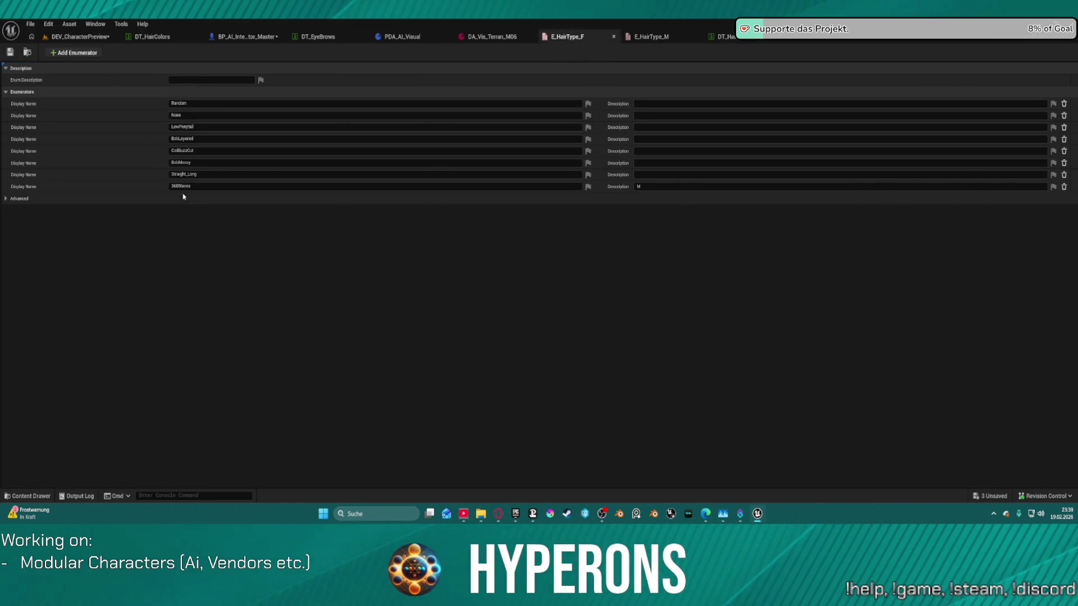
- Add a CurlyFade enumerator to E_HairType_F and save the enum
left_click(66, 54)
left_click(221, 197)
type("CurlyFade")
key("Return")
key("ctrl+s")
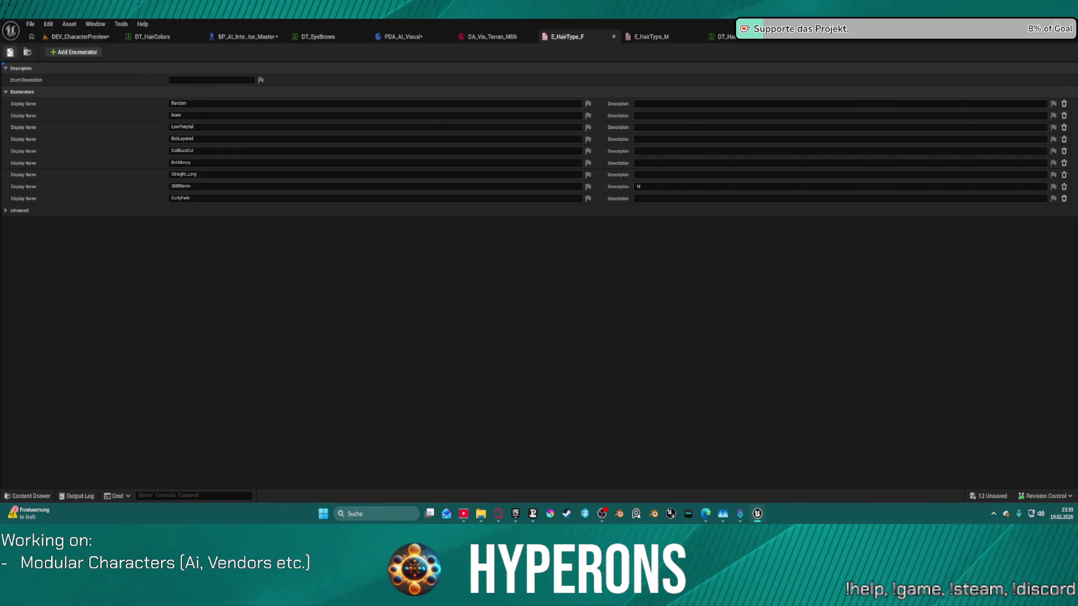
- Compile BP_AI_Interactor_Master and save PDA_AI_Visual
left_click(79, 36)
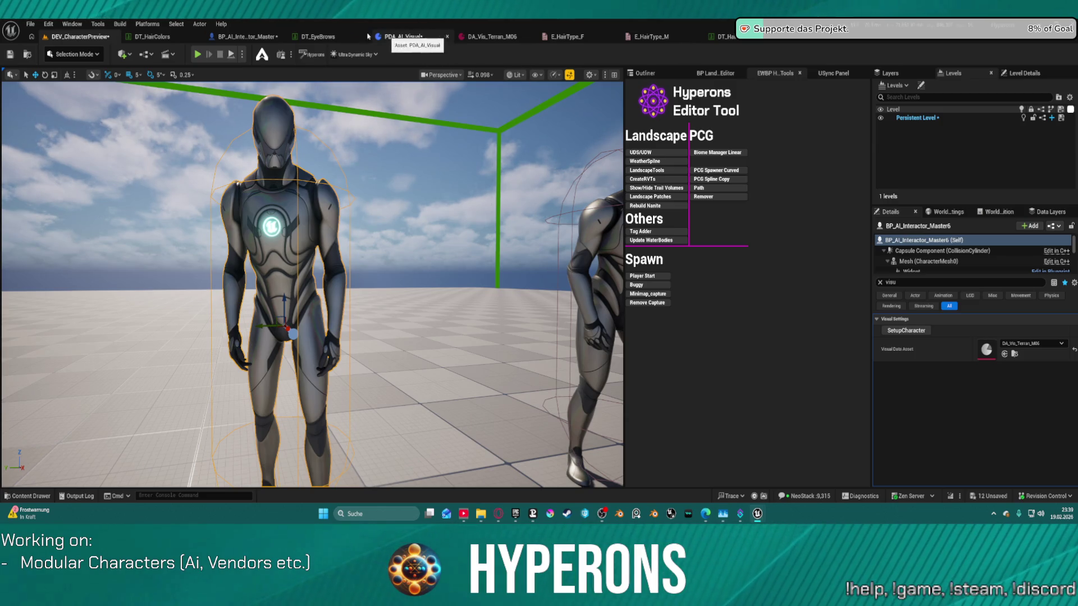
left_click(246, 37)
left_click(53, 53)
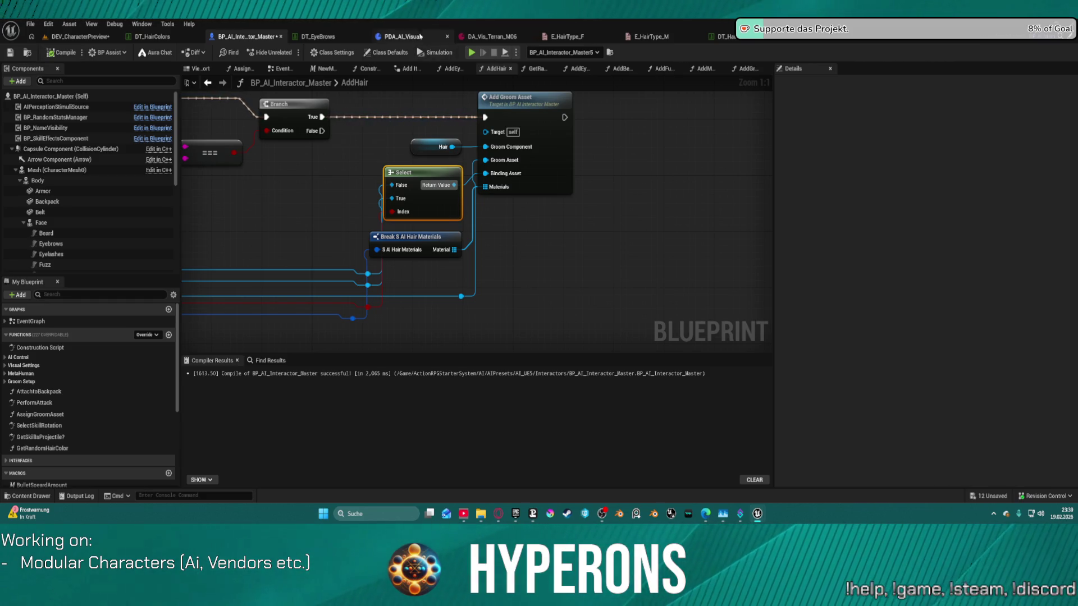
left_click(401, 36)
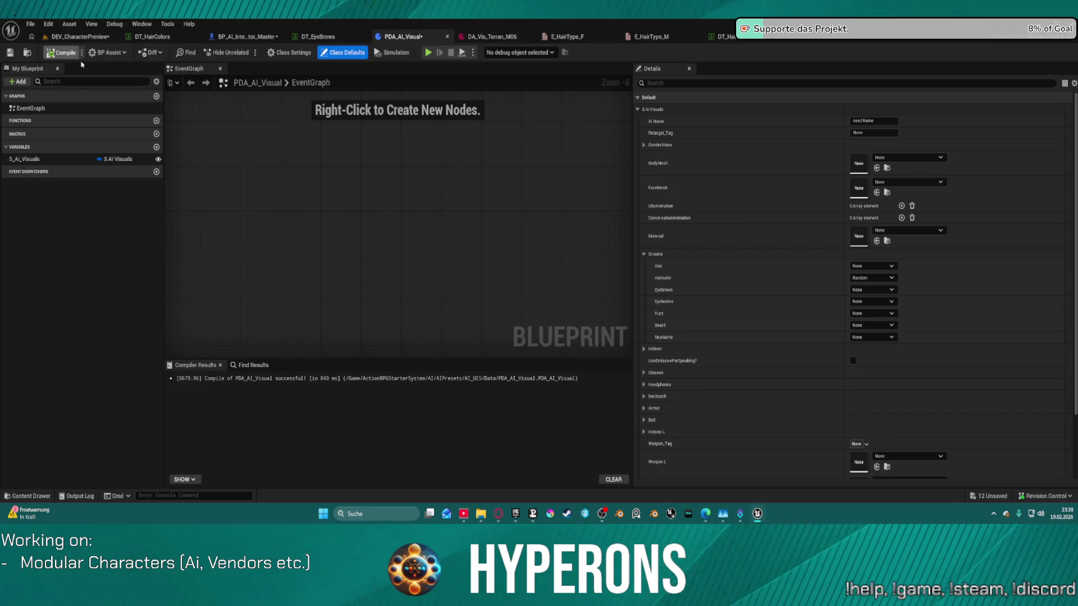
left_click(8, 54)
- Refocus on the red-suited character in the preview level, then open DA_Vis_Terran_M06
left_click(84, 37)
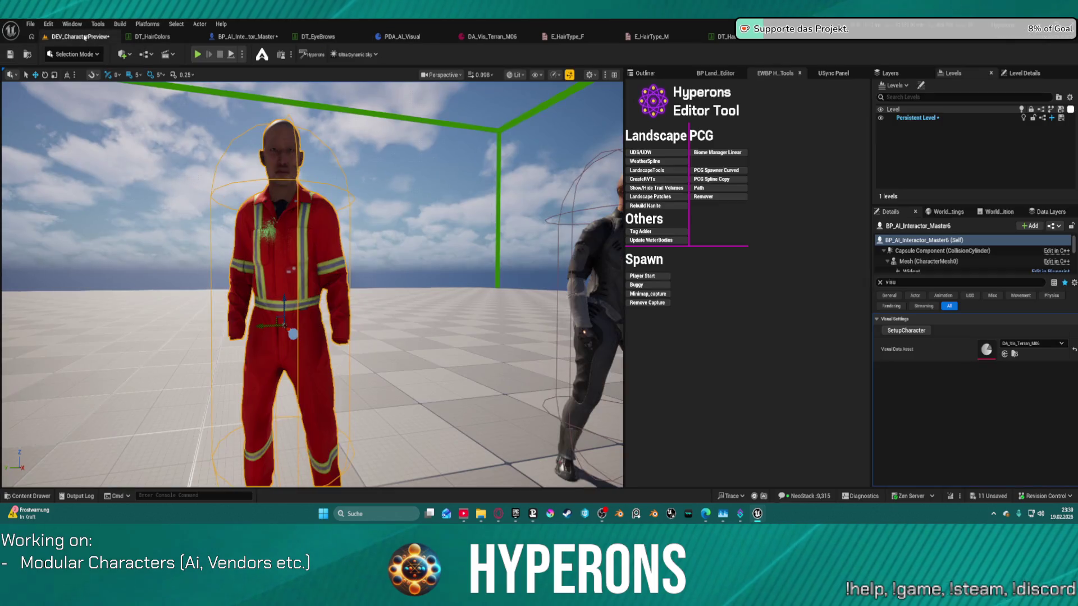
key("f")
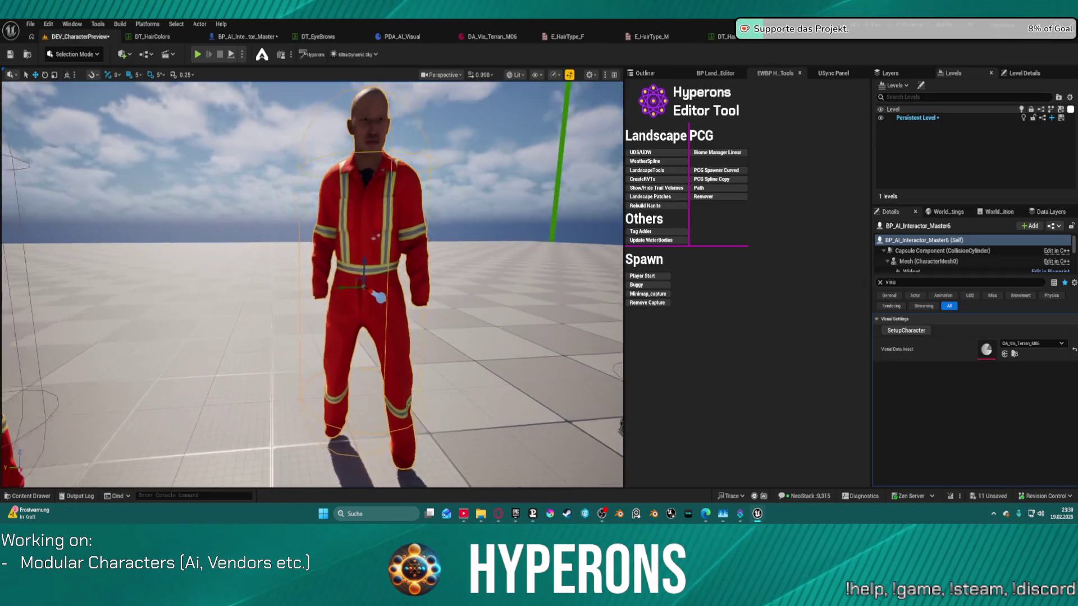
scroll(528, 220, "down", 3)
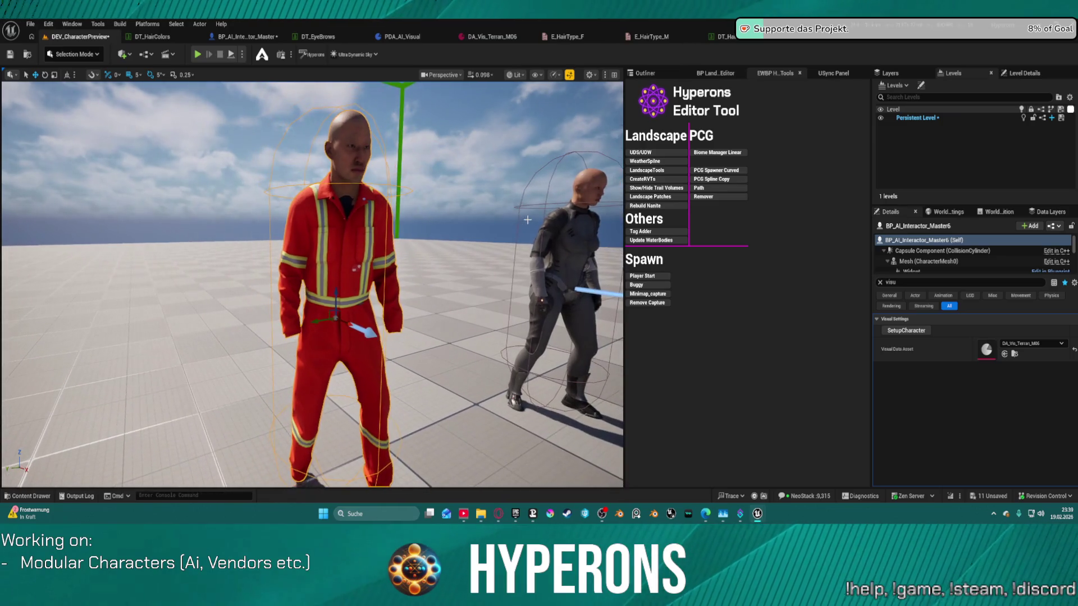
left_click(494, 37)
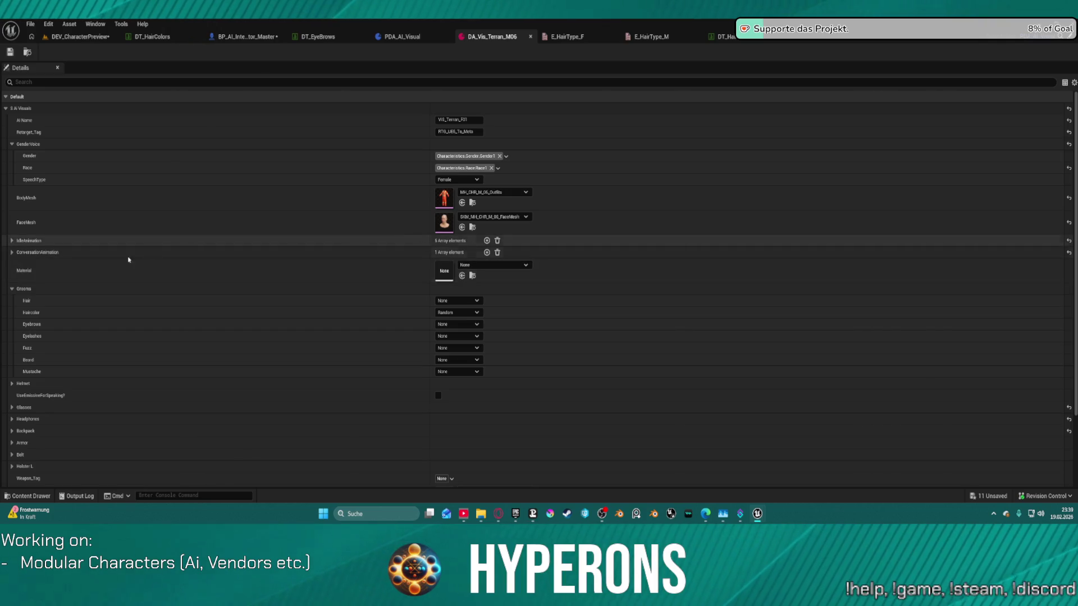
- Give DA_Vis_Terran_M06 CurlyFade hair with Brown colour, save it, and return to the preview level
left_click(457, 301)
left_click(457, 372)
left_click(458, 313)
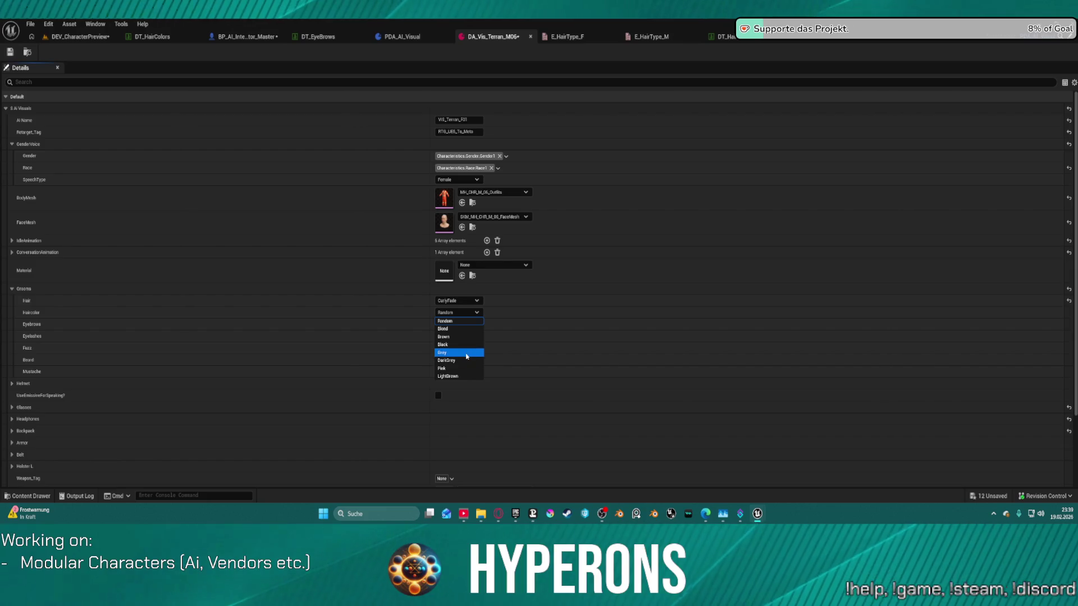
left_click(457, 337)
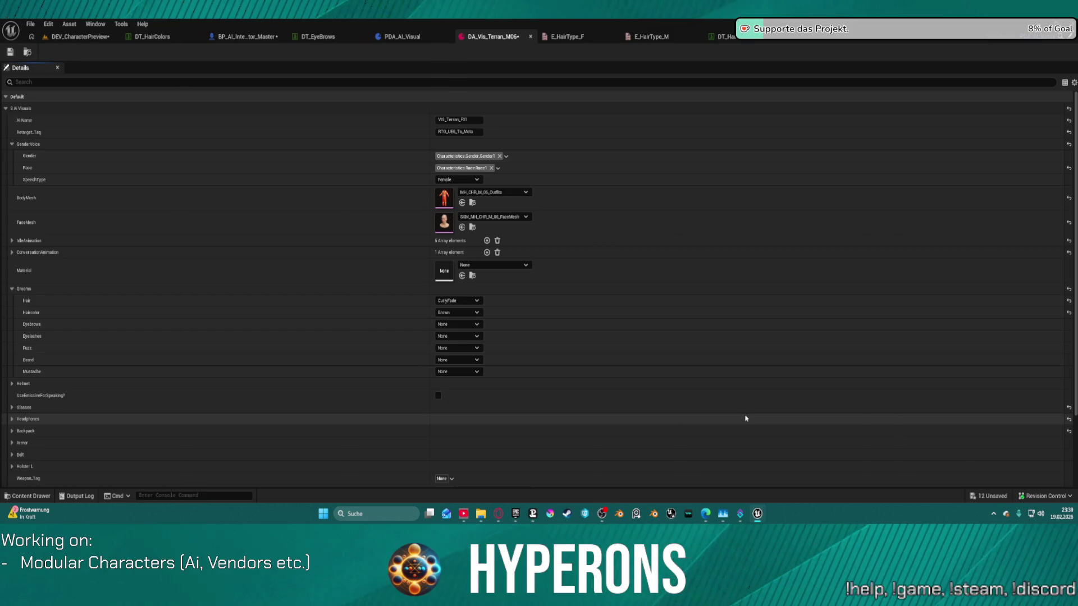
left_click(10, 53)
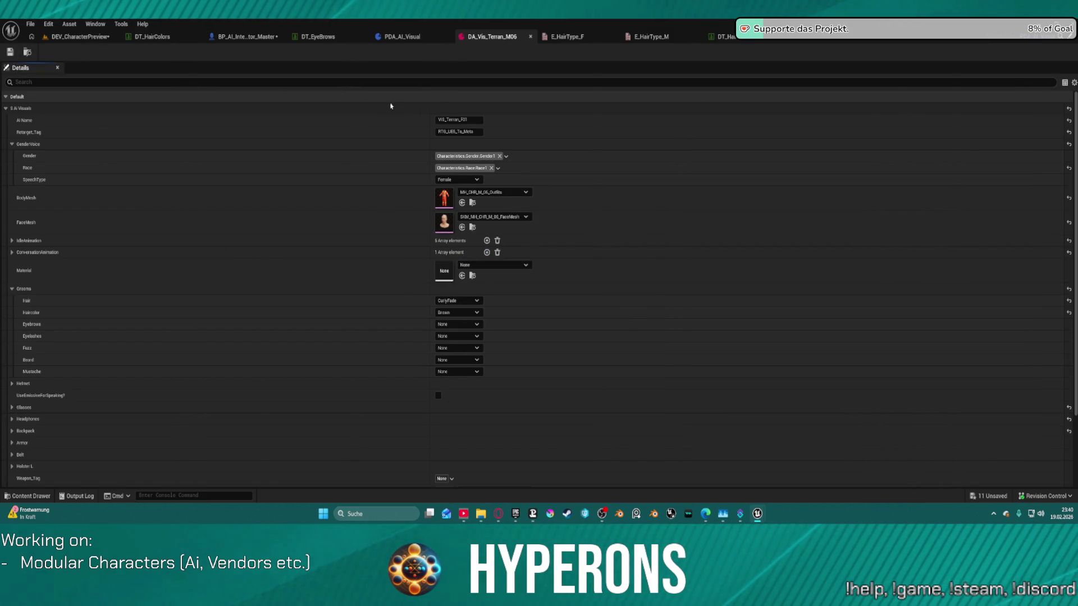
left_click(102, 37)
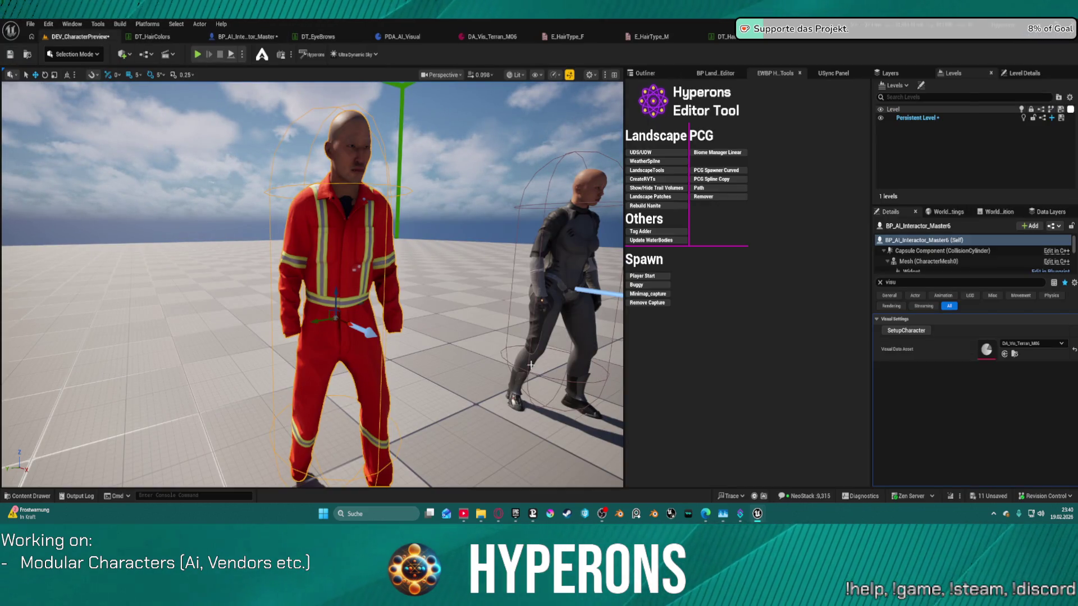
- Run SetupCharacter under Visual Settings so the red-suited character gets hair, and inspect its head
left_click(907, 321)
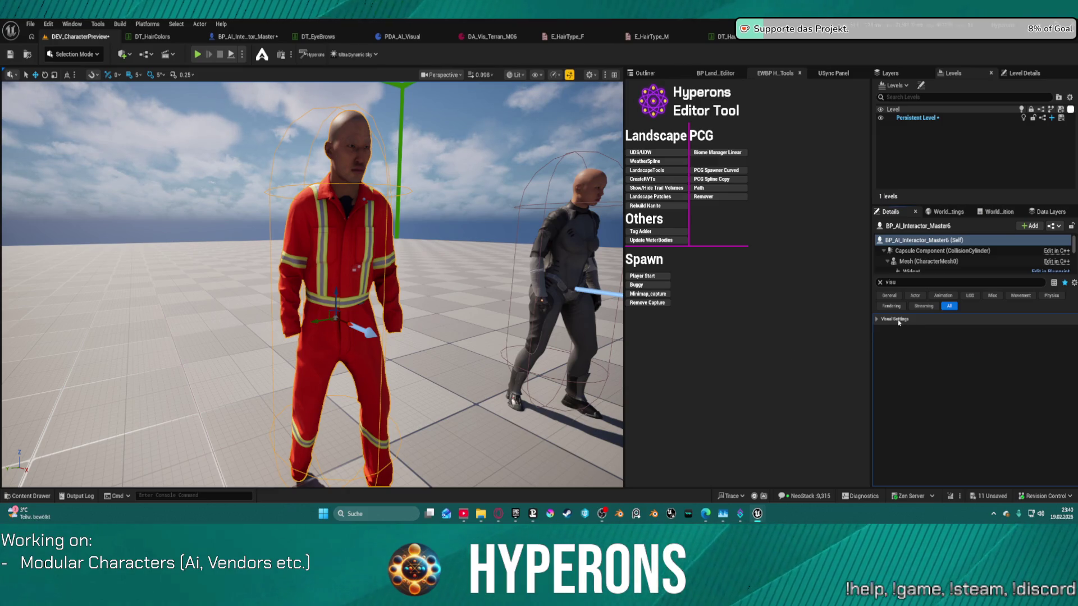
left_click(897, 320)
left_click(901, 330)
mouse_move(312, 281)
left_mouse_down()
mouse_move(312, 247)
mouse_move(320, 303)
mouse_move(314, 287)
mouse_move(297, 284)
mouse_move(308, 281)
mouse_move(323, 304)
mouse_move(359, 456)
mouse_move(429, 263)
mouse_move(415, 265)
left_mouse_up()
left_click(429, 263)
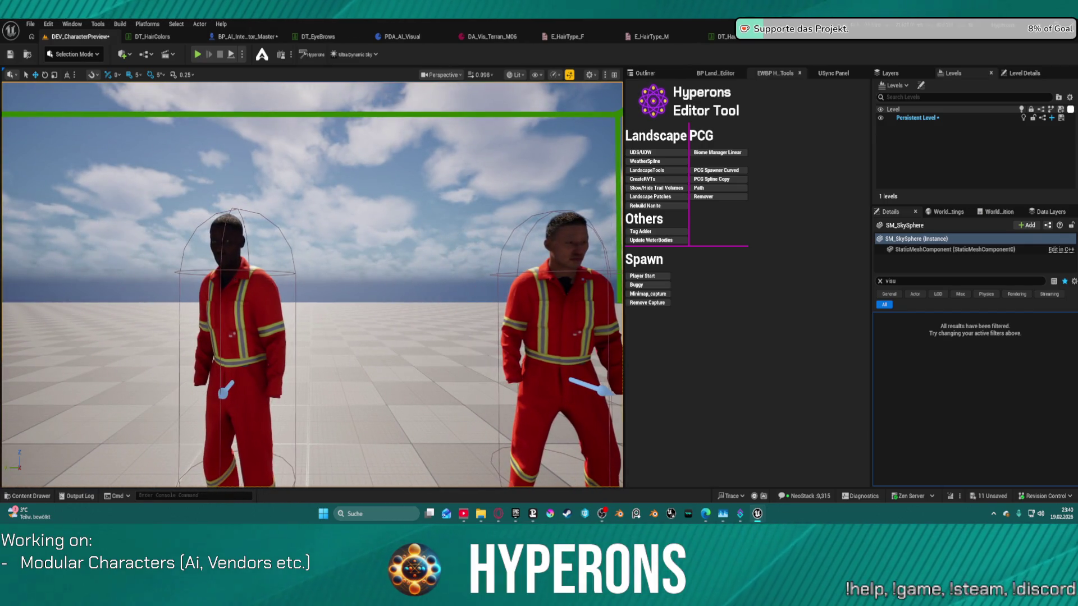
- Move the view over to the grey-suited woman and select her in the level
key("d")
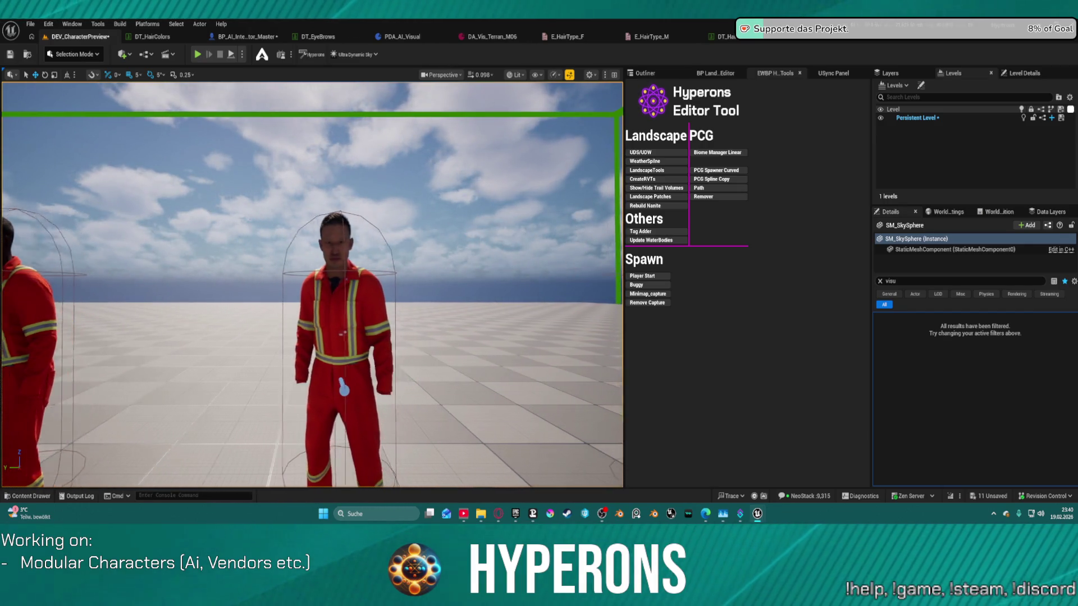
key("d")
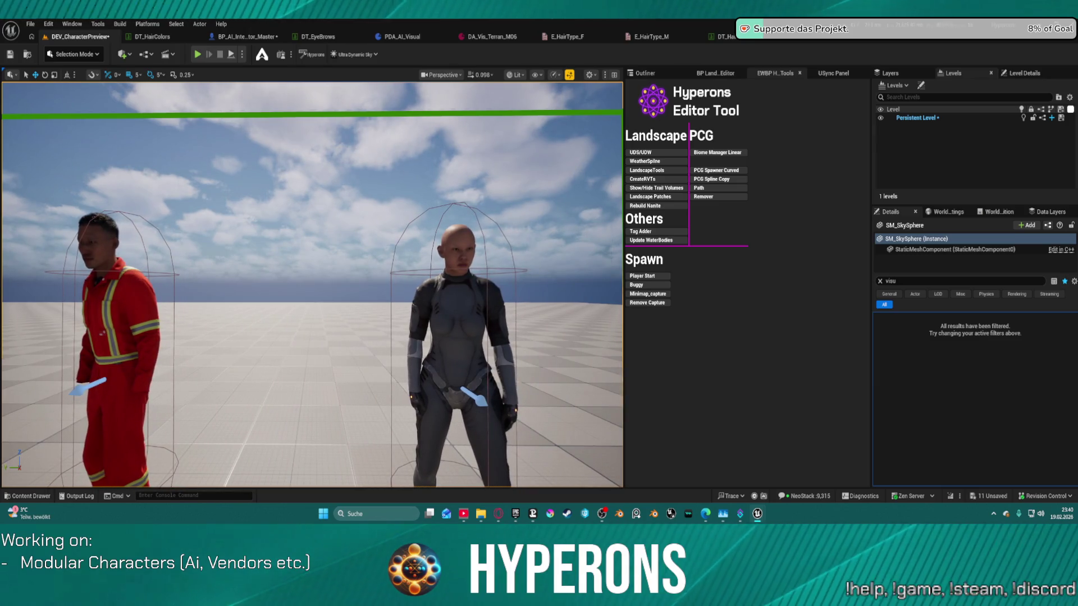
key("d")
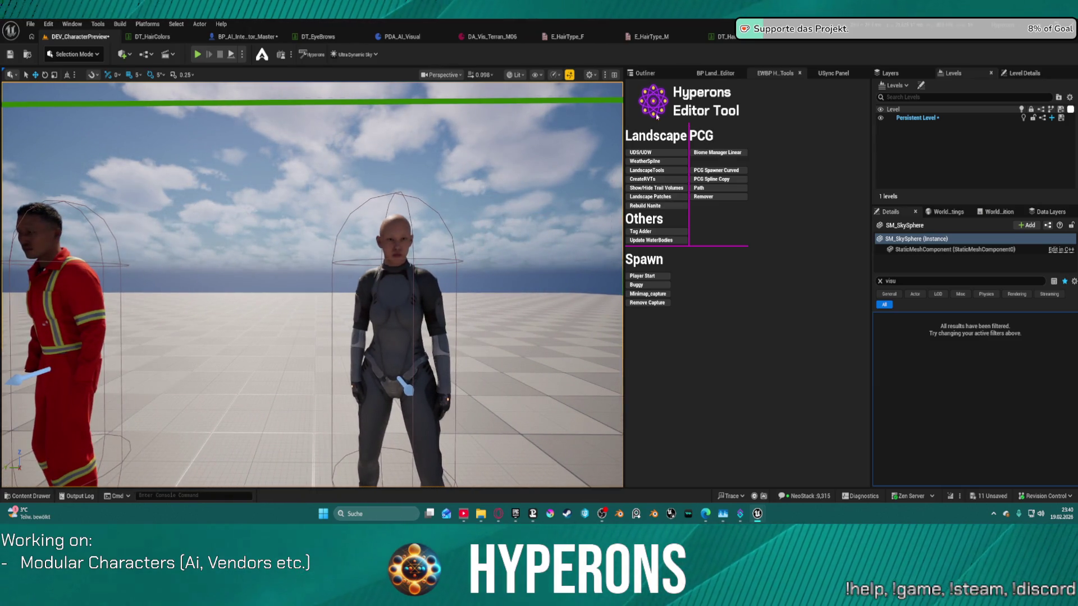
key("ctrl+space")
left_click(504, 38)
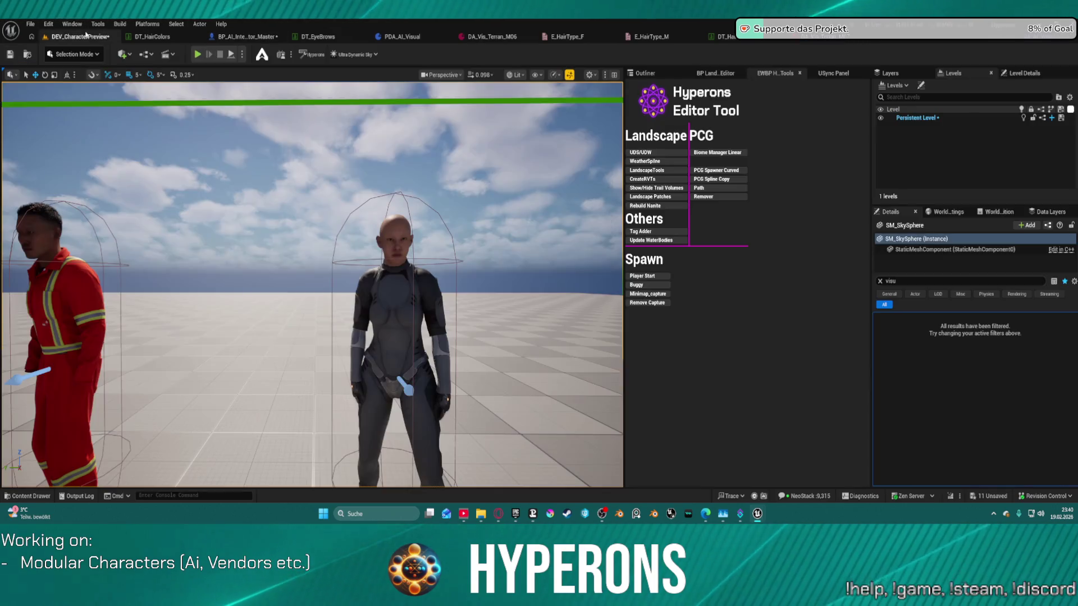
left_click(81, 36)
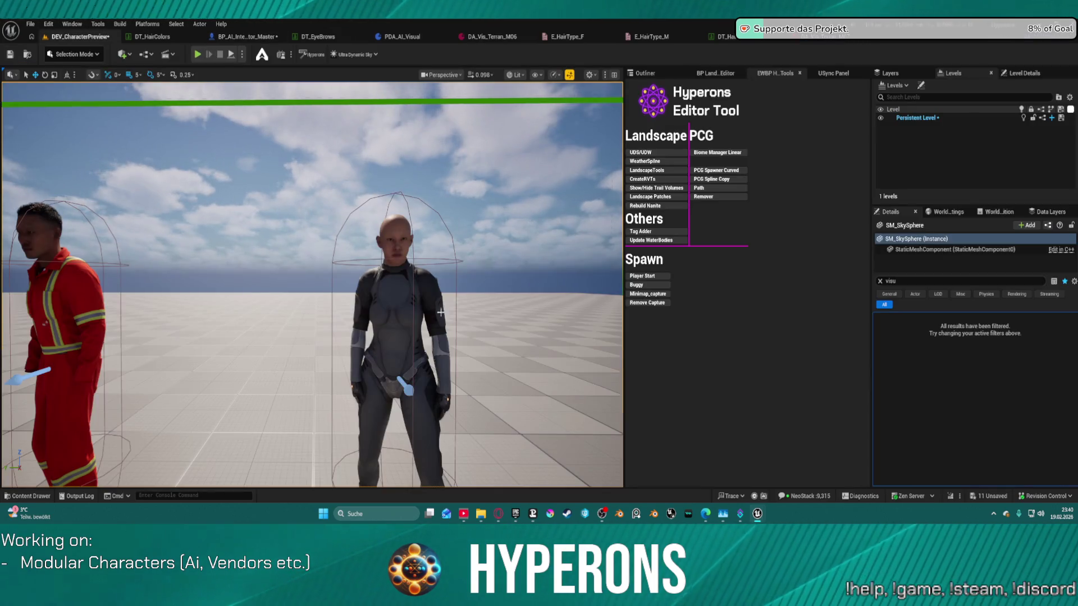
left_click(396, 348)
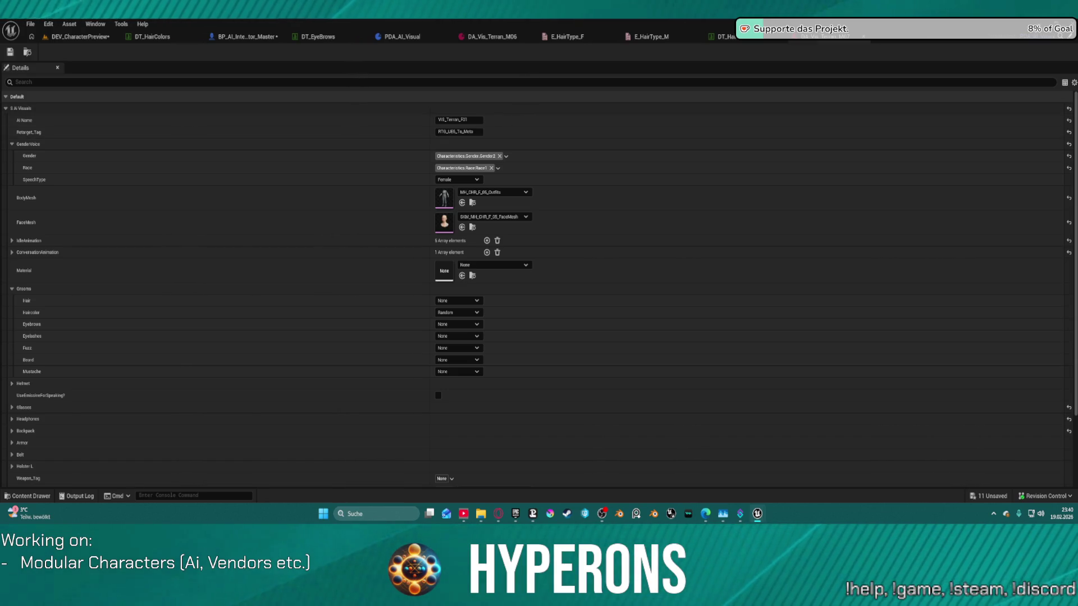
- Set BodyMesh to MH_CHR_M_07_Outfits and FaceMesh to SKM_MH_CHR_M_07_FaceMesh
key("ctrl+v")
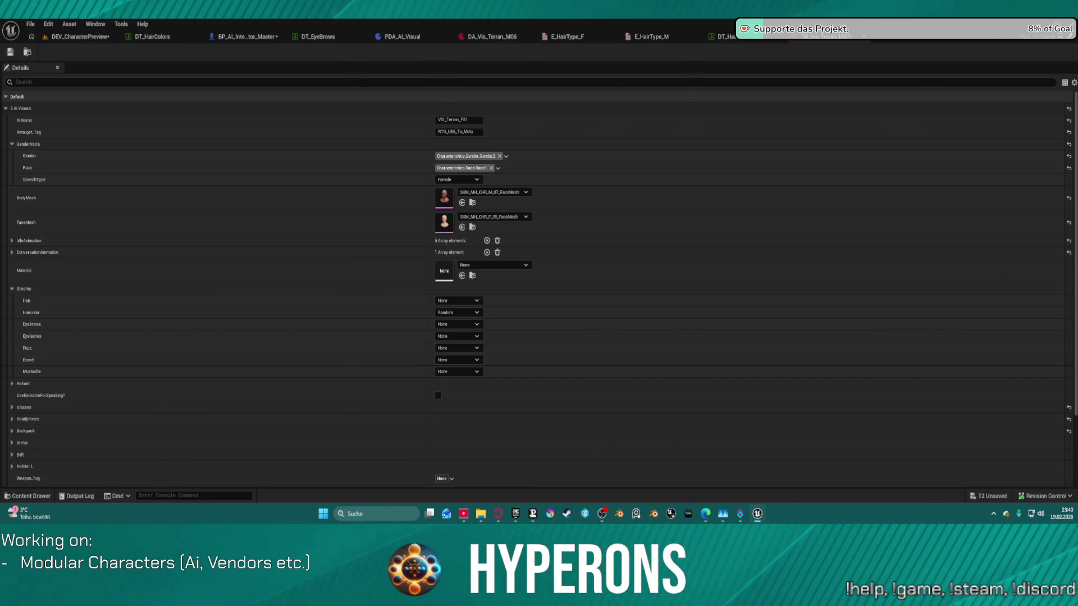
key("ctrl+v")
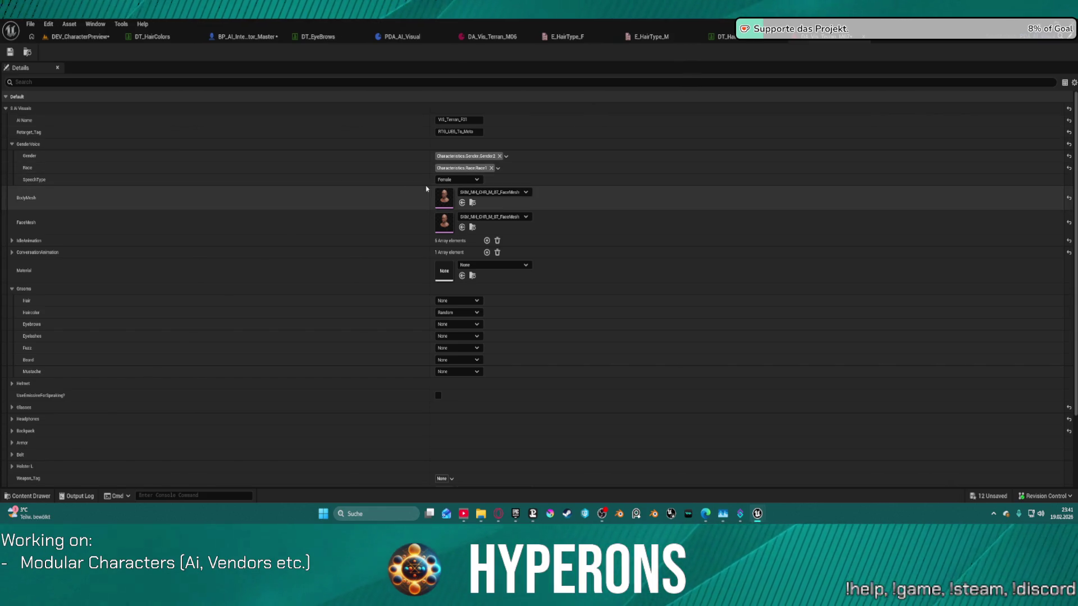
key("ctrl+v")
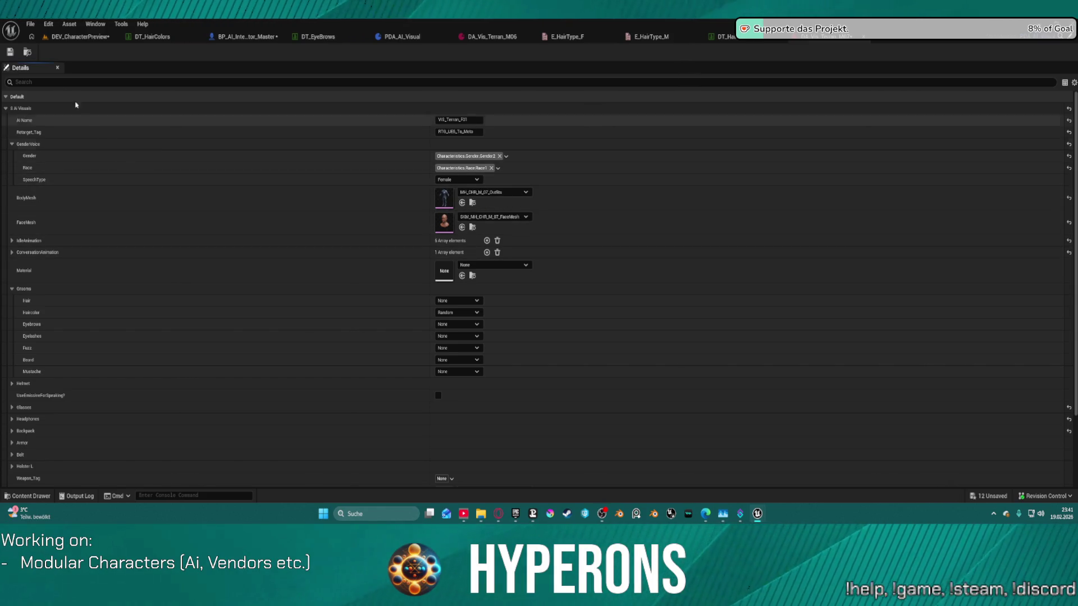
- Rebuild the character with SetupCharacter and move the dark-armoured man further right
left_click(90, 37)
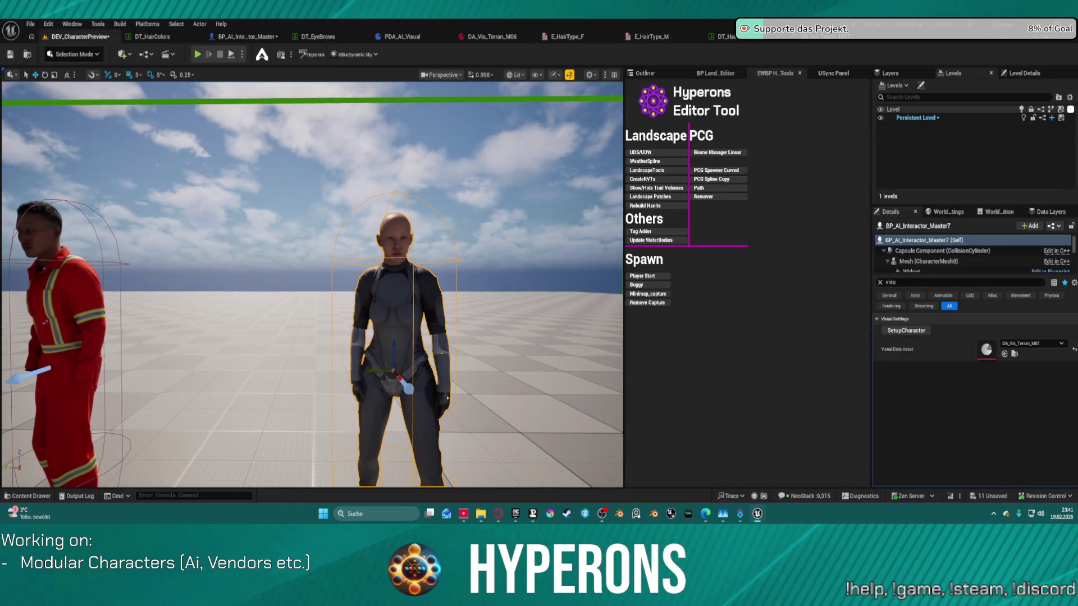
key("s")
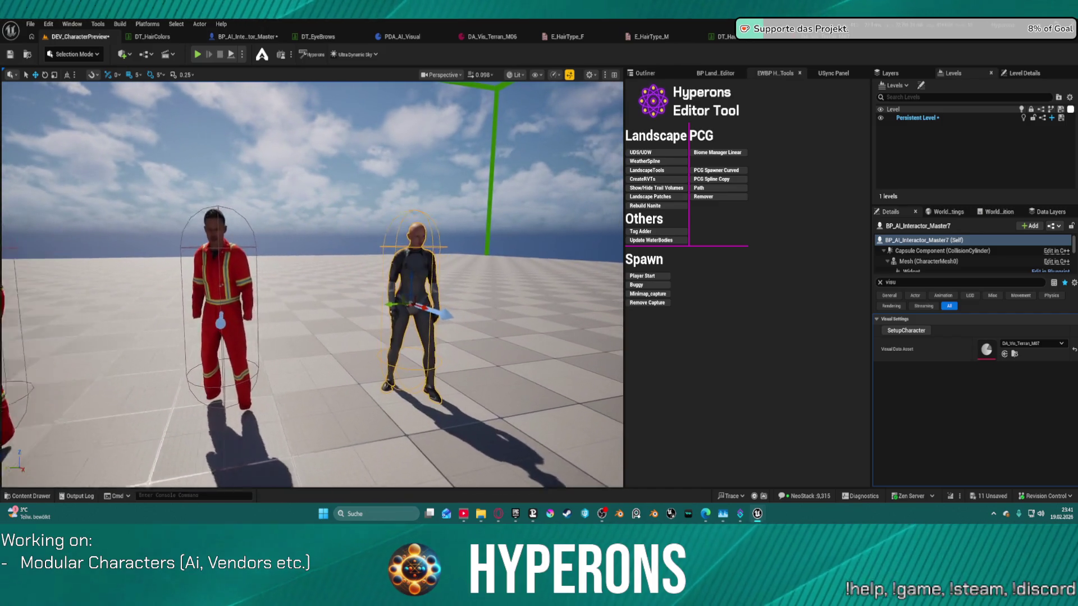
key("w")
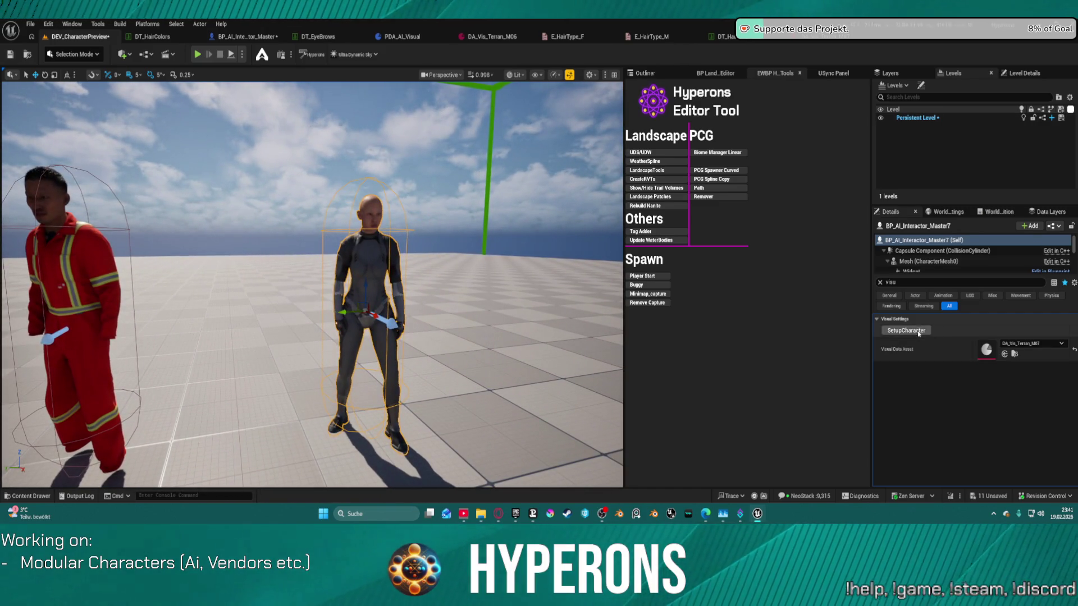
left_click(918, 332)
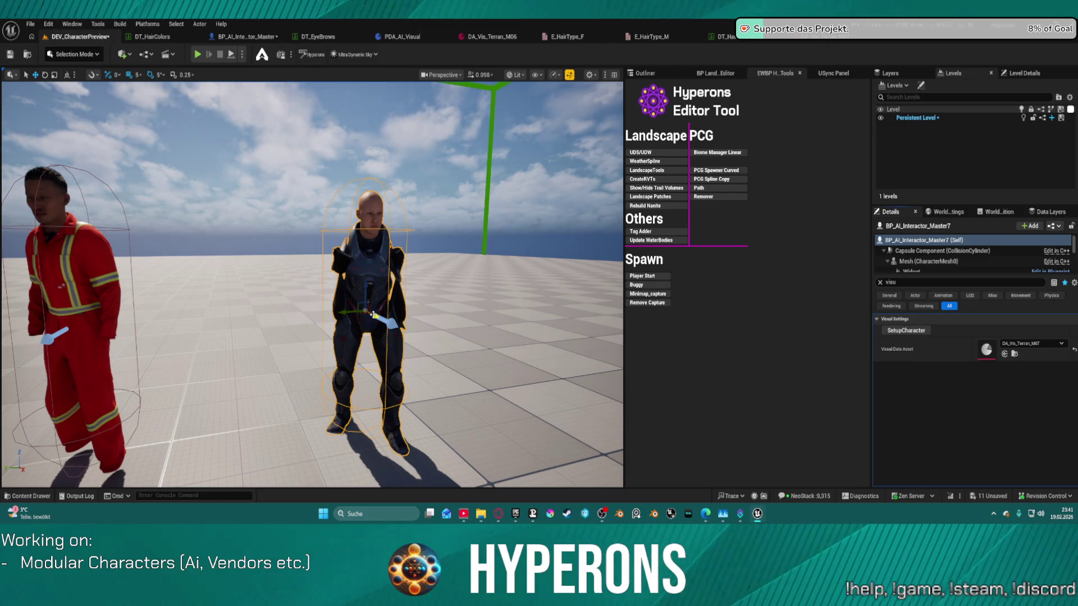
key("w")
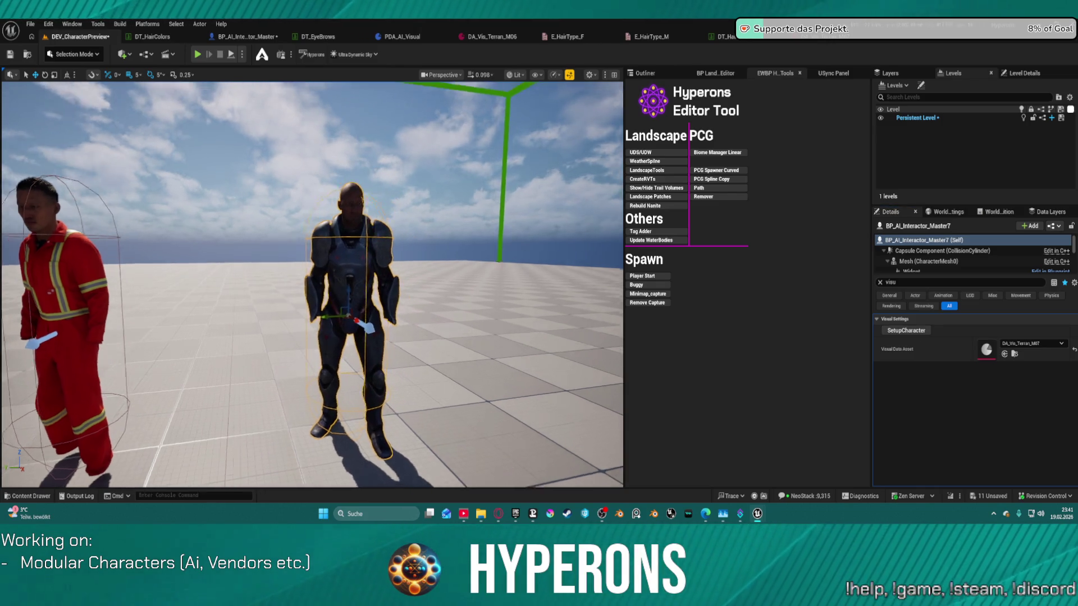
key("w")
scroll(288, 366, "down", 5)
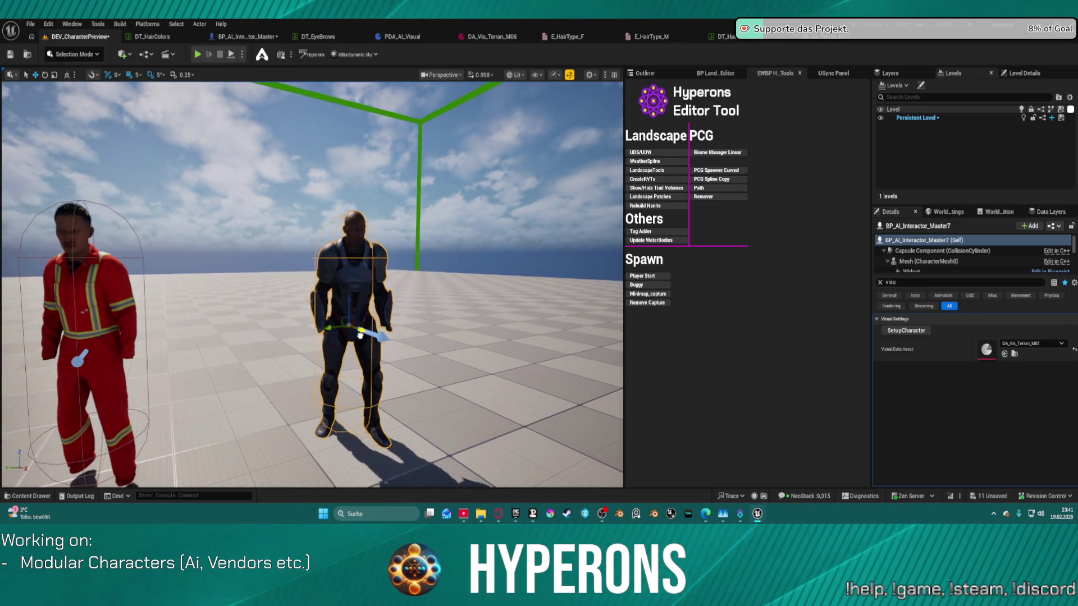
left_click_drag(360, 335, 383, 345)
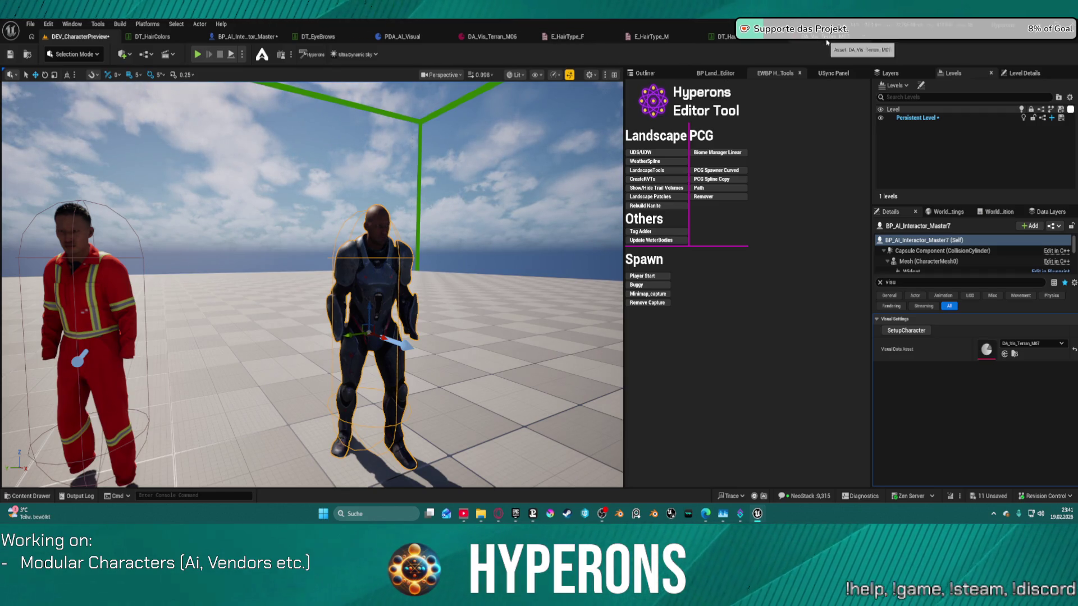
left_click(745, 39)
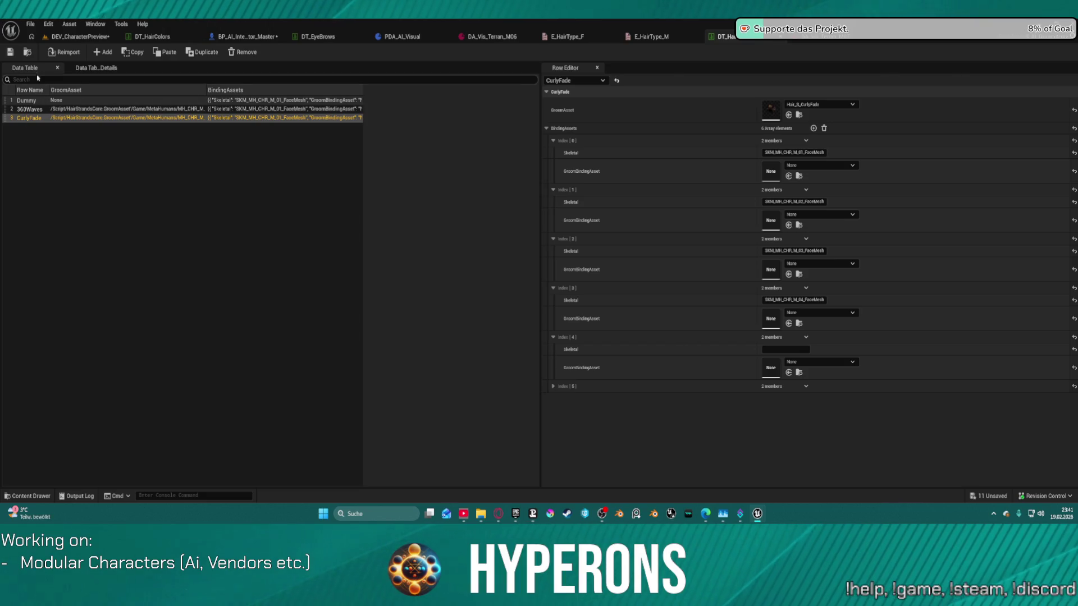
- Duplicate CurlyFade as CurlyFade_0, duplicate binding index 5, and reset its groom binding to None
left_click(205, 52)
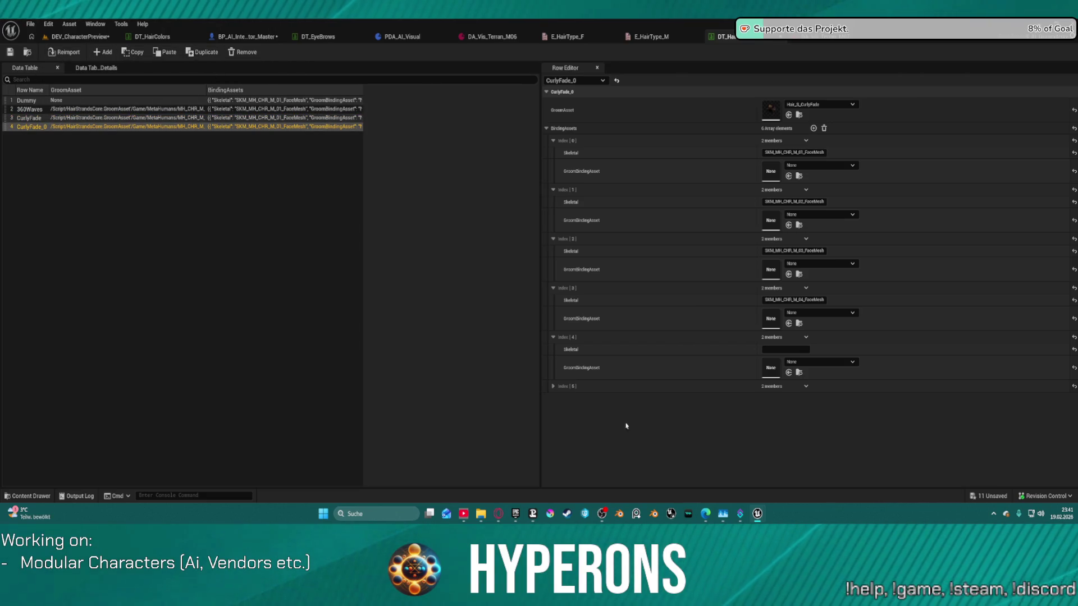
left_click(806, 386)
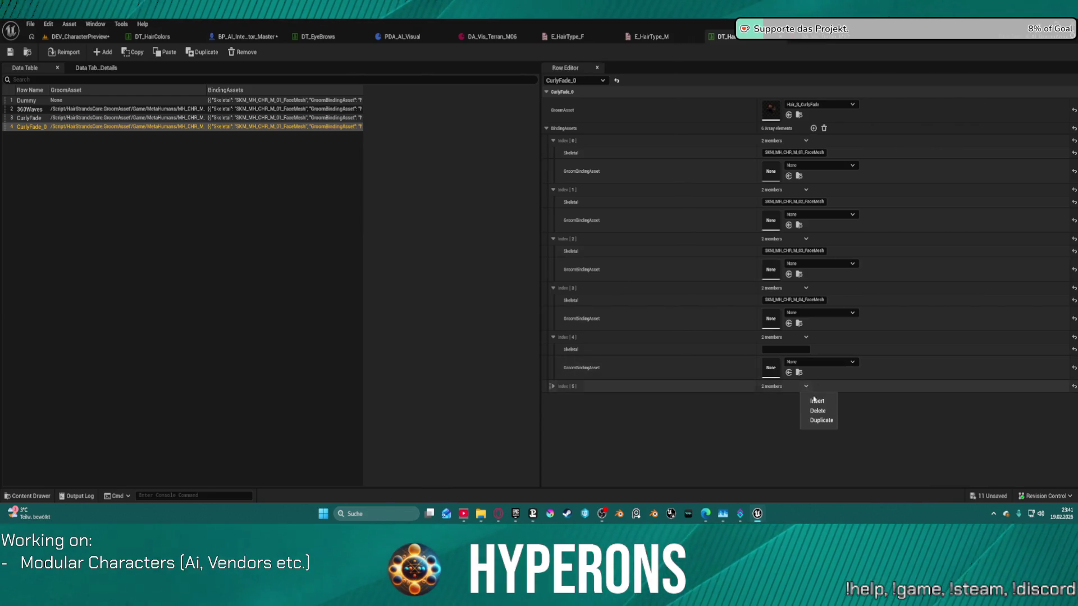
left_click(814, 421)
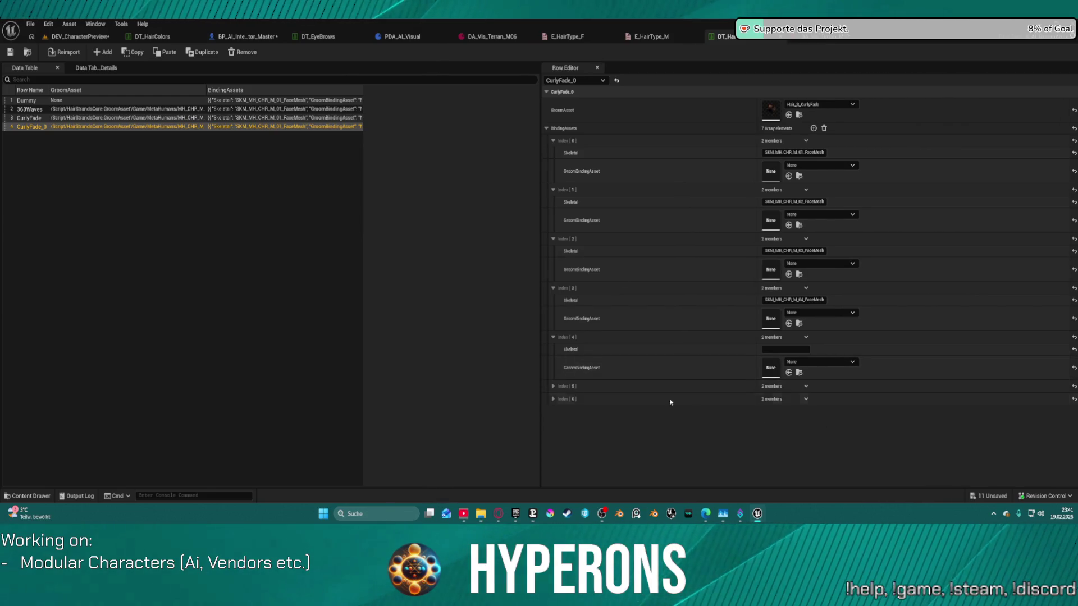
left_click(552, 386)
left_click(553, 435)
left_click(1073, 418)
- Give binding index 6 the new skeletal name and Hair_S_PulledBack_Binding
left_click(802, 447)
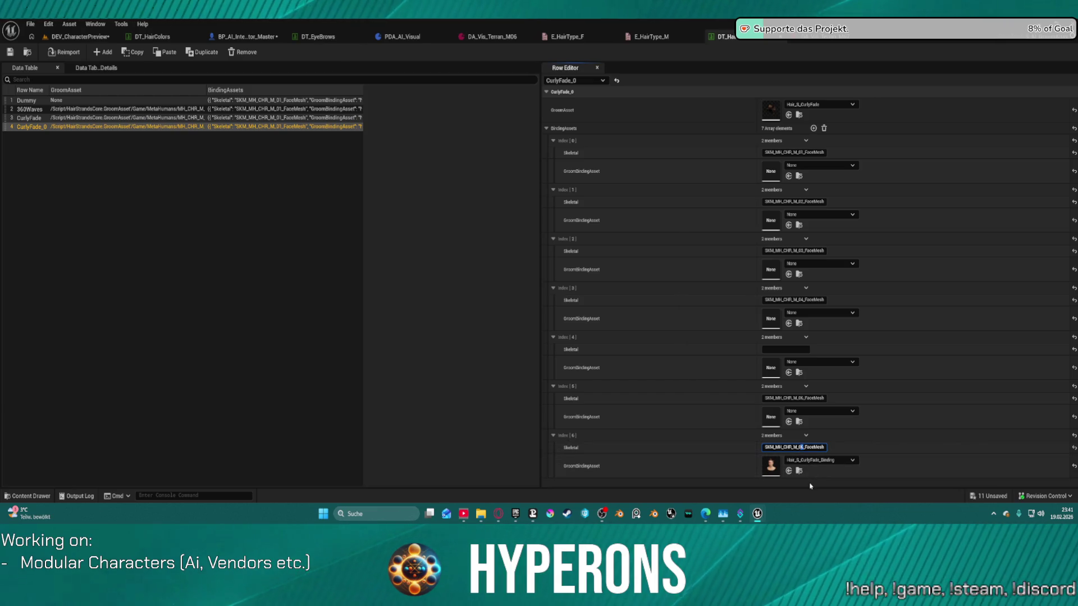
key("Return")
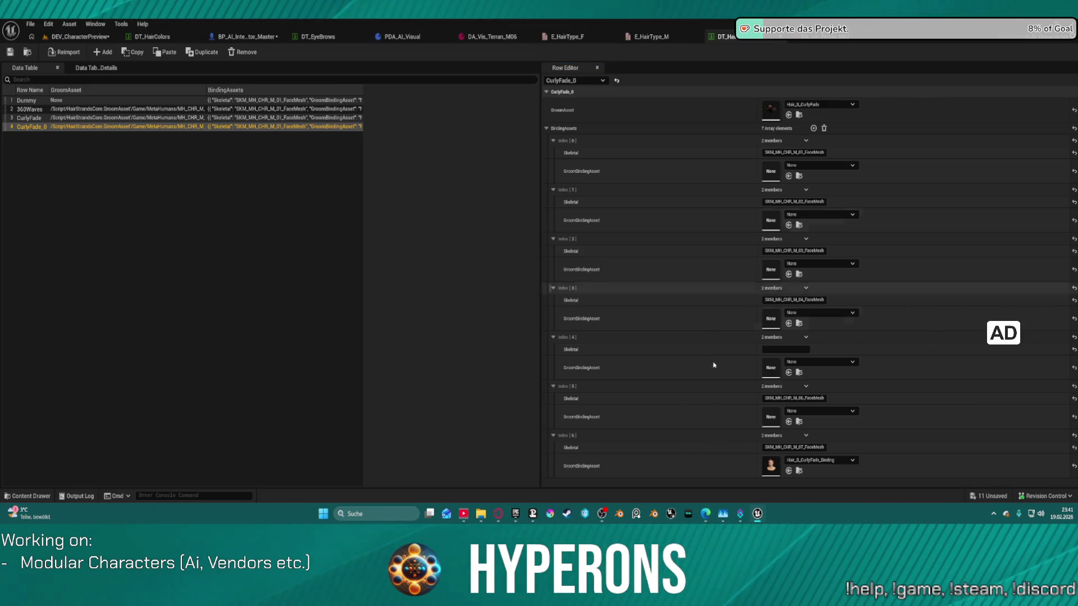
left_click(723, 467, "shift")
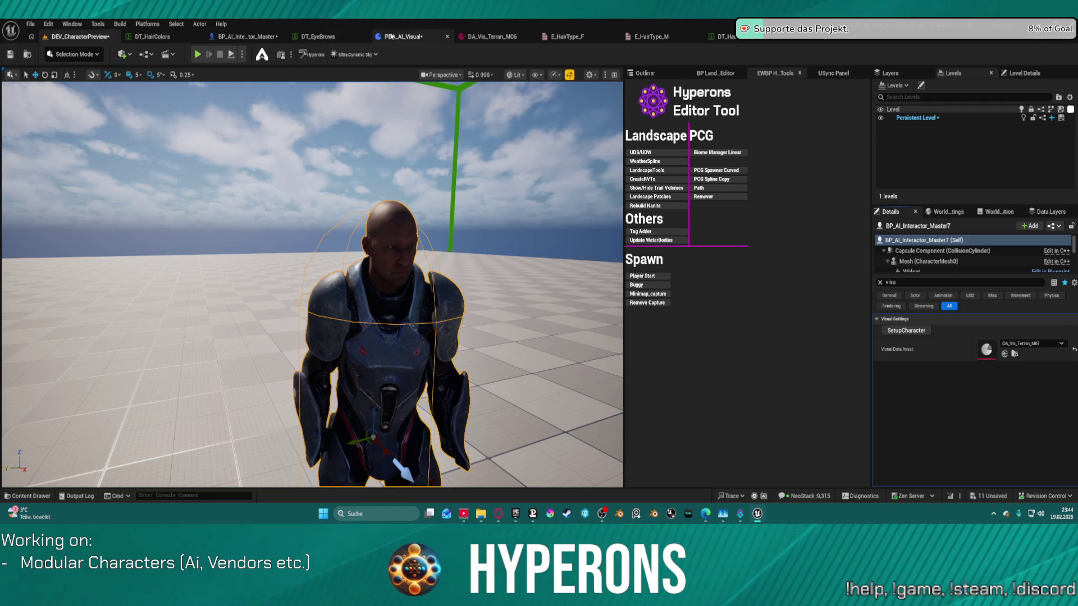
- Compile and save PDA_AI_Visual, then rebuild the character in the preview level
left_click(416, 36)
left_click(60, 53)
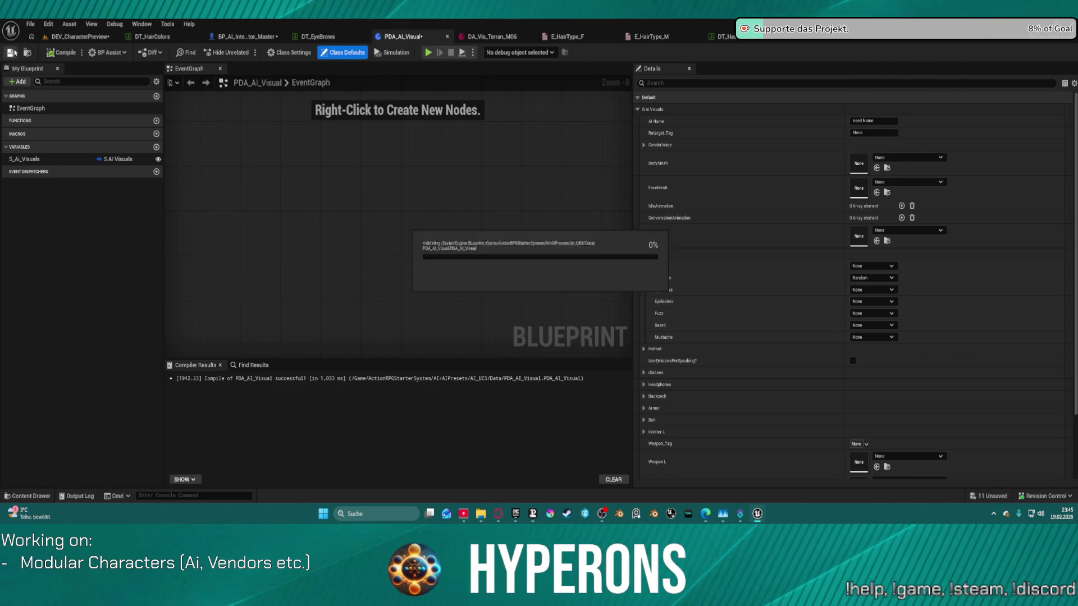
left_click(11, 53)
left_click(78, 36)
left_click(916, 332)
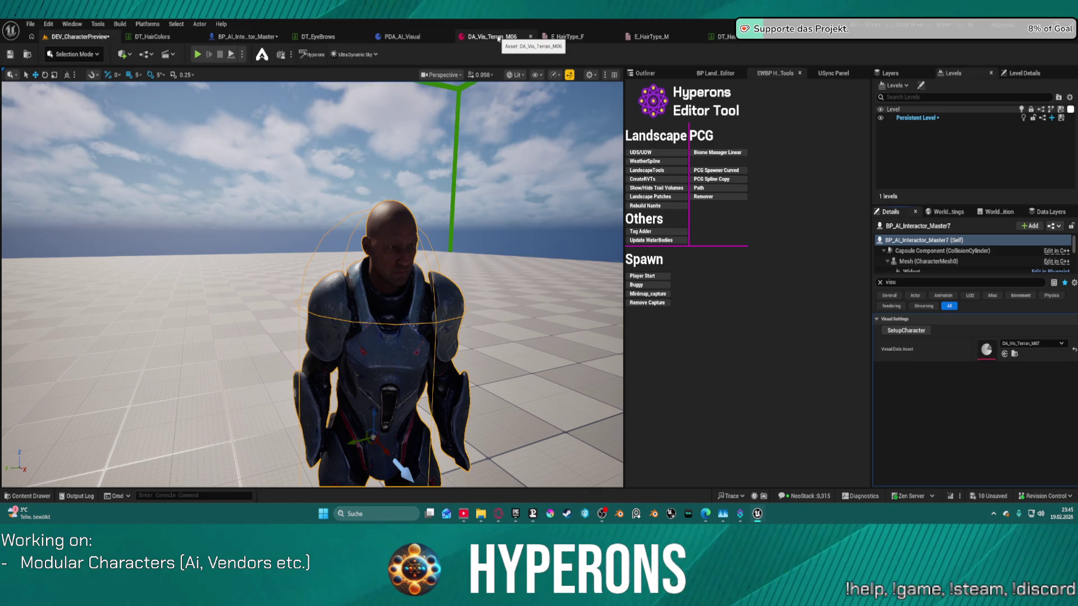
- Close DA_Vis_Terran_M06 and edit the PulledBack display name
left_click(492, 36)
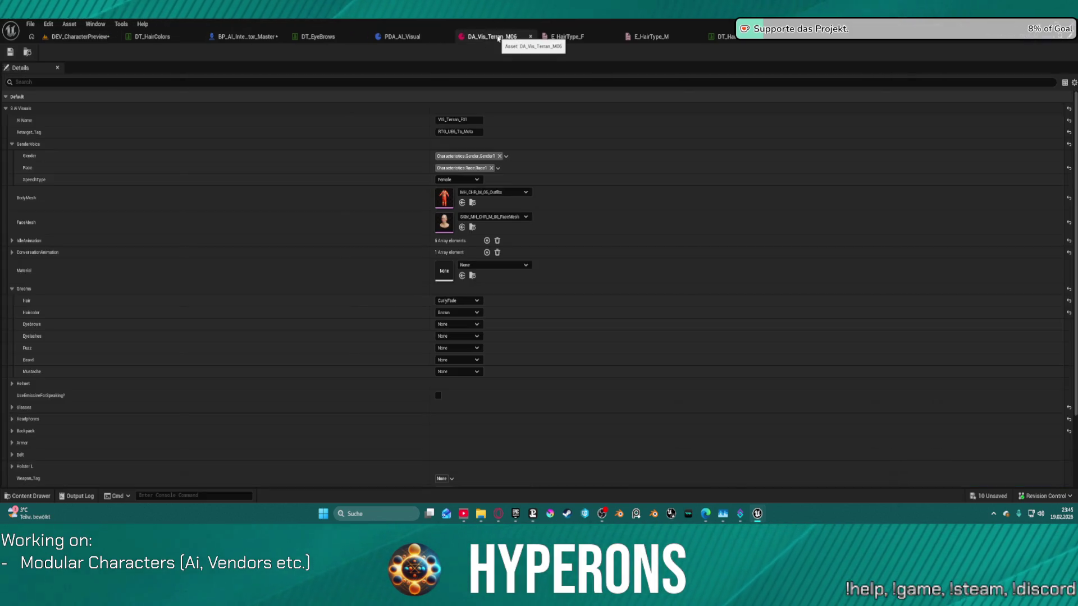
middle_click(499, 37)
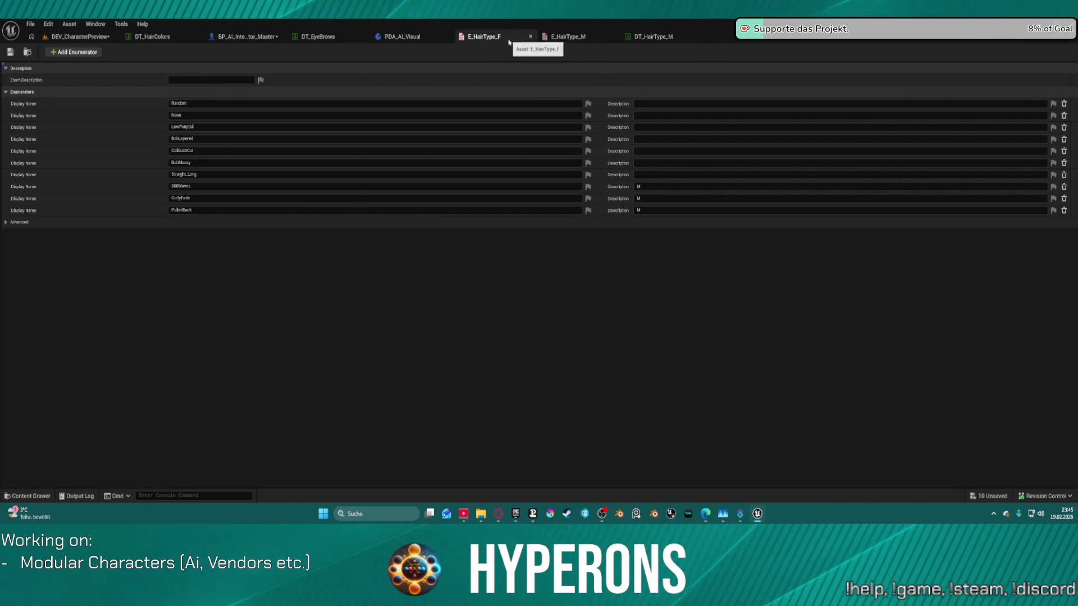
left_click(241, 211)
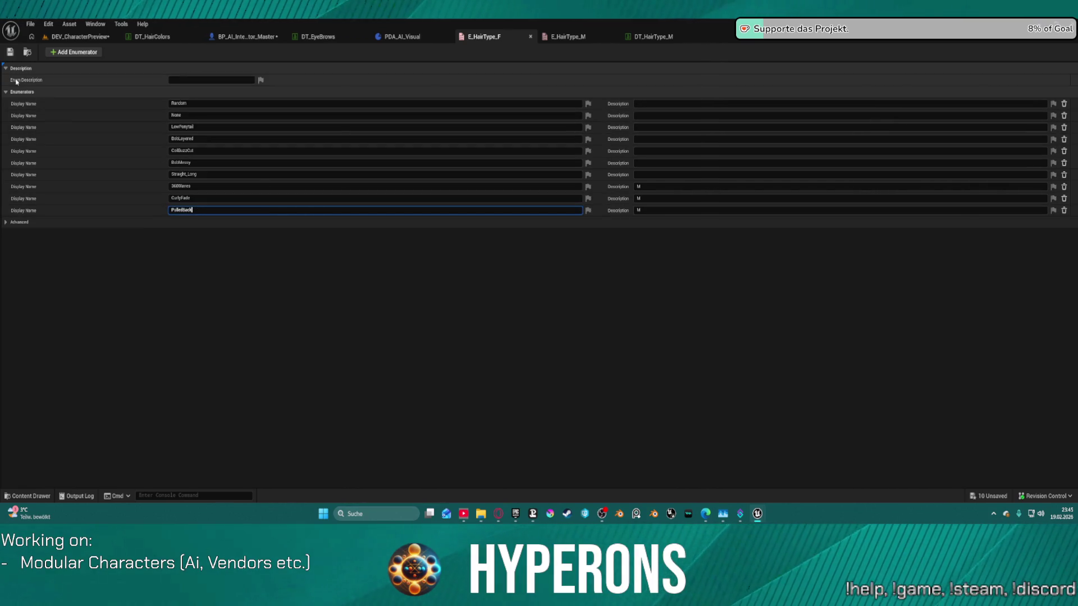
- Compare E_HairType_F and E_HairType_M against DT_HairType_M, then save the hair data table
left_click(651, 37)
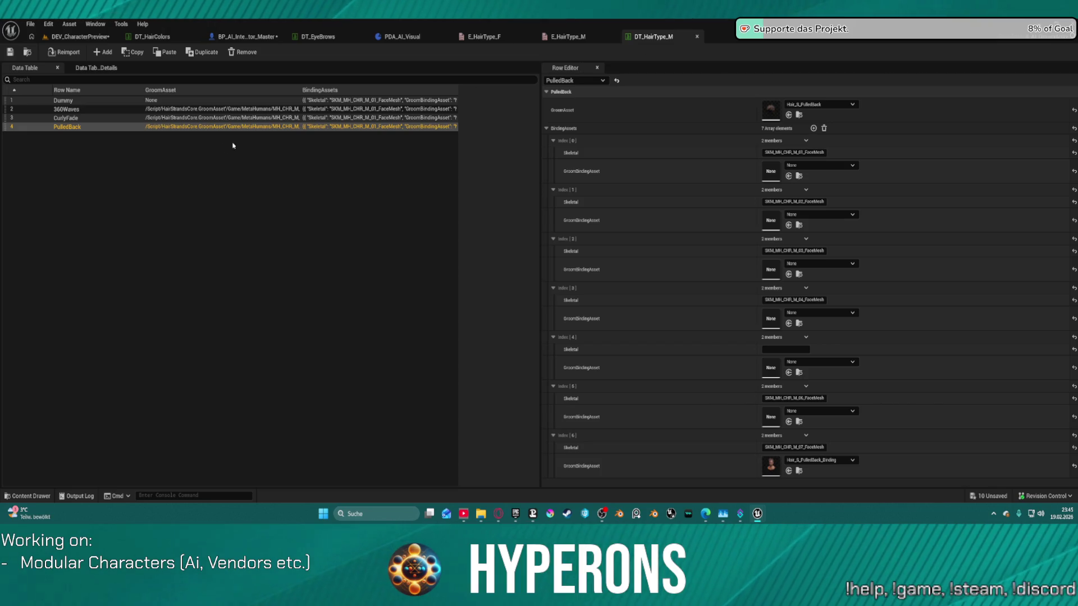
left_click(475, 37)
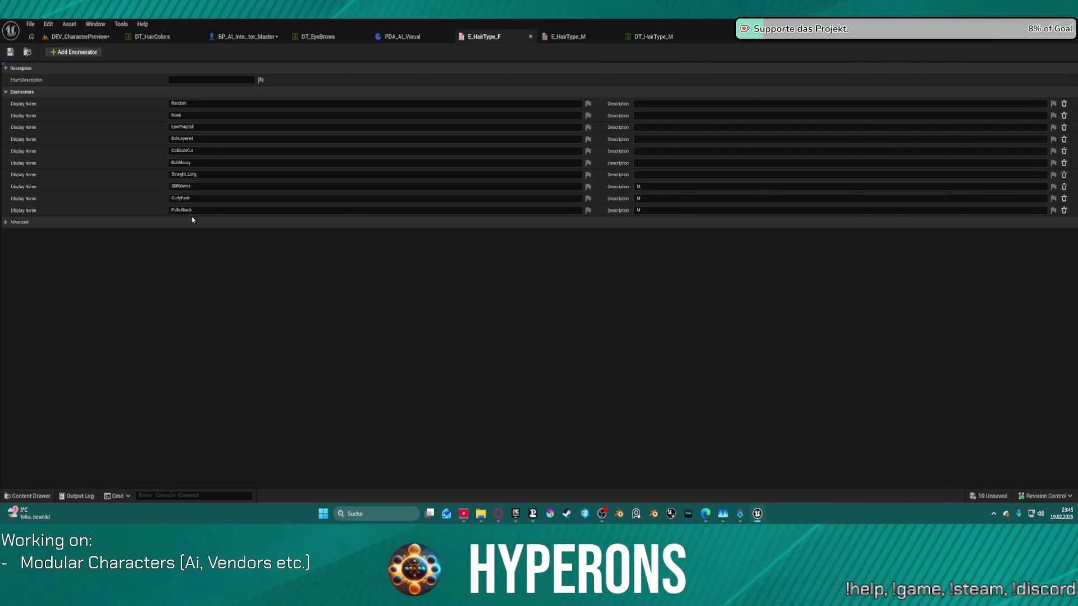
left_click(576, 39)
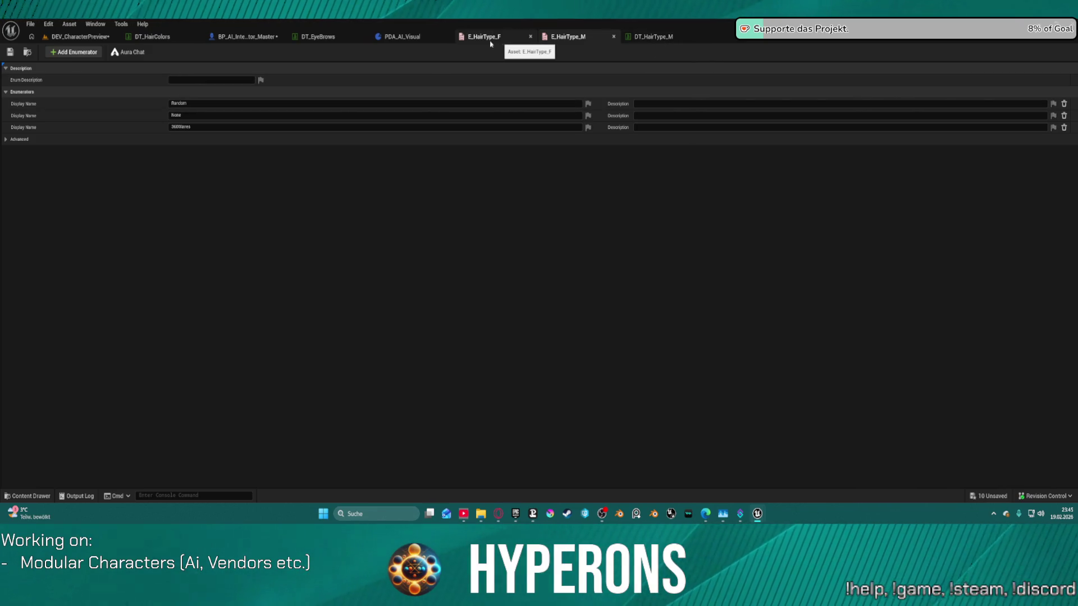
left_click(652, 37)
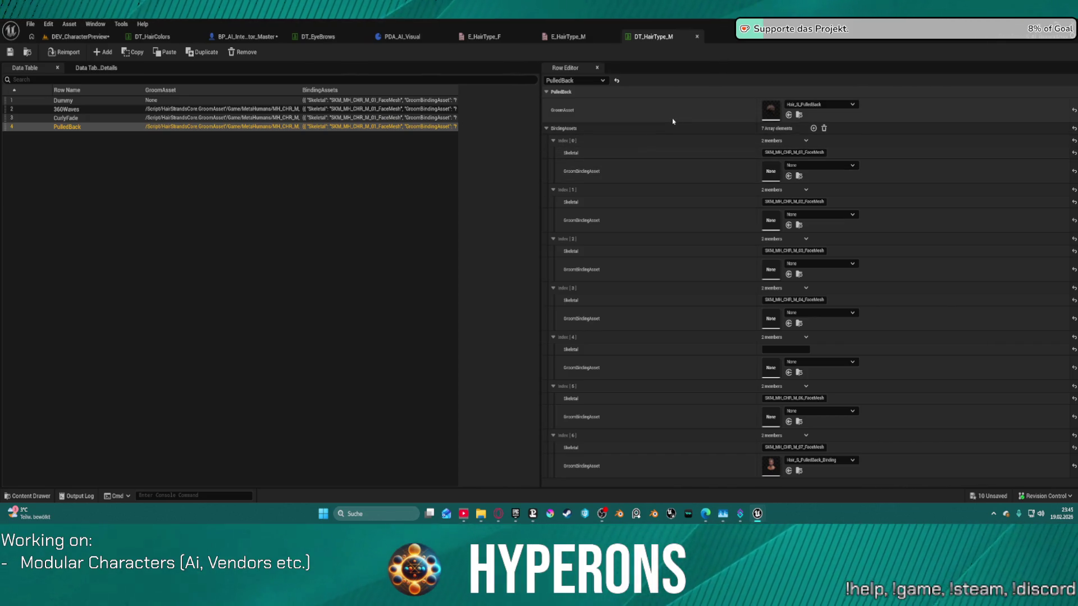
left_click(9, 52)
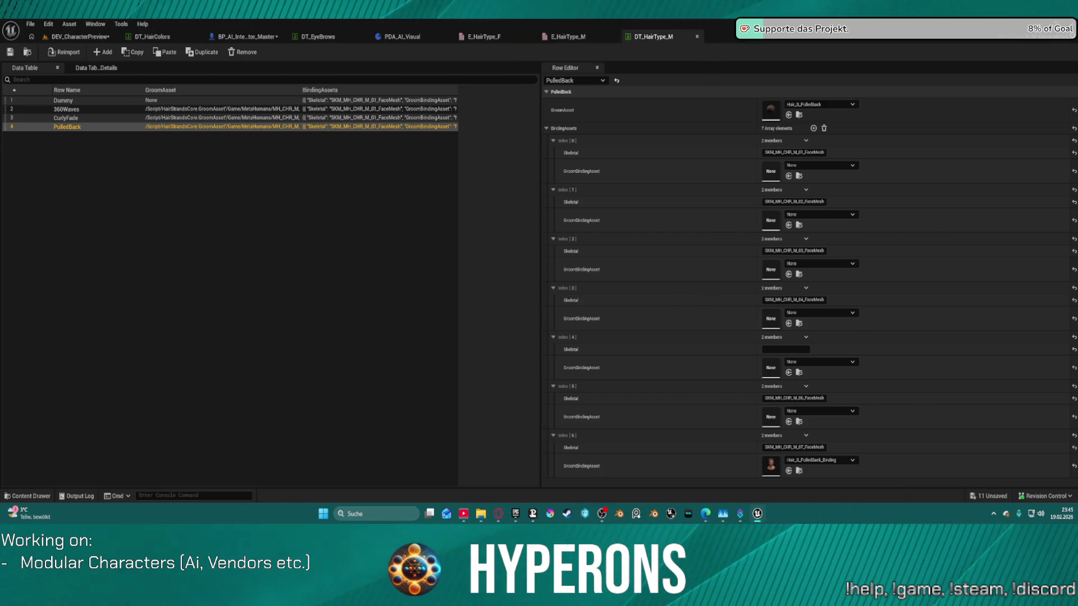
left_click(79, 37)
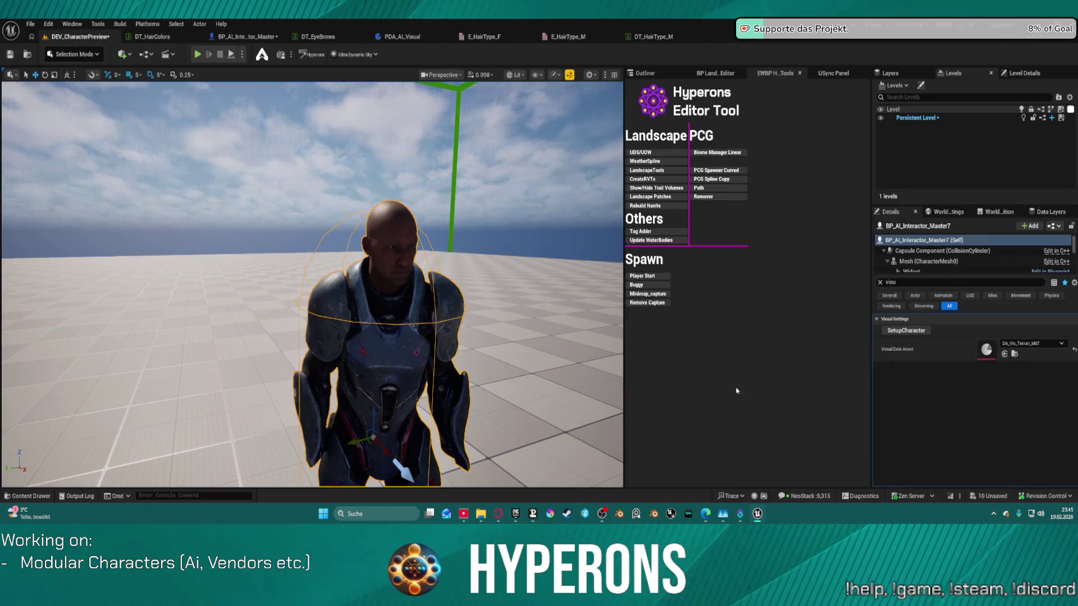
- Deselect, fly over to the two red-suited NPCs, then open DA_Vis_Terran_M07 from the Details thumbnail
left_click(584, 296)
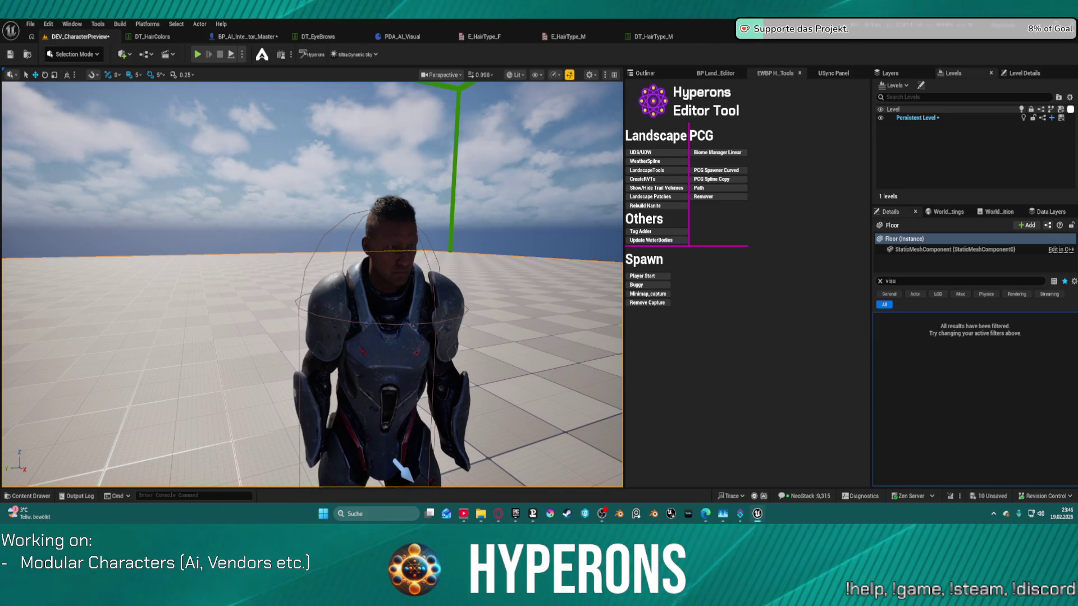
left_click_drag(380, 482, 301, 474)
left_click_drag(514, 288, 514, 288)
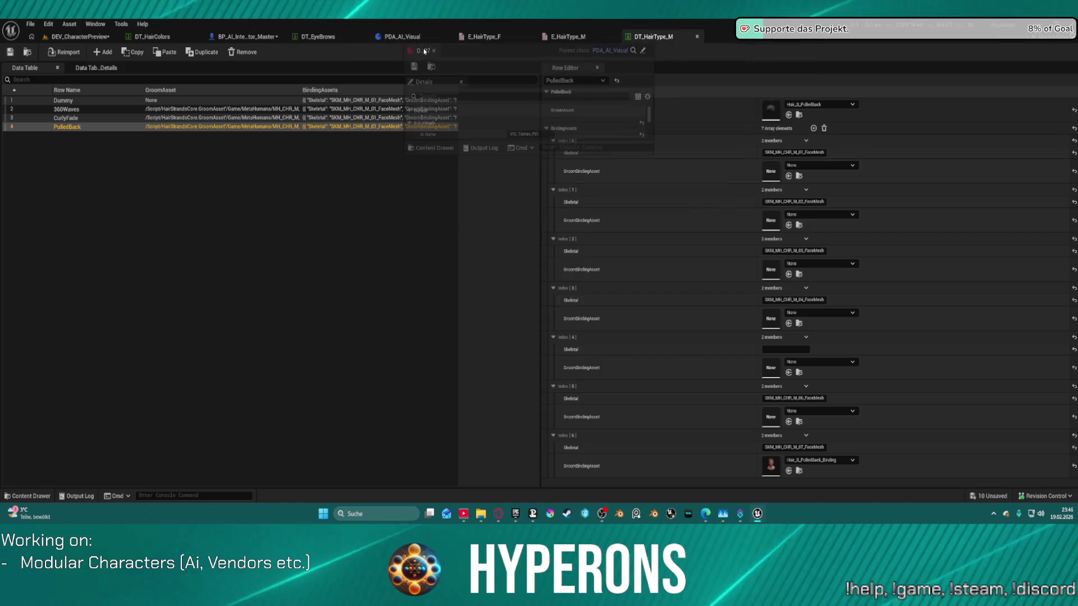
double_click(444, 79)
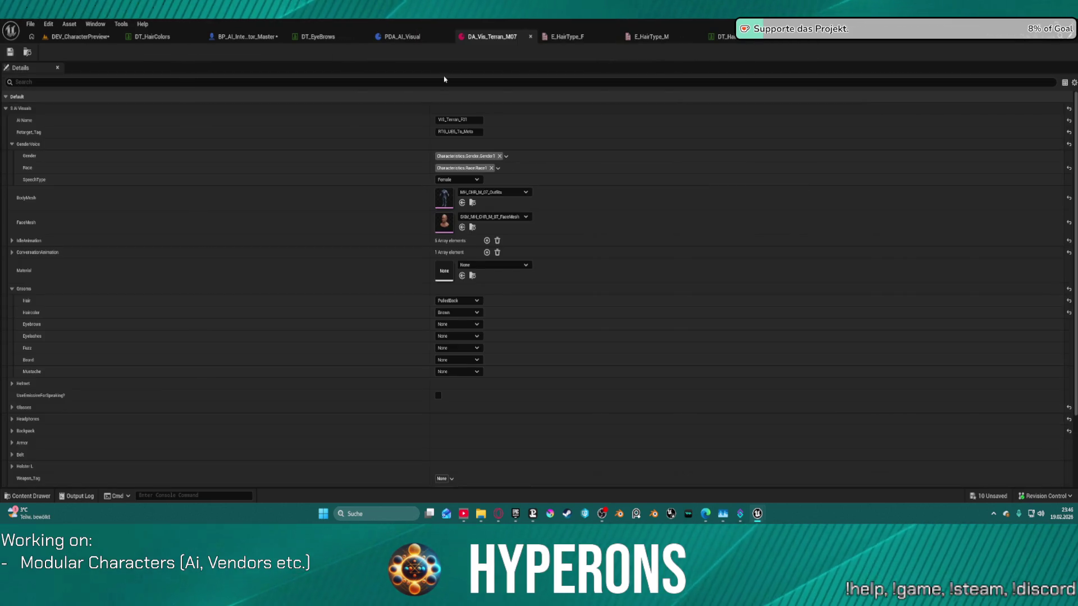
- Collapse the Grooms category and scroll through the DA_Vis_Terran_M07 details
left_click(12, 288)
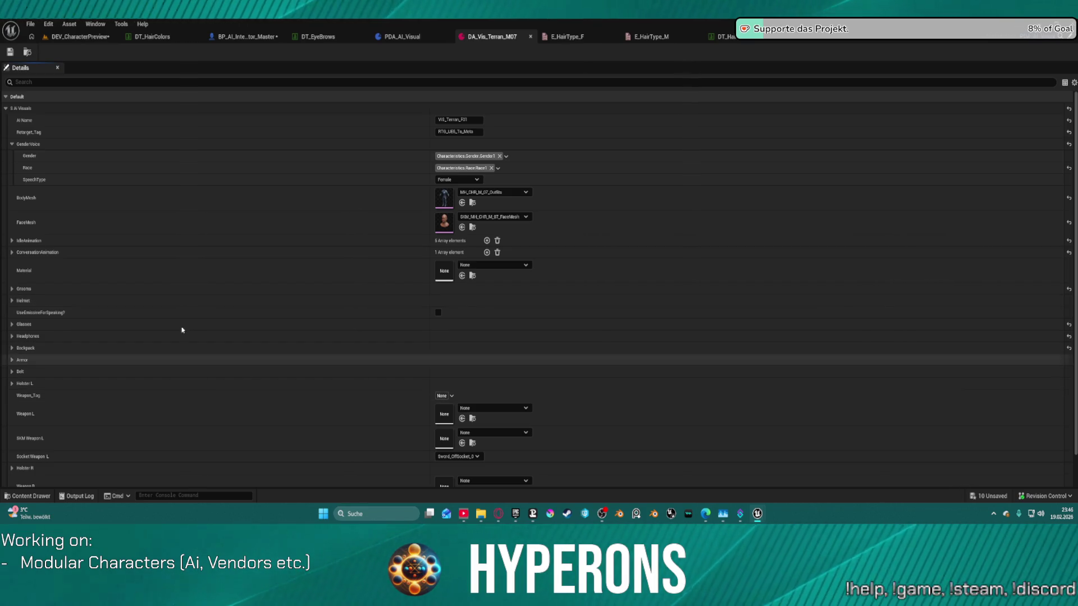
scroll(127, 317, "down", 3)
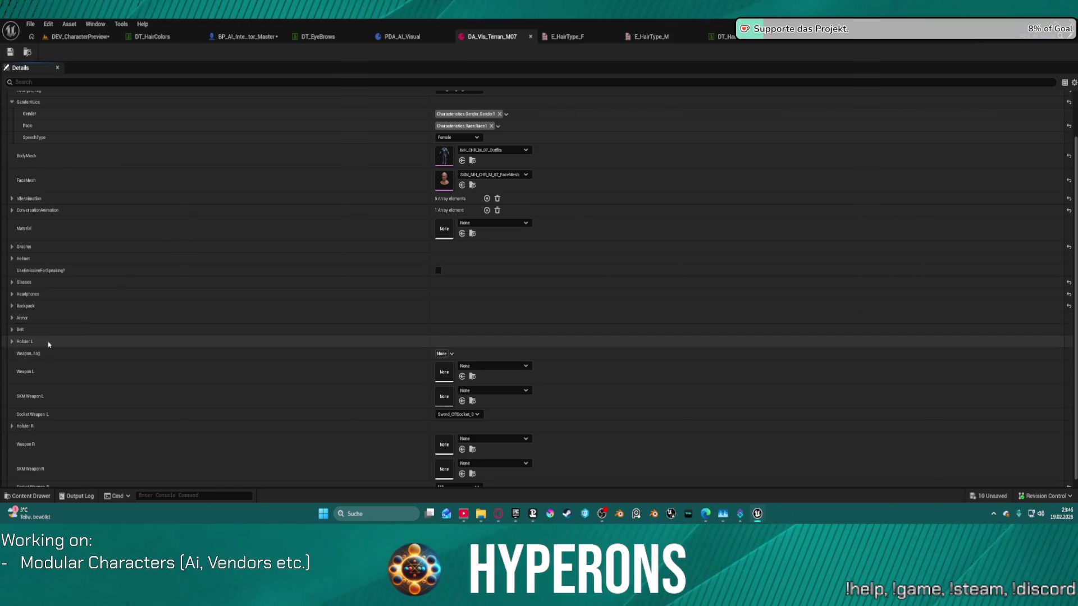
scroll(65, 344, "down", 1)
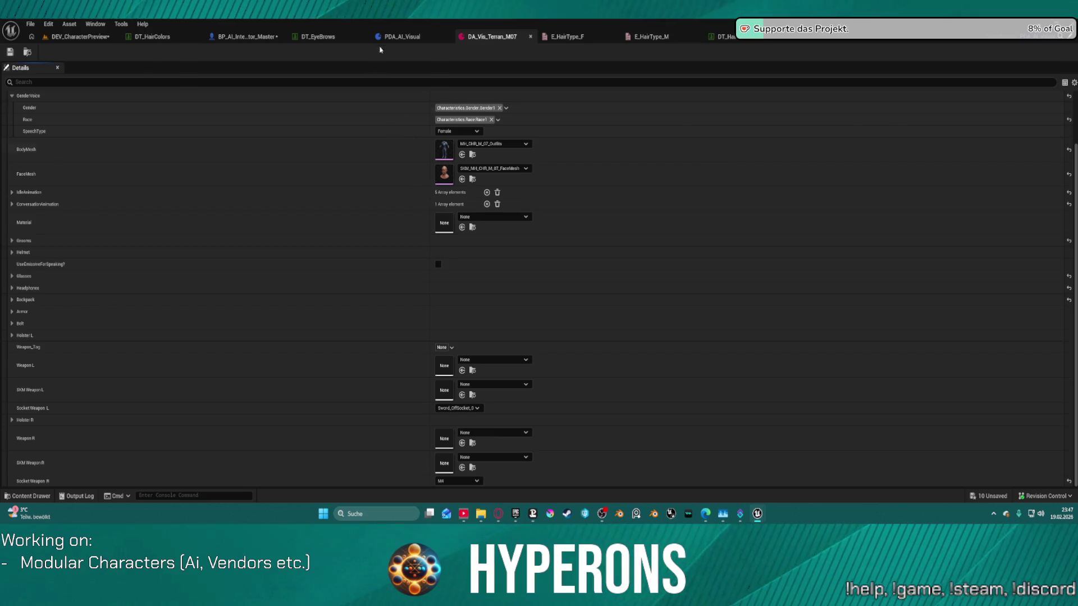
- Check PDA_AI_Visual and the MH_CHR_F_02 groom assets, then return to DEV_CharacterPreview
left_click(403, 37)
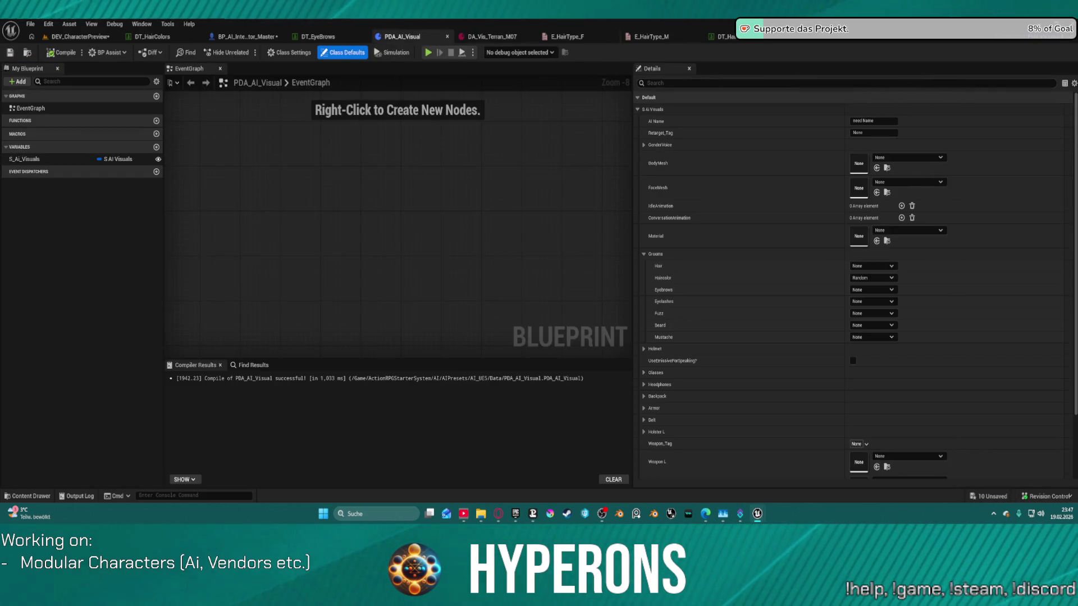
key("ctrl+space")
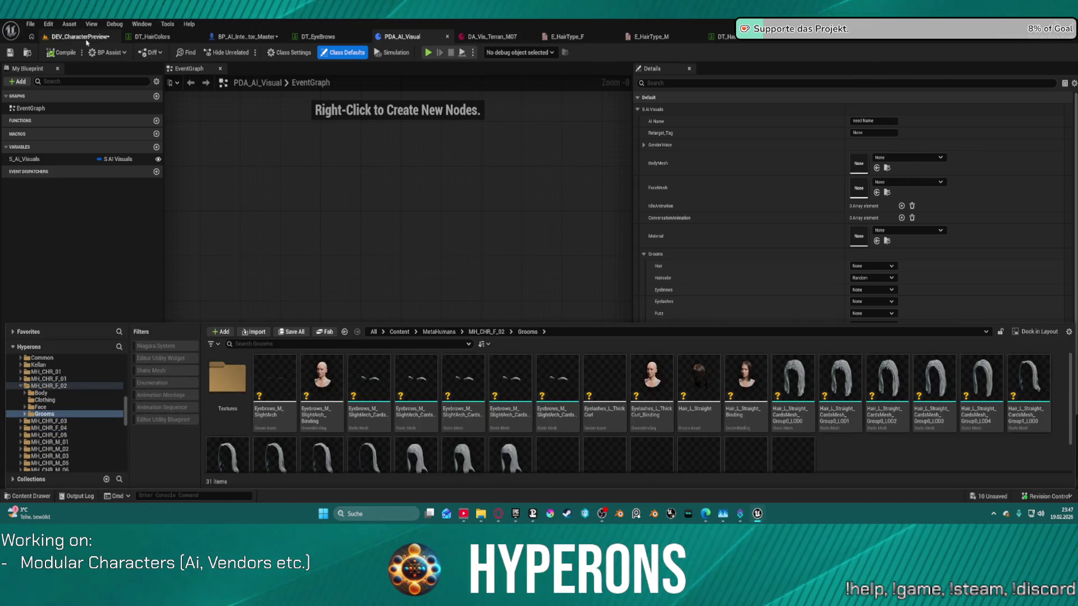
left_click(86, 38)
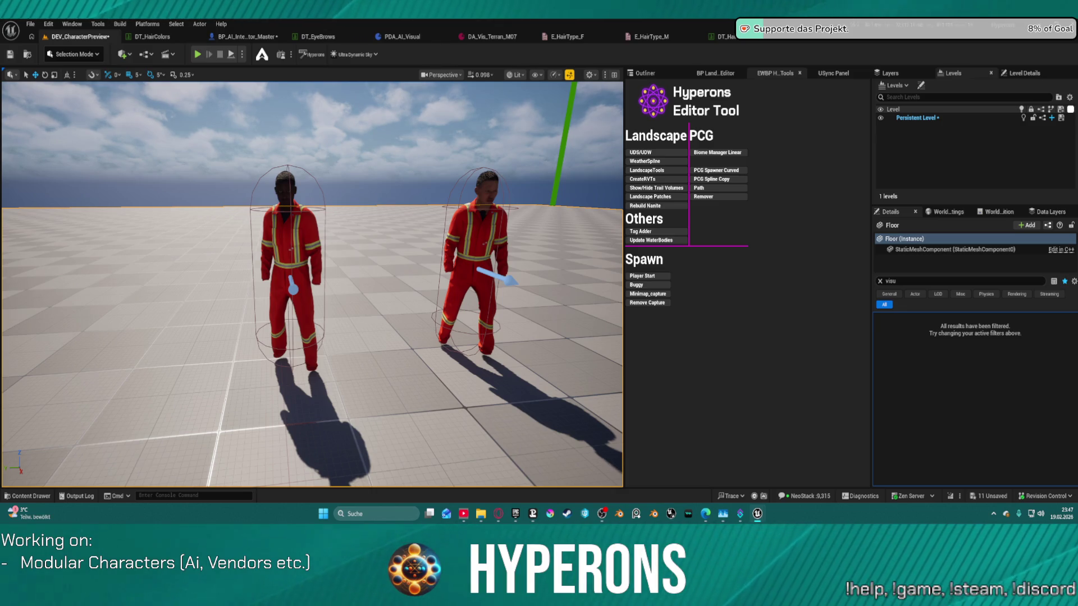
- Undo the Attach Component action with Ctrl+Z
key("ctrl+z")
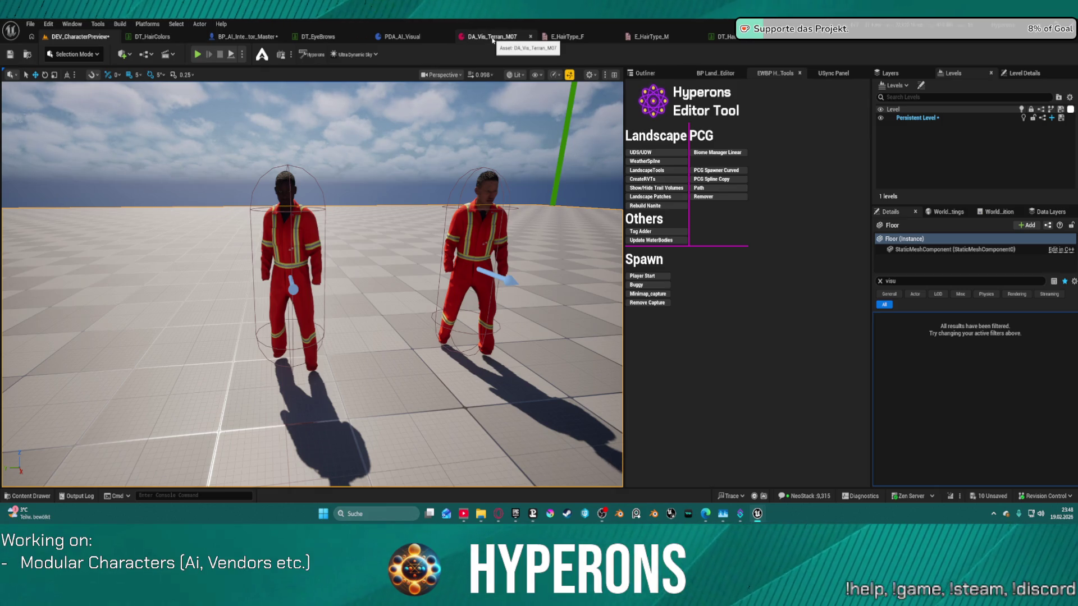
- Bring up BP_AI_Interactor_Master and look over its AddHair graph
left_click(239, 39)
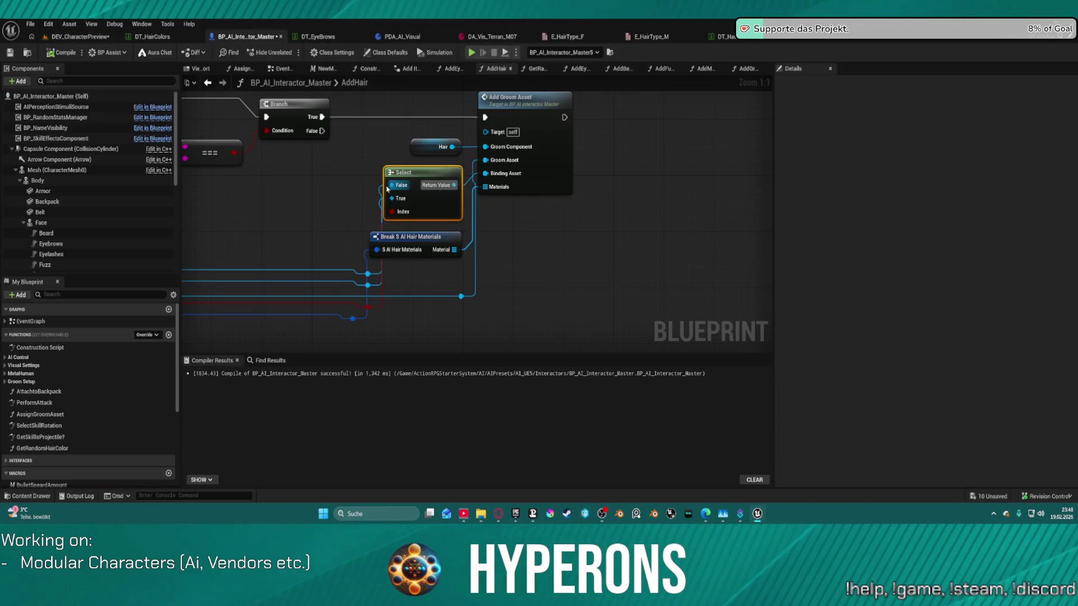
scroll(430, 142, "down", 2)
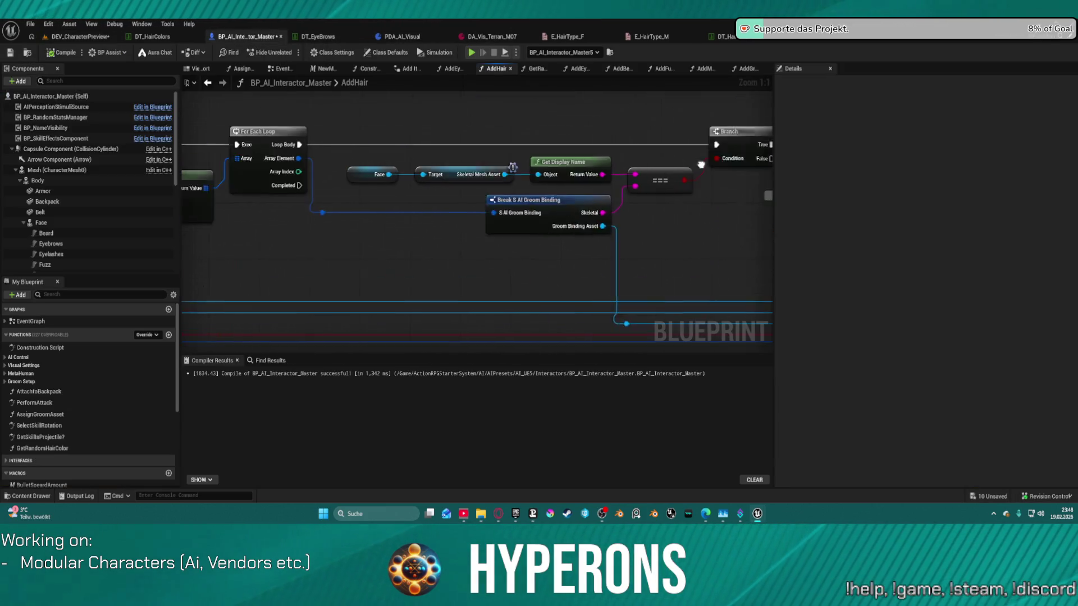
left_click(208, 82)
scroll(405, 147, "down", 5)
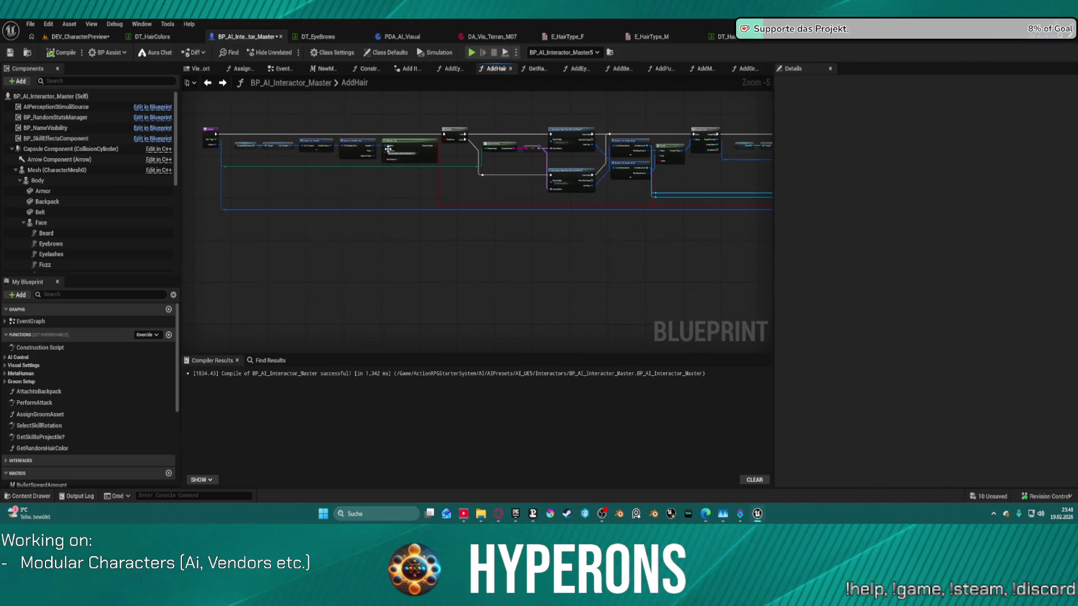
left_click(406, 147)
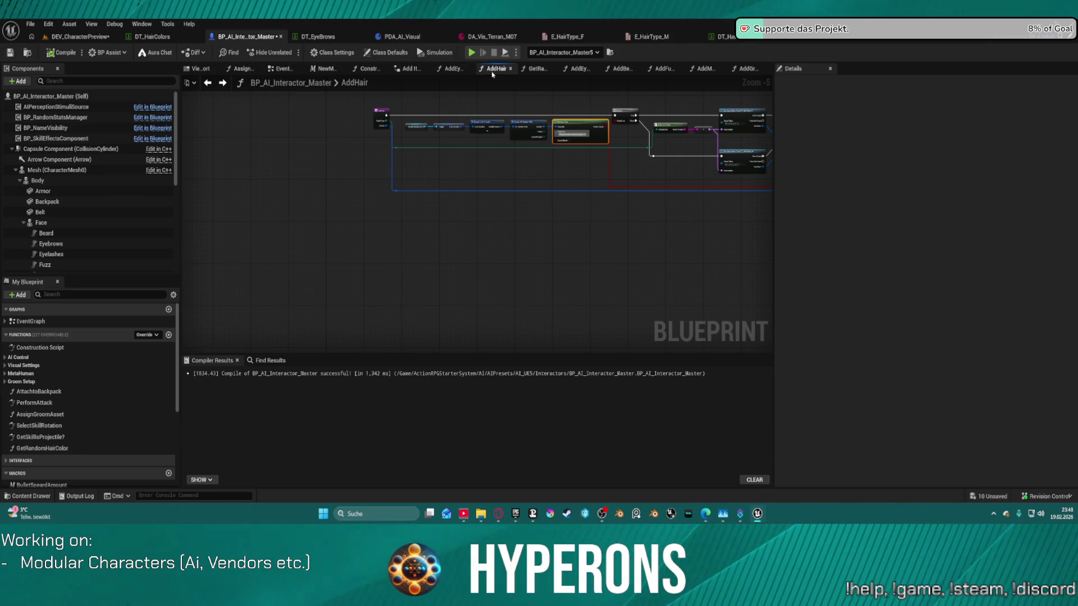
- Close the eyebrow, AddEye, AddBeard, AddFuzz, GetRandomHairColor, AddMustache and AddHair graphs
left_click(468, 68)
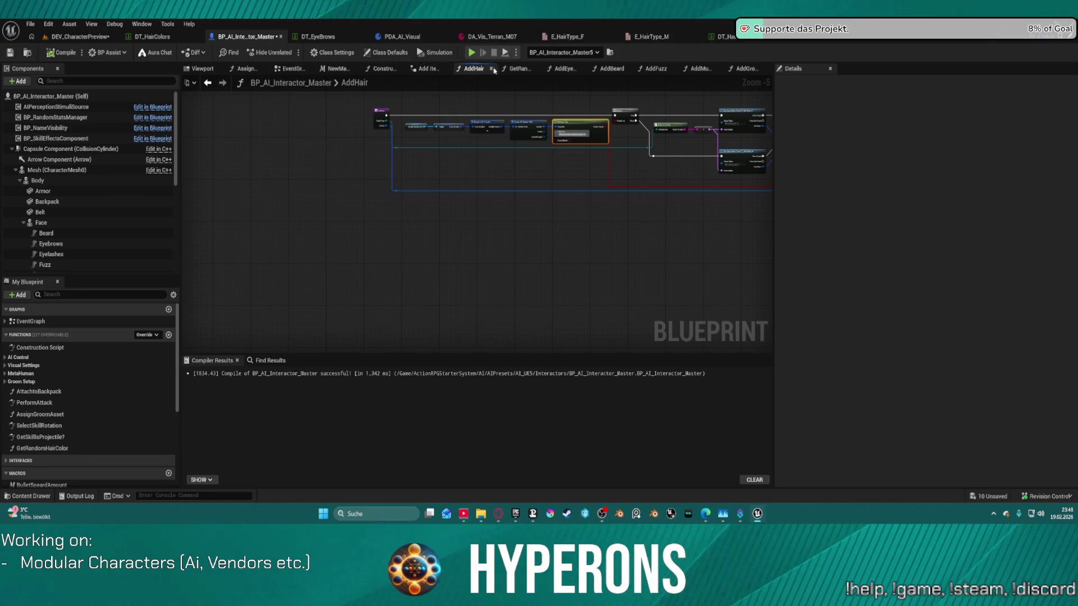
left_click(582, 68)
left_click(618, 69)
left_click(645, 68)
left_click(645, 68)
left_click(682, 69)
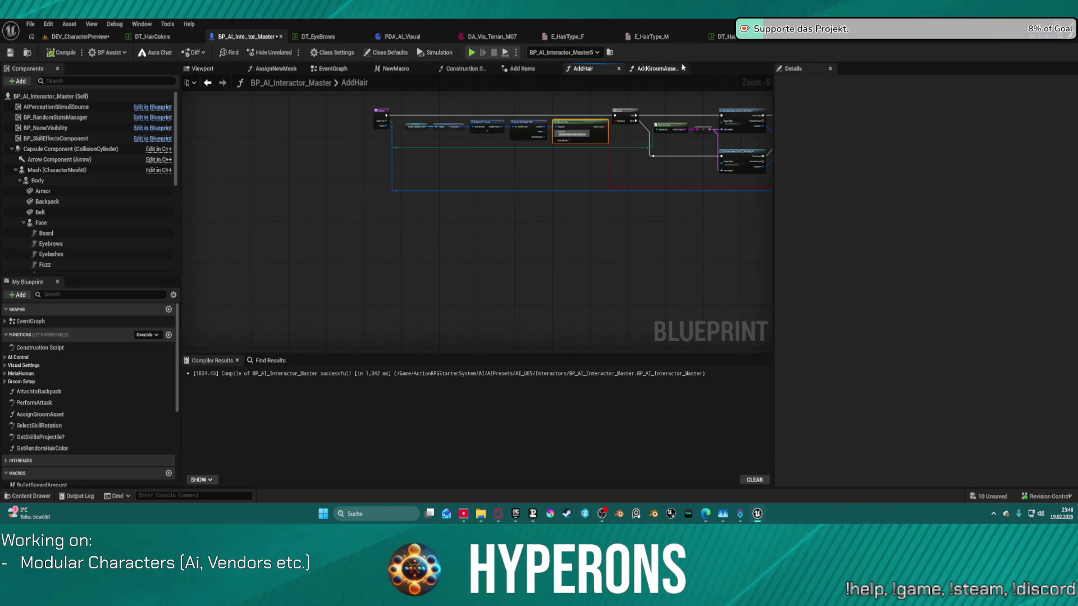
left_click(618, 68)
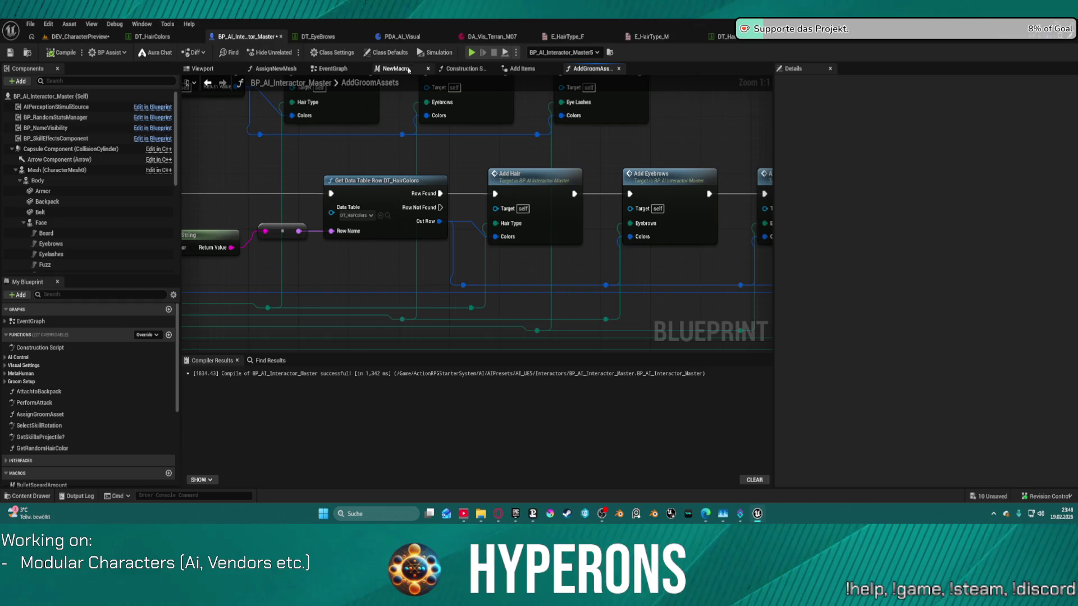
- Open the SetupCharacter function and move the Body getter above Set Skeletal Mesh
left_click(463, 69)
double_click(522, 214)
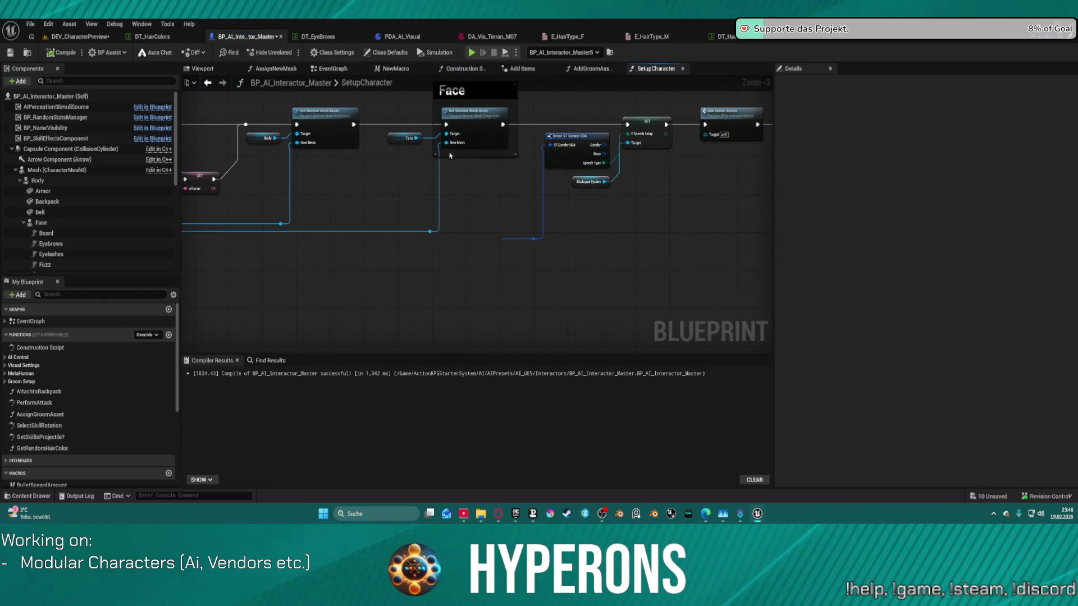
mouse_move(305, 181)
left_mouse_down()
mouse_move(339, 138)
mouse_move(283, 152)
left_mouse_up()
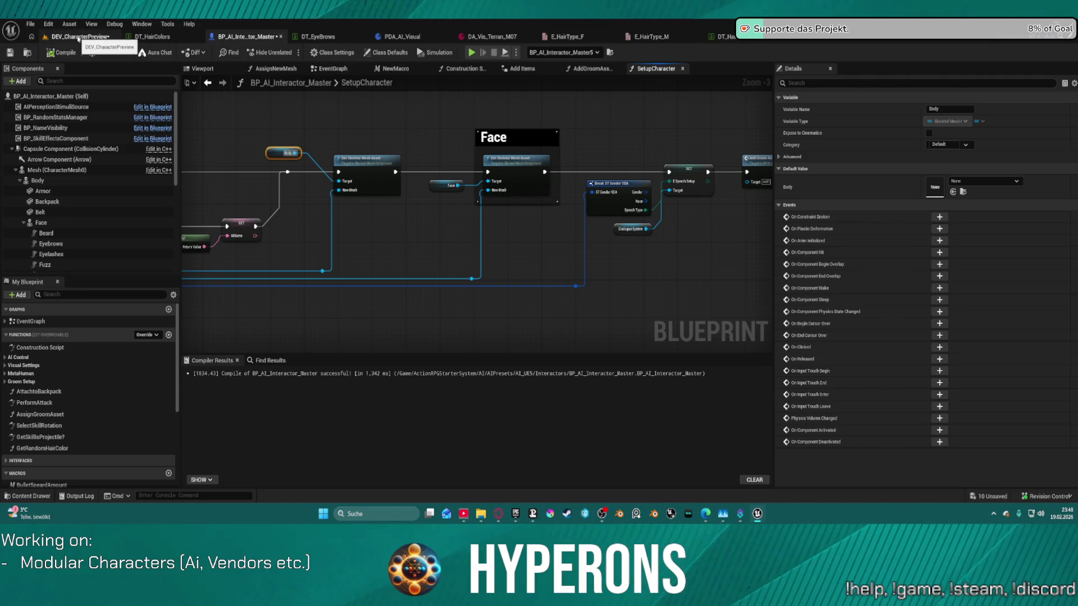
left_click(505, 39)
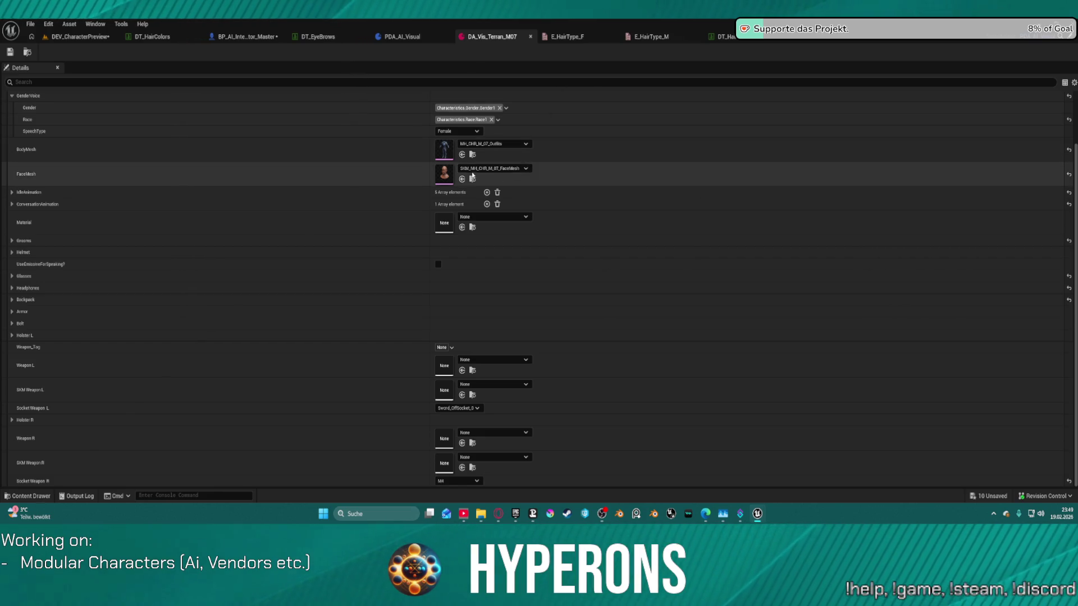
- Set DA_Vis_Terran_M07's BodyMesh, save, and re-run Setup Character on the armoured character
left_click(462, 155)
key("ctrl+s")
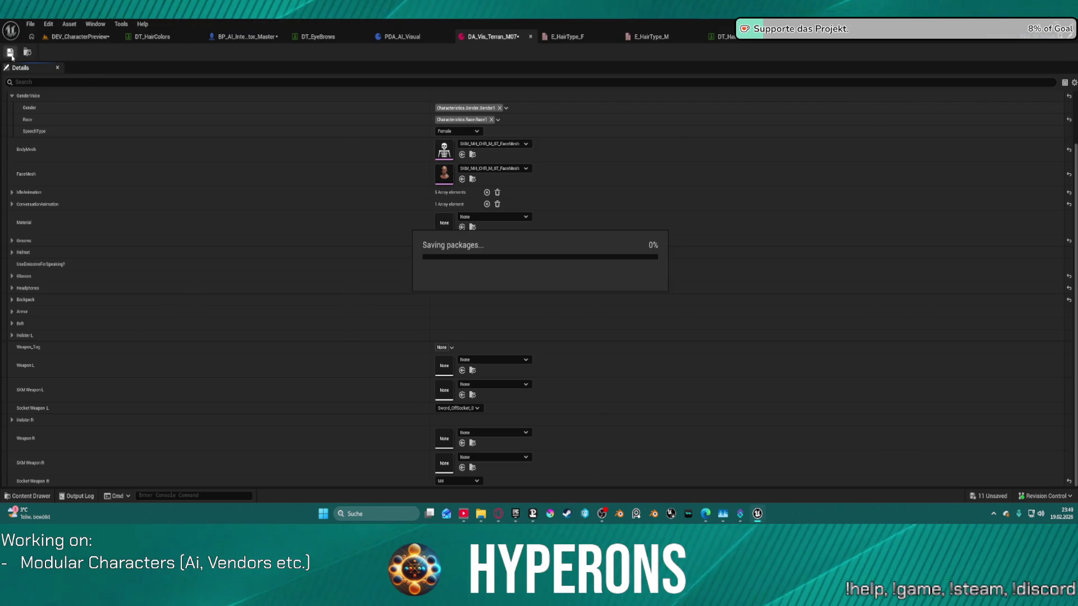
left_click(88, 37)
key("d")
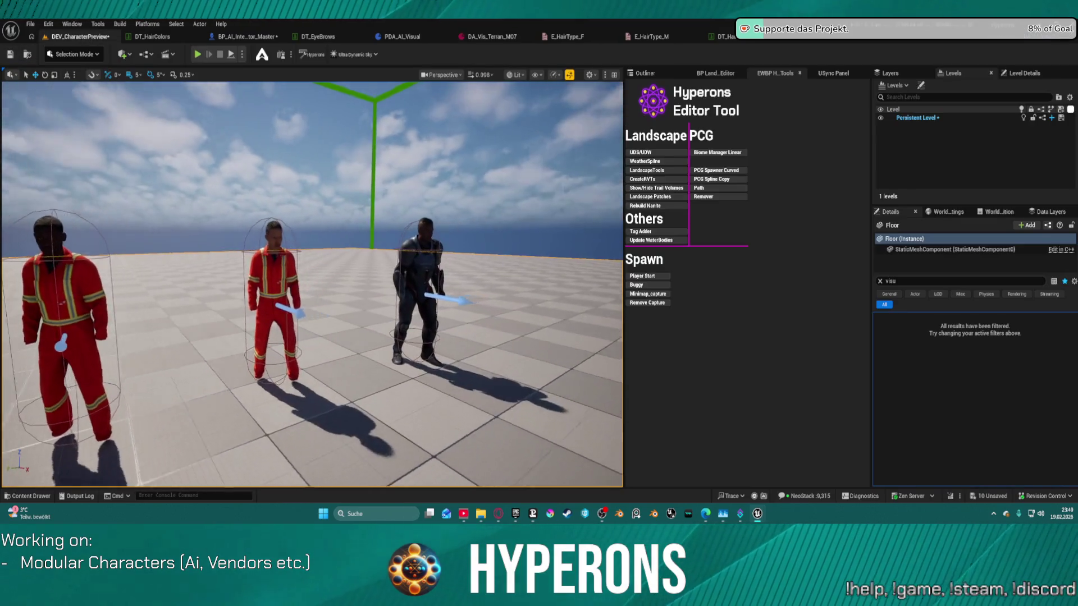
key("w")
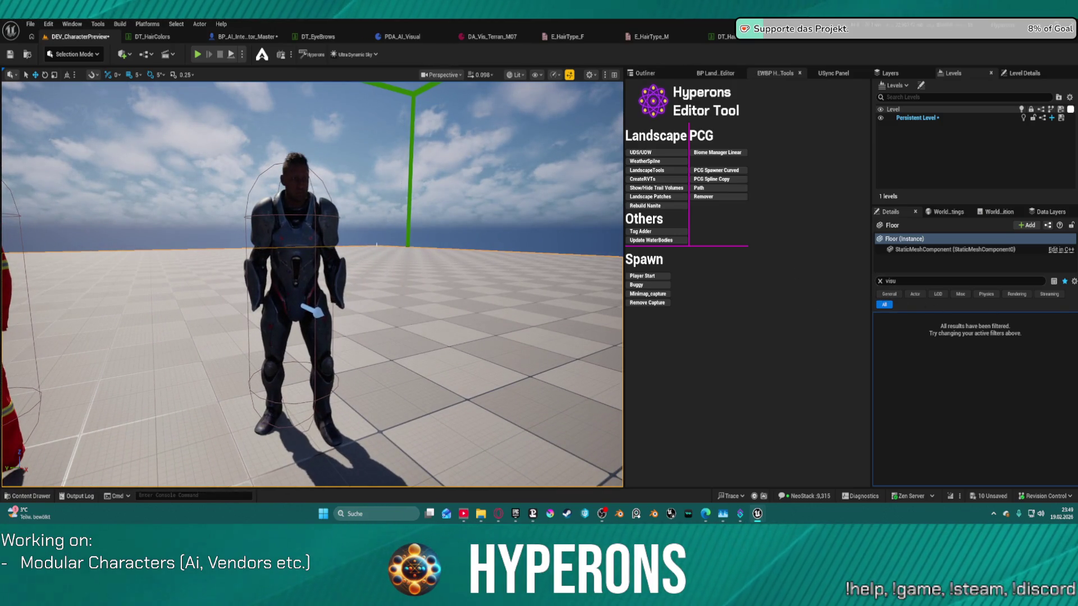
left_click(302, 225)
left_click(894, 331)
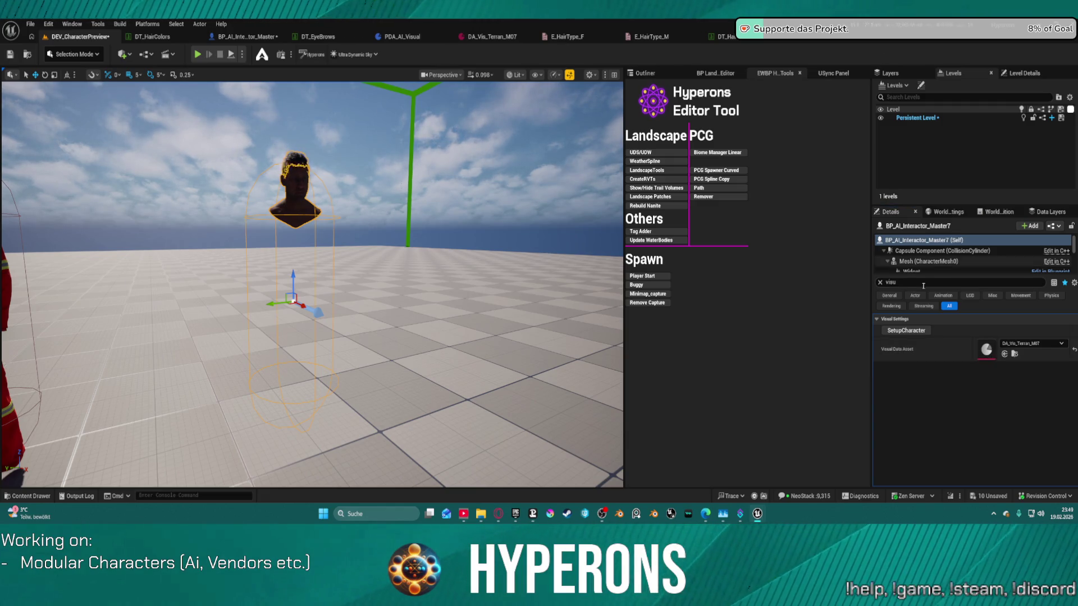
- Paste the body mesh into the data asset's BodyMesh slot, save, and rebuild the character
double_click(986, 349)
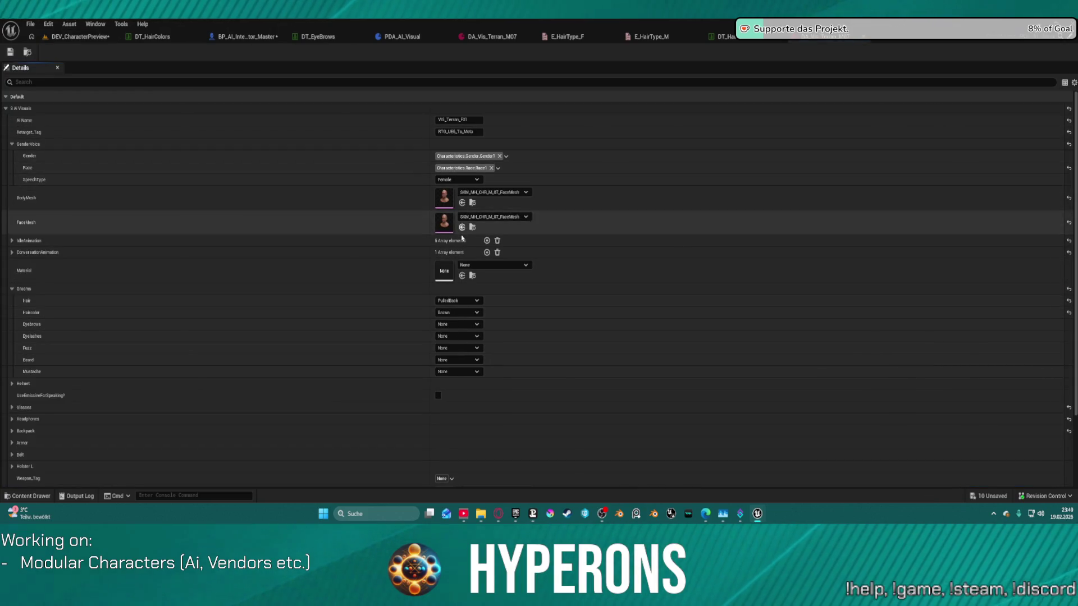
key("ctrl+v")
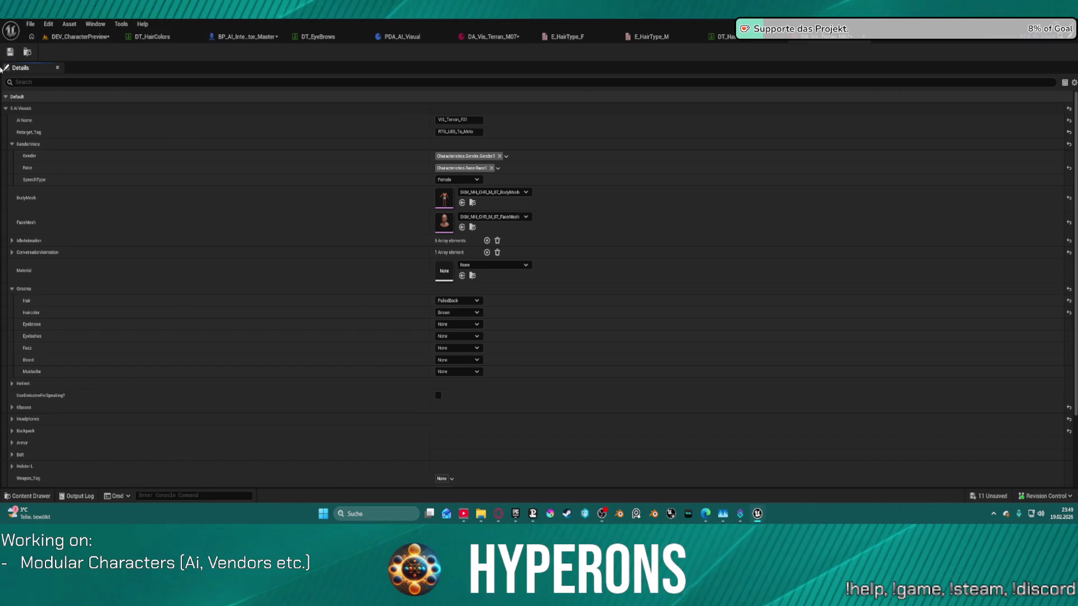
key("ctrl+s")
left_click(79, 37)
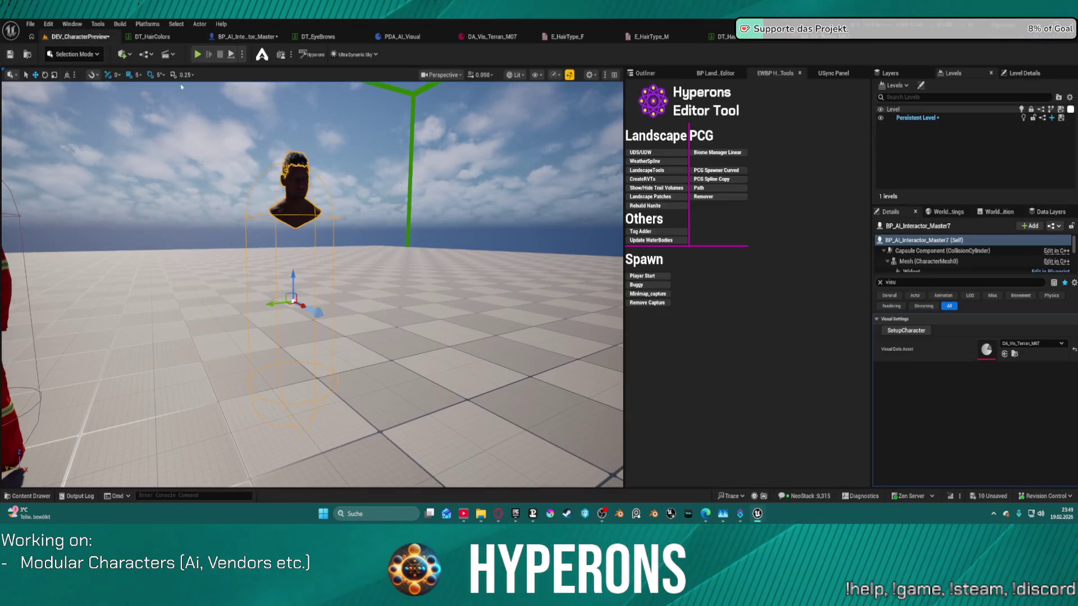
left_click(908, 331)
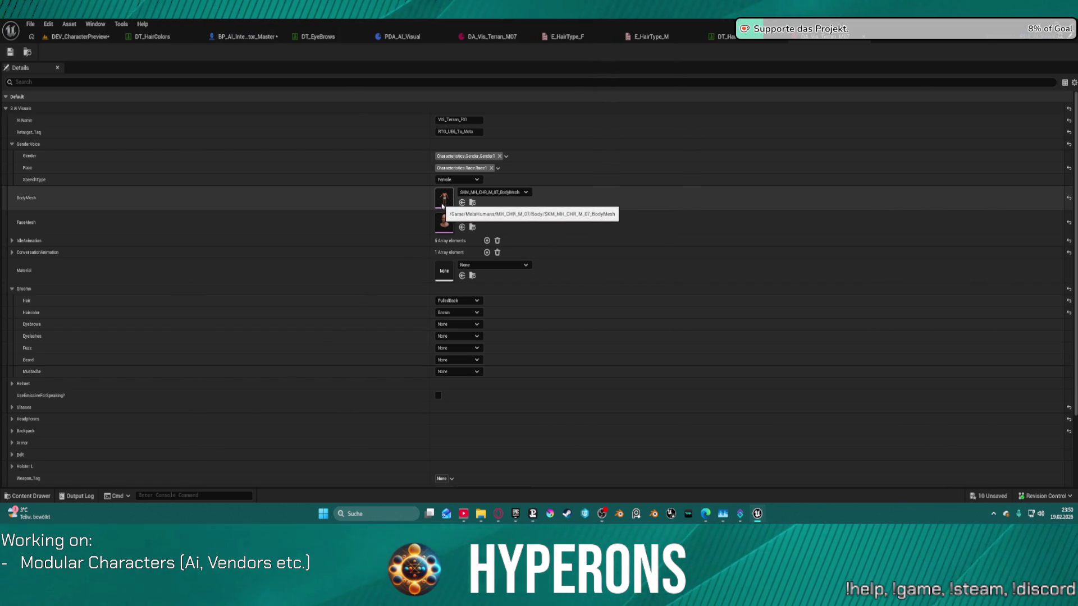
- Compile BP_AI_Interactor_Master and reopen the Terran M07 visual data asset from the level
left_click(78, 37)
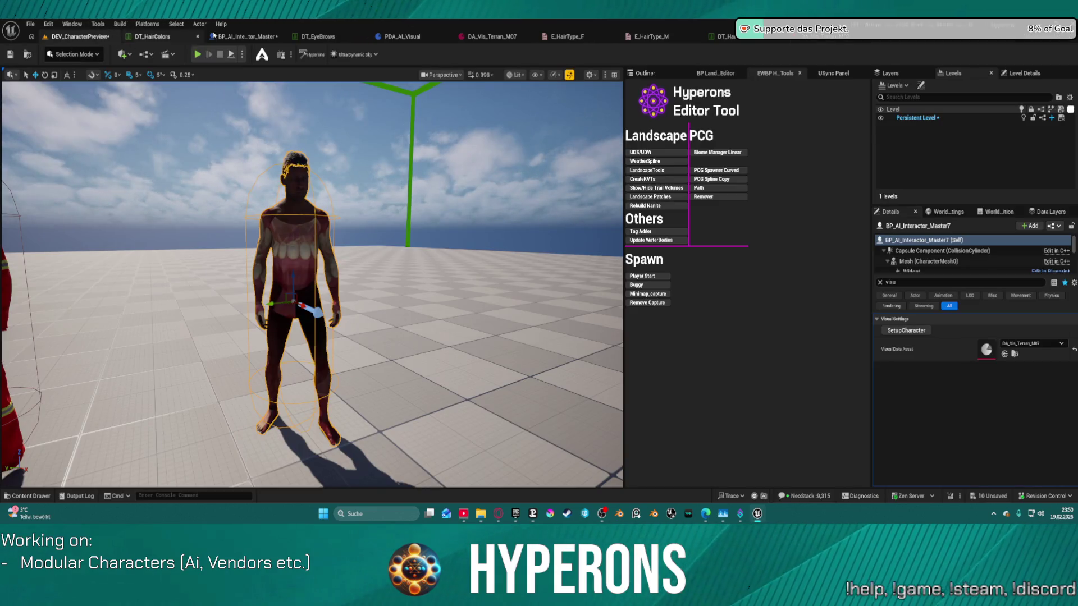
key("ctrl+Tab")
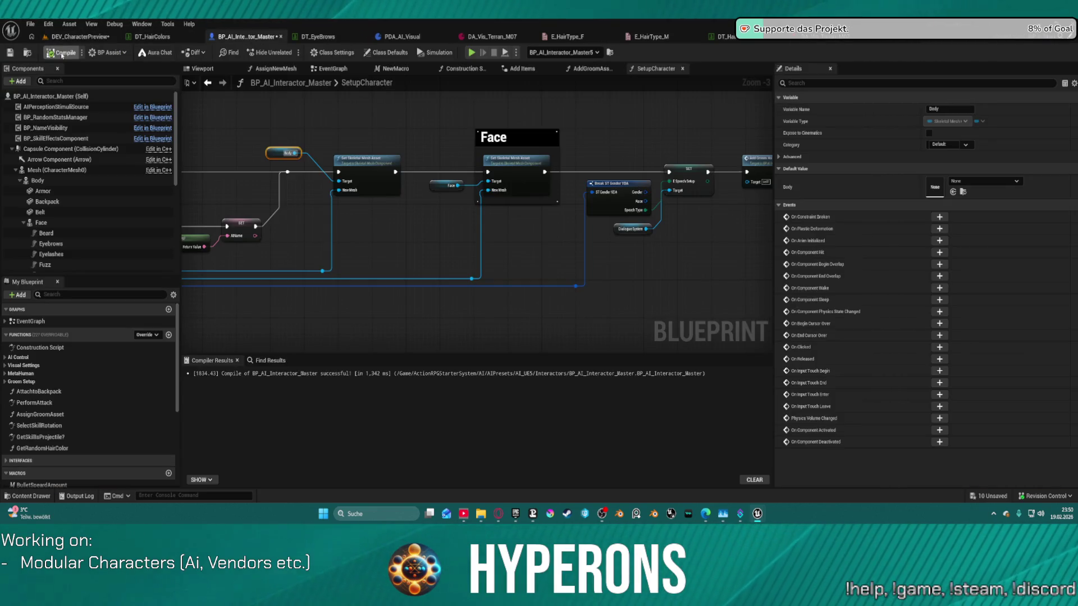
left_click(61, 54)
left_click(79, 37)
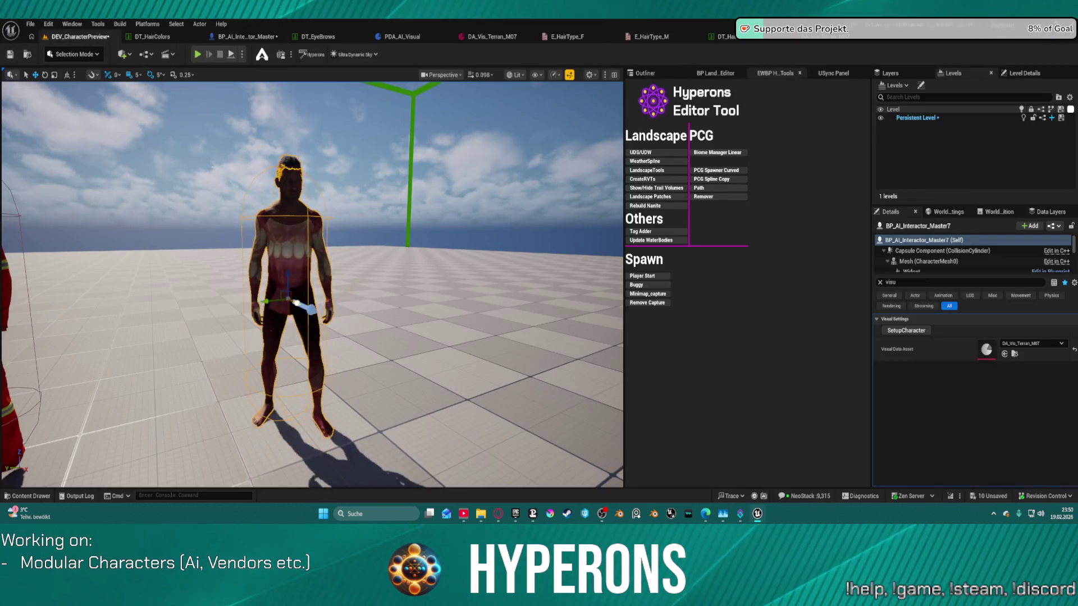
left_click(1016, 344)
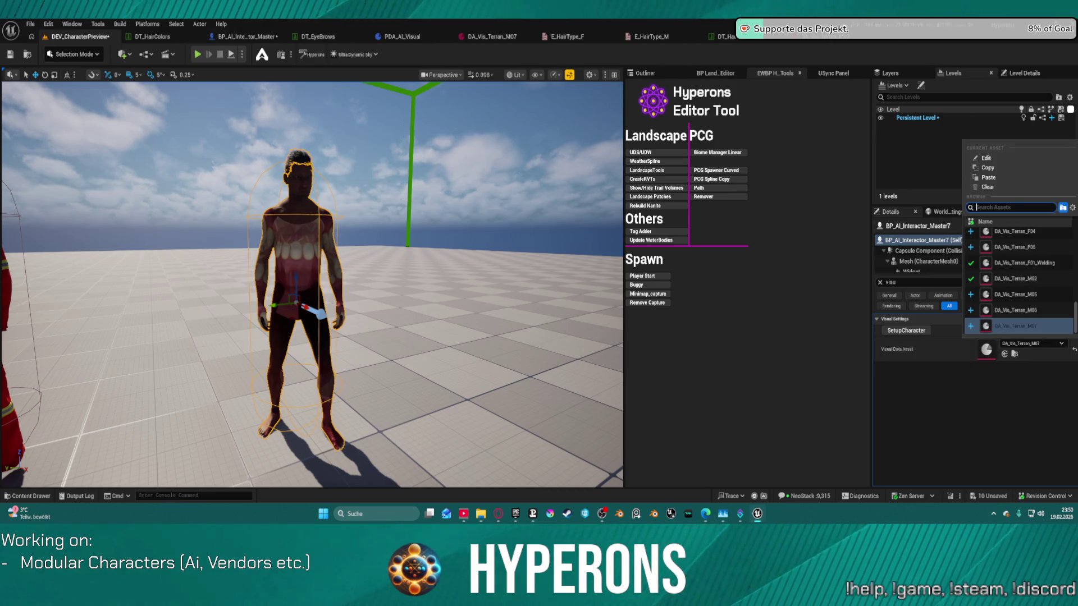
left_click(985, 158)
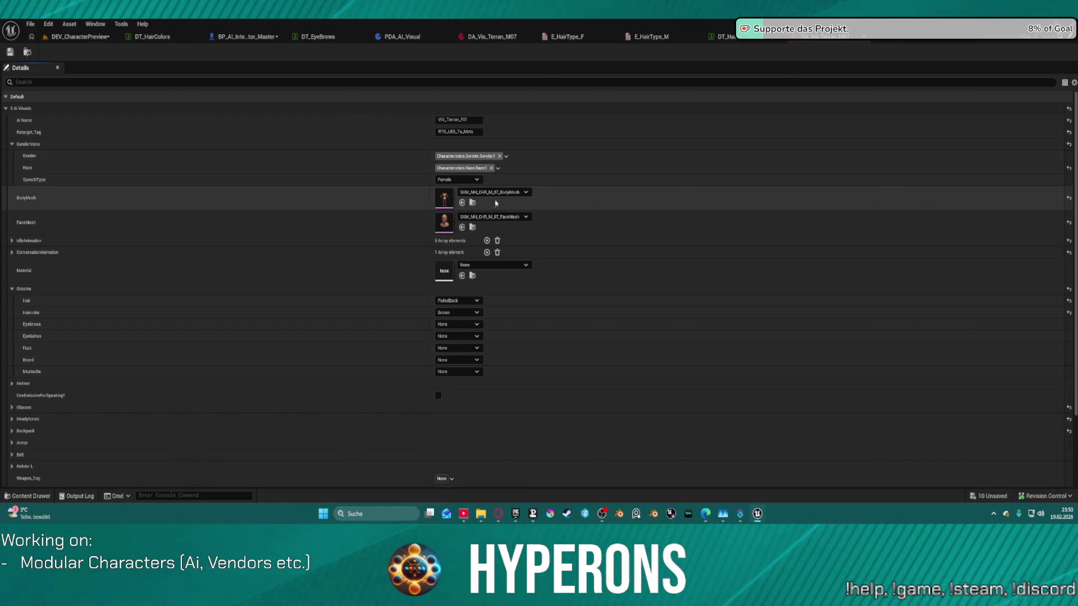
- Clear BodyMesh, save, and check the preview character without a body
left_click(1068, 198)
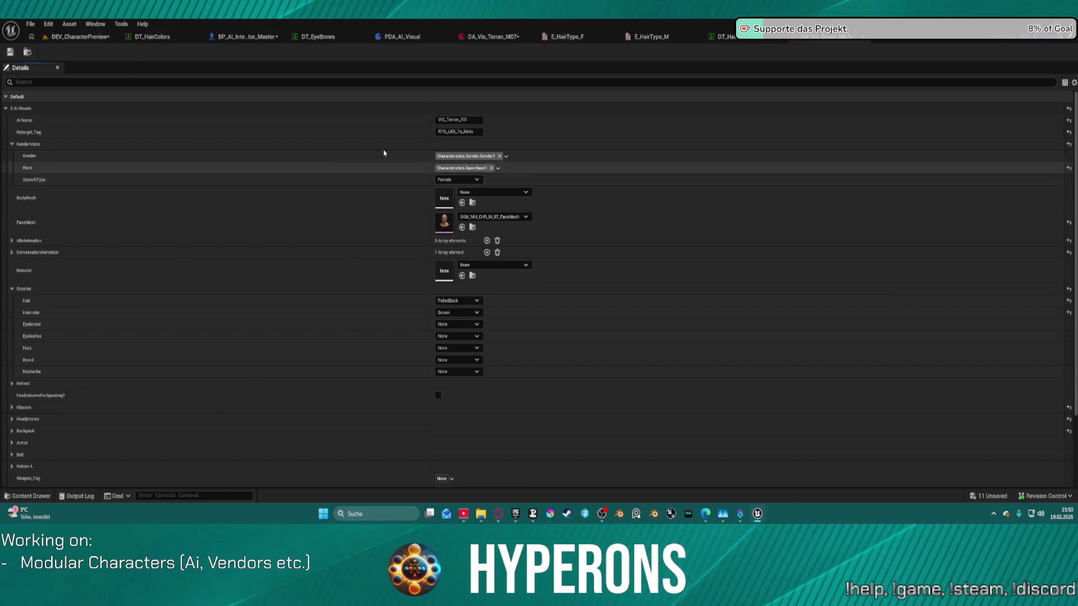
left_click(10, 53)
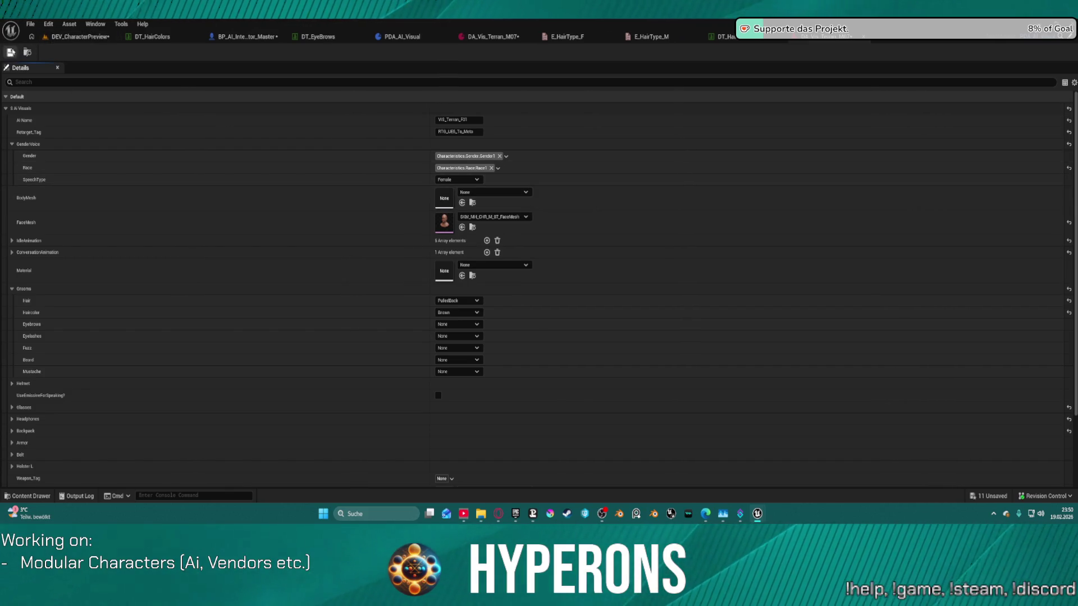
left_click(59, 38)
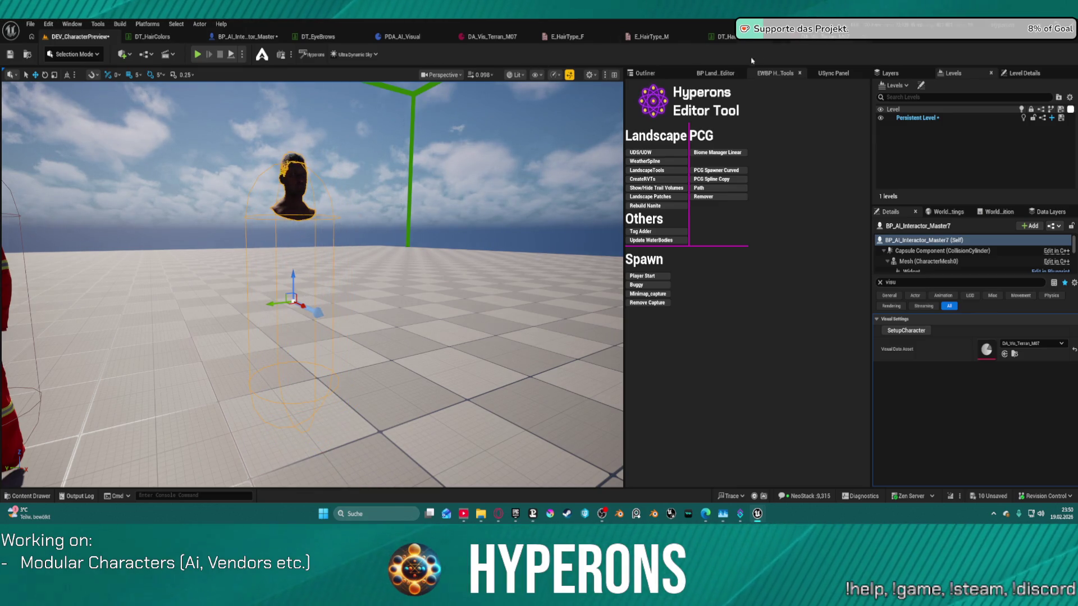
left_click(825, 37)
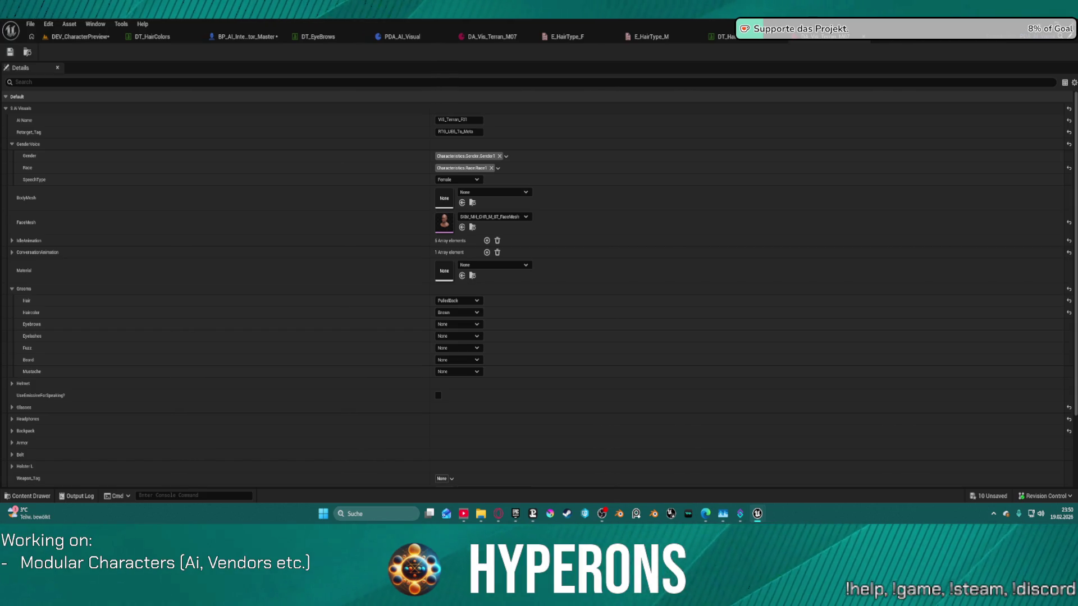
- Restore and save the BodyMesh, view the character up close, and open the body mesh editor
left_click(498, 29)
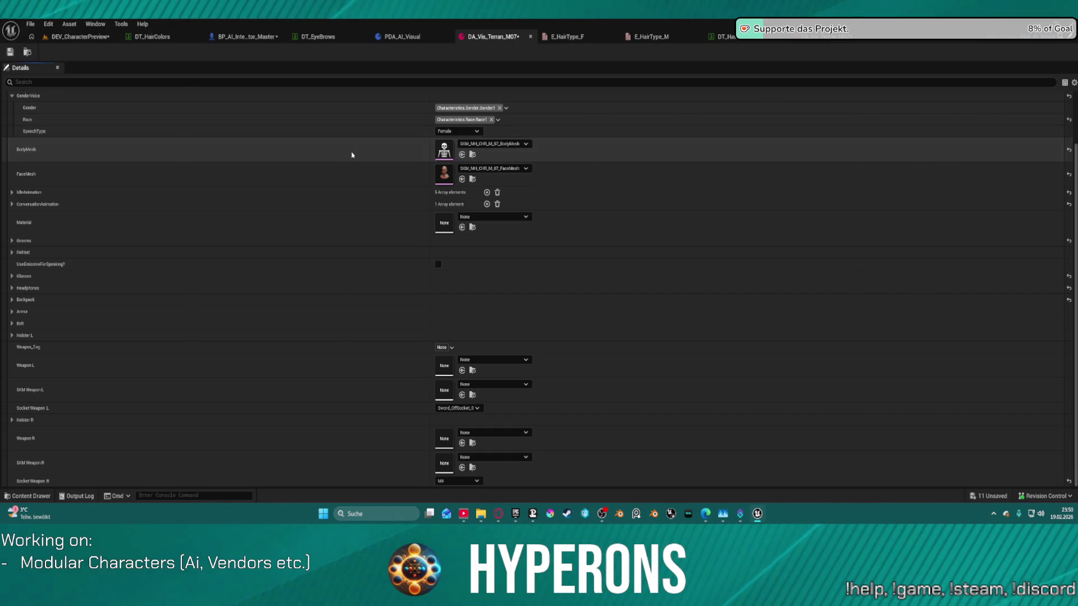
key("ctrl+s")
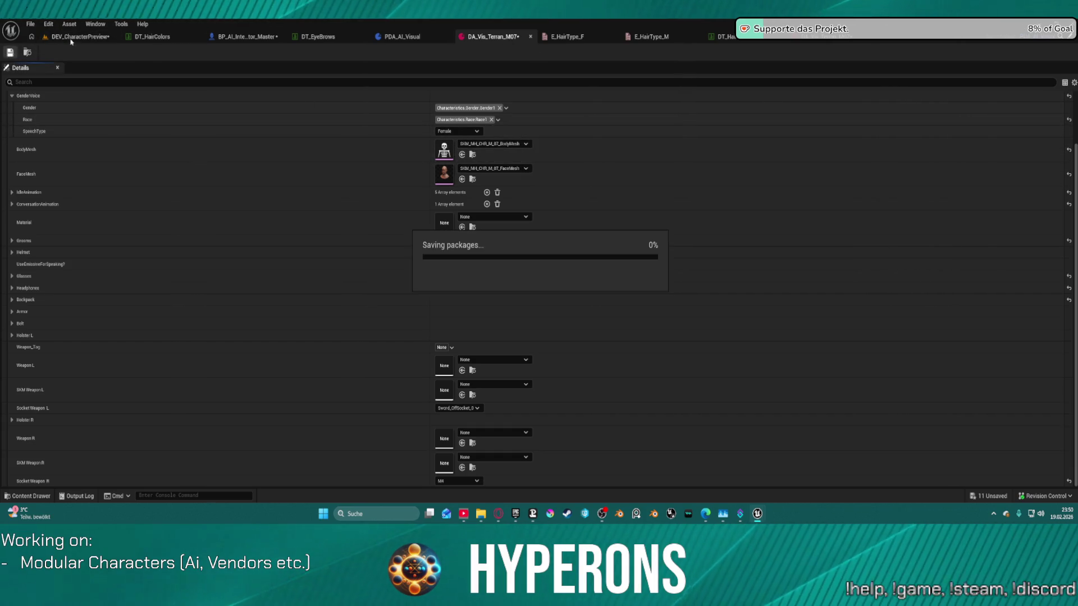
left_click(71, 38)
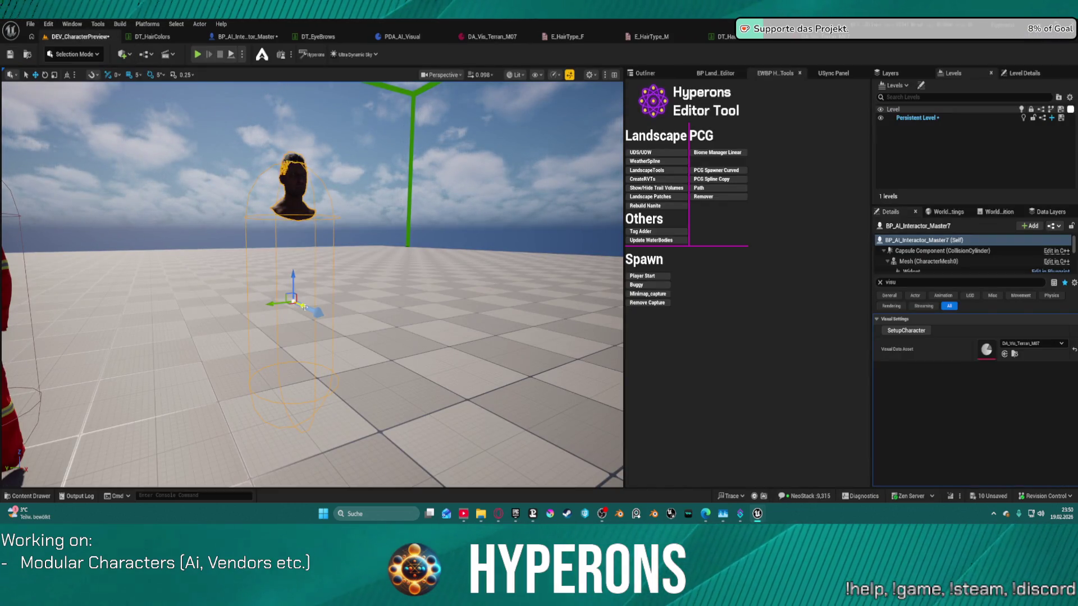
mouse_move(312, 285)
left_mouse_down()
mouse_move(33, 274)
mouse_move(420, 368)
mouse_move(419, 402)
left_mouse_up()
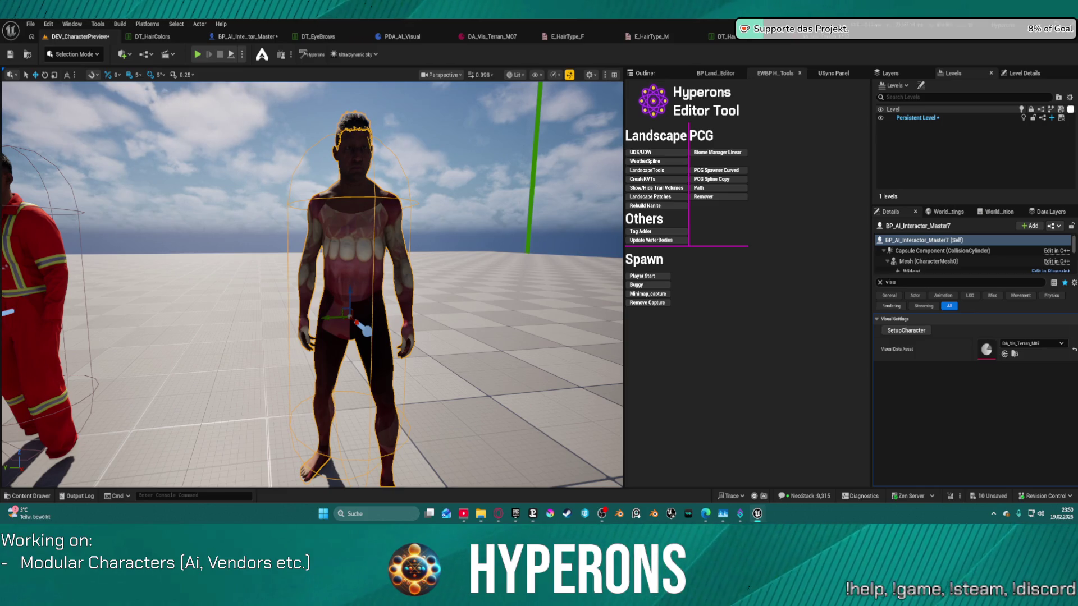
key("alt+Tab")
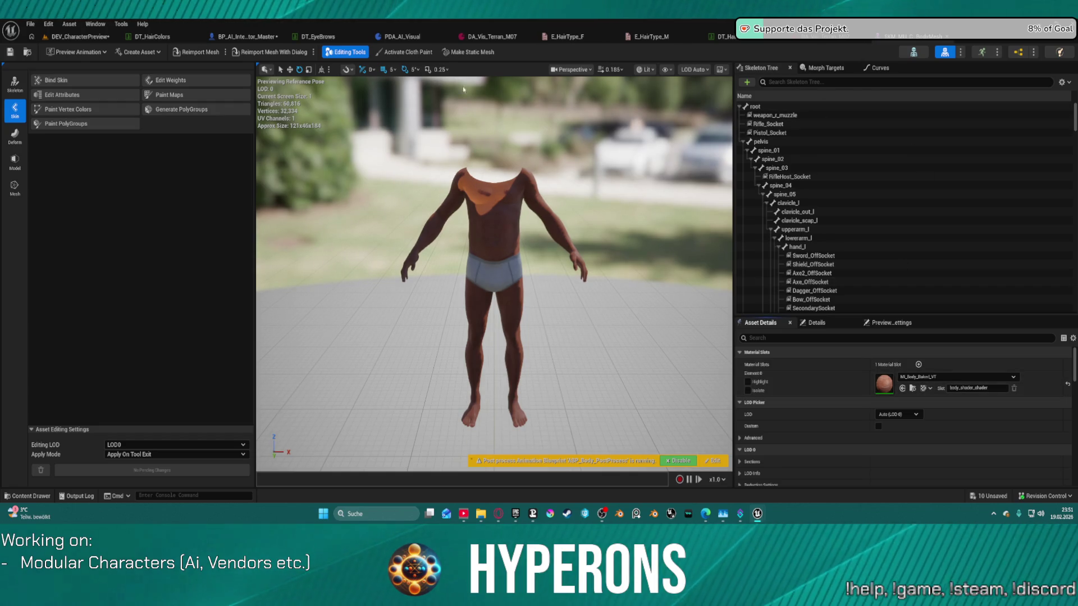
- Scroll the visual data asset, review PDA_AI_Visual, and open the S_AI_Visuals structure
key("alt+Tab")
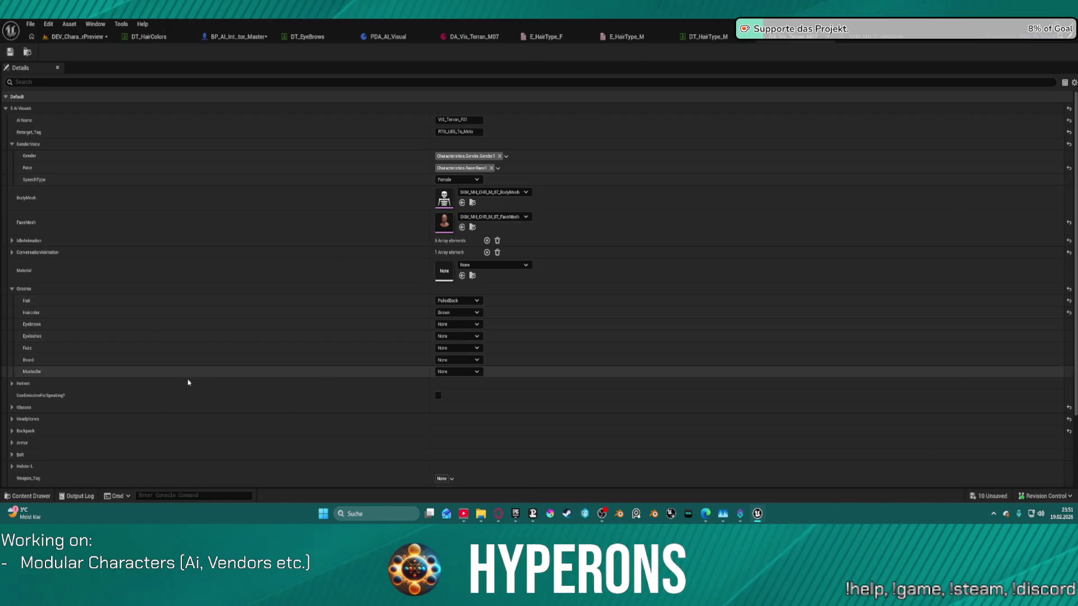
scroll(175, 385, "down", 3)
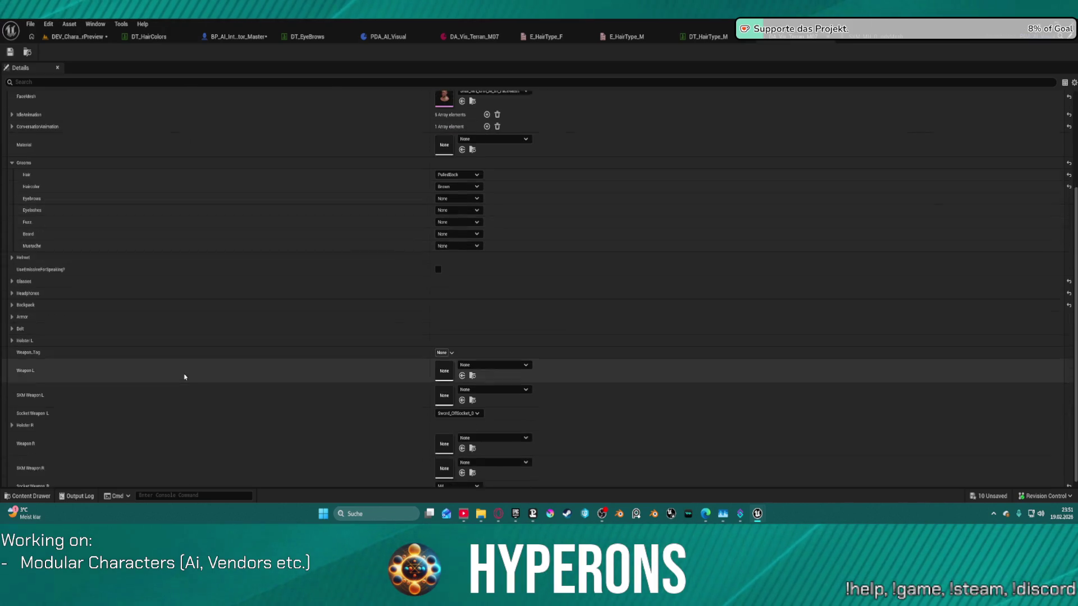
scroll(356, 229, "up", 1)
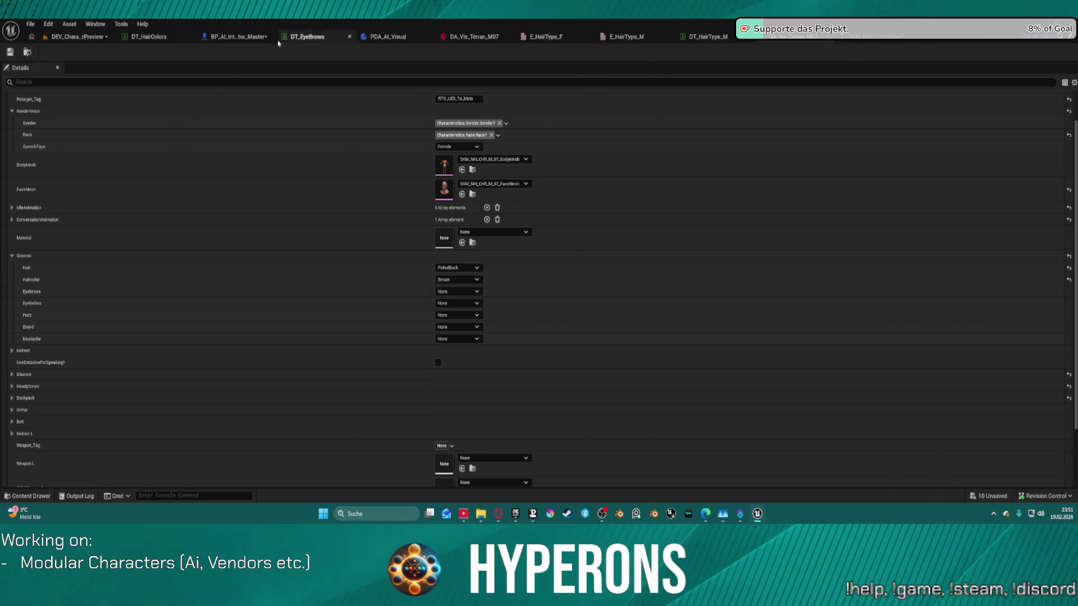
left_click(241, 37)
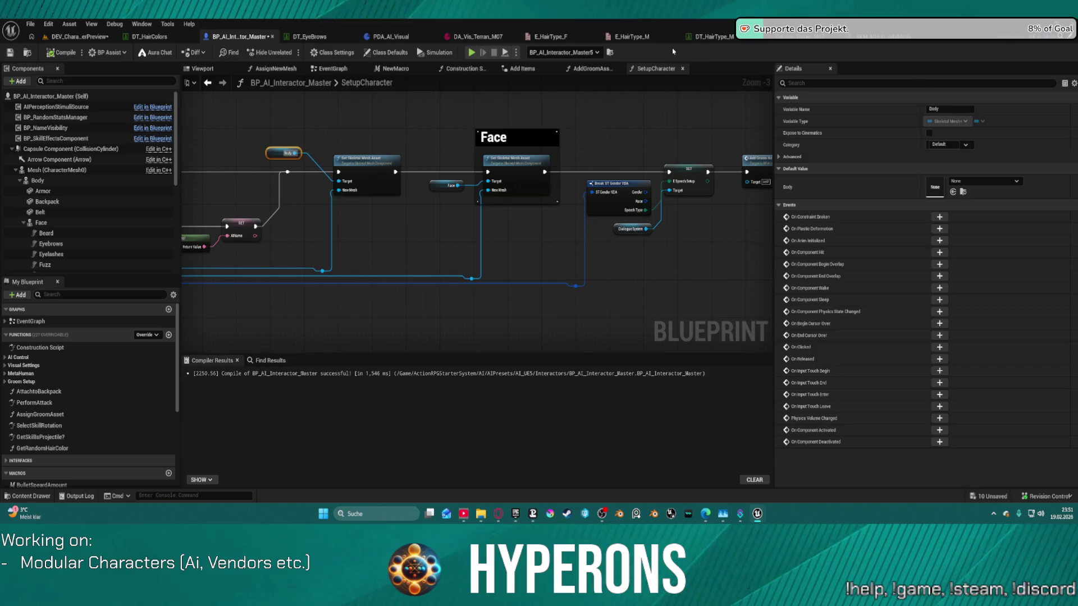
left_click(403, 38)
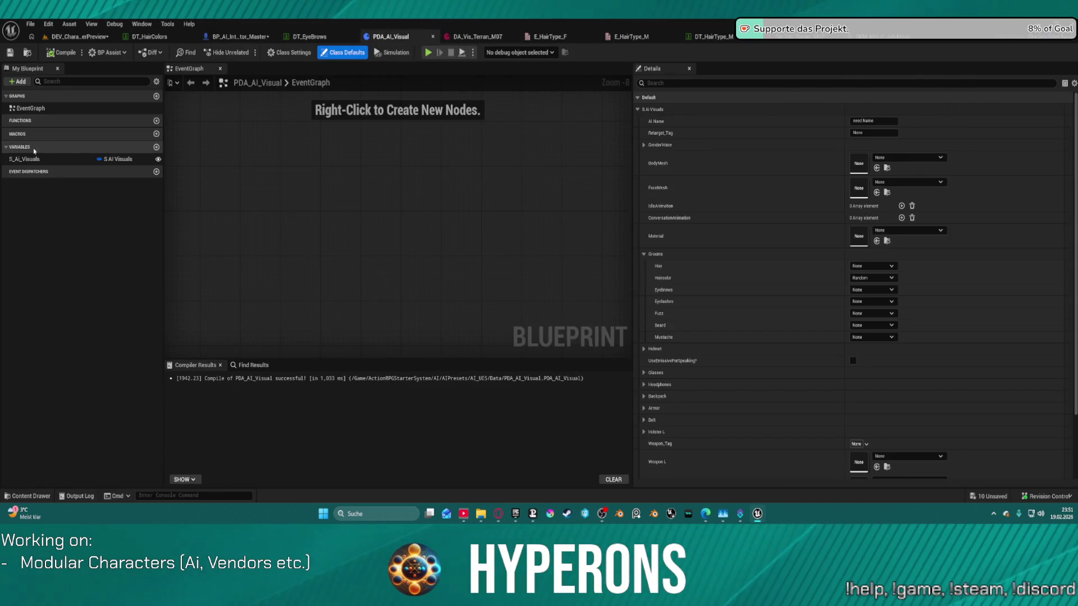
key("ctrl+space")
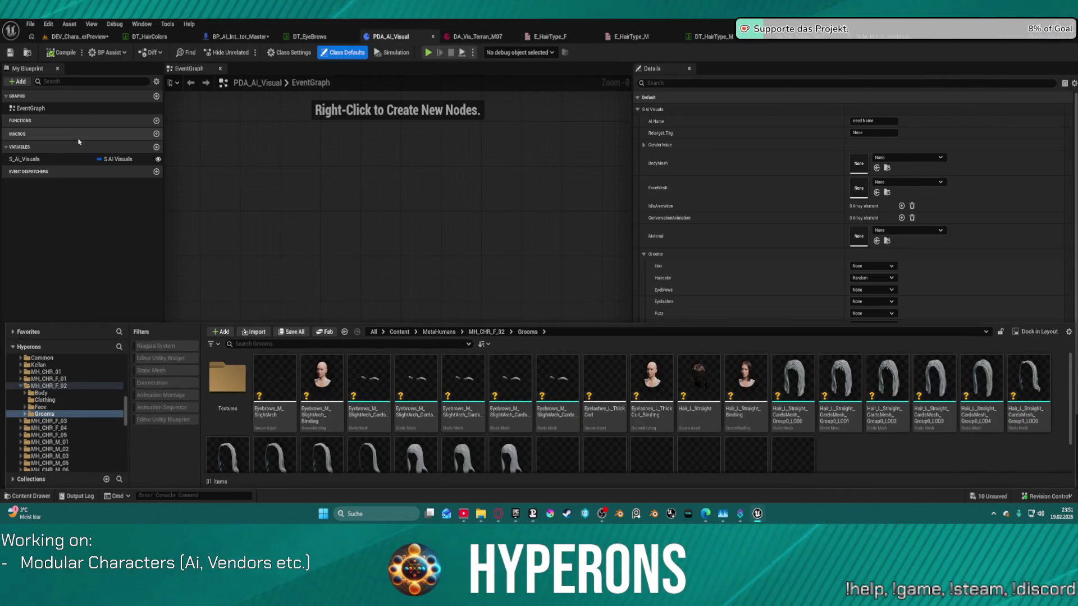
key("ctrl+space")
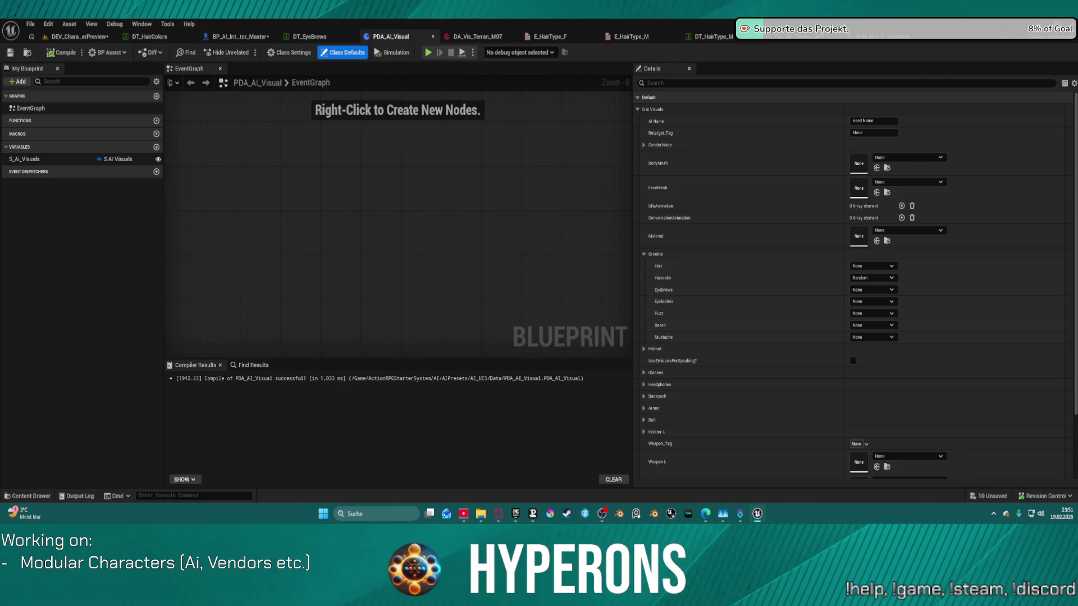
left_click(954, 37)
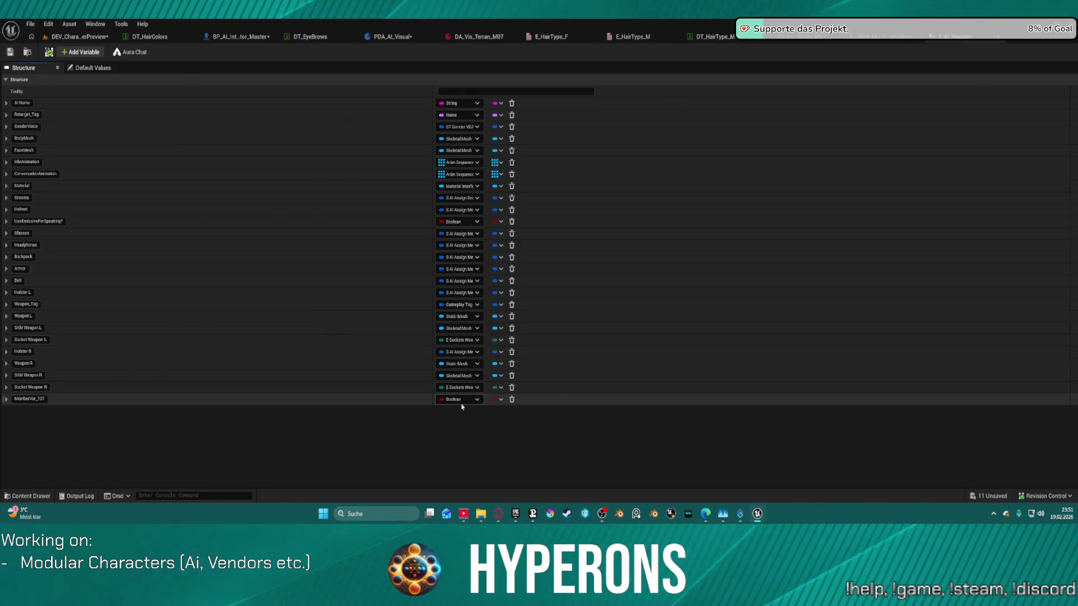
- Change MemberVar_131's type to a Skeletal Mesh soft reference
left_click(461, 400)
type("sk")
key("BackSpace")
key("BackSpace")
type("let")
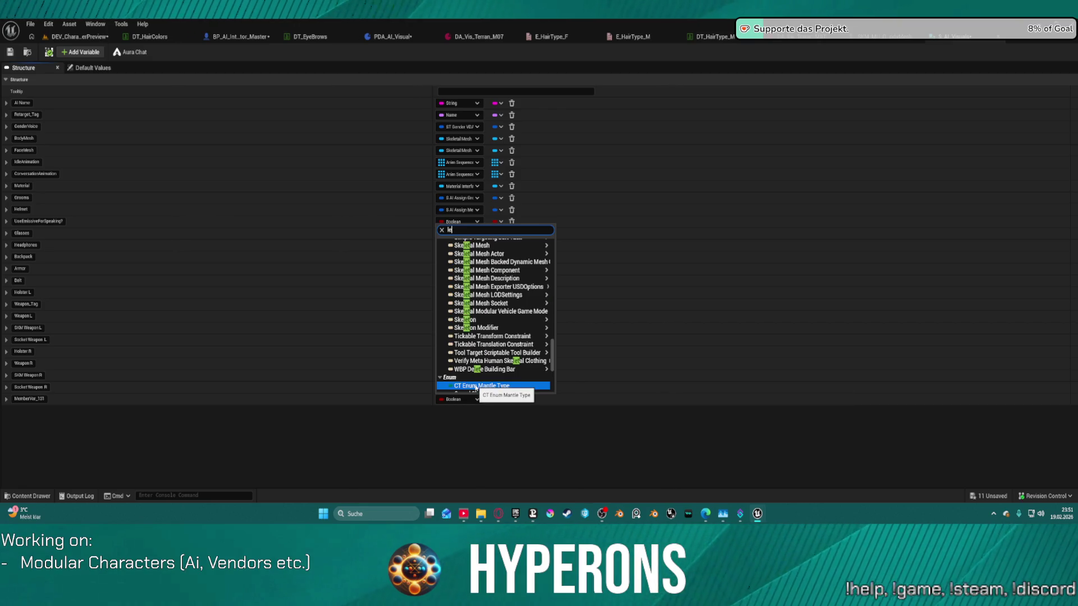
key("BackSpace")
key("BackSpace")
type("Sk")
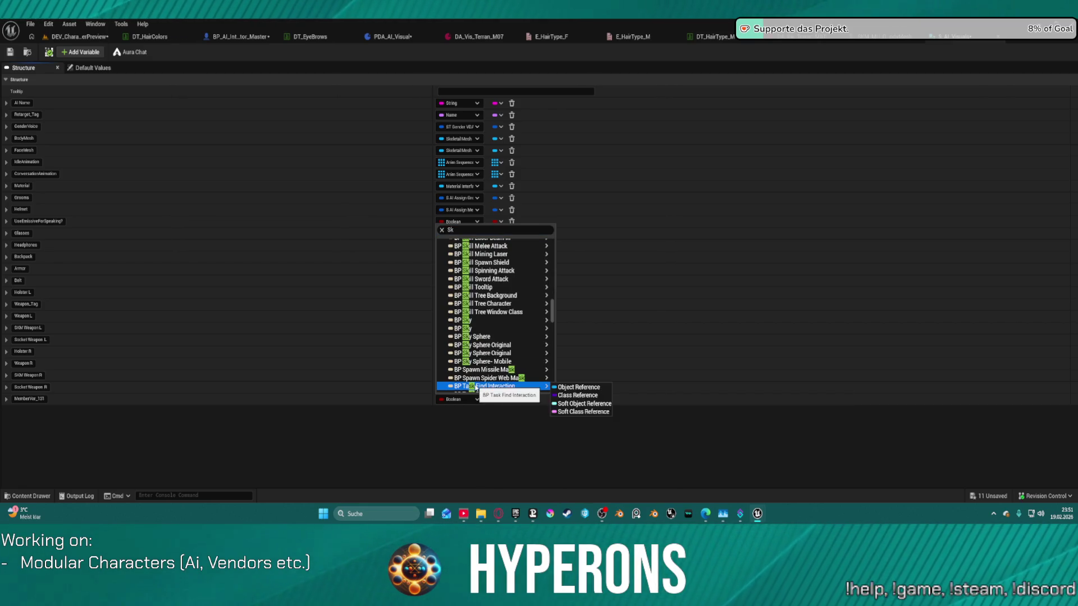
left_click(479, 231)
left_click(479, 231)
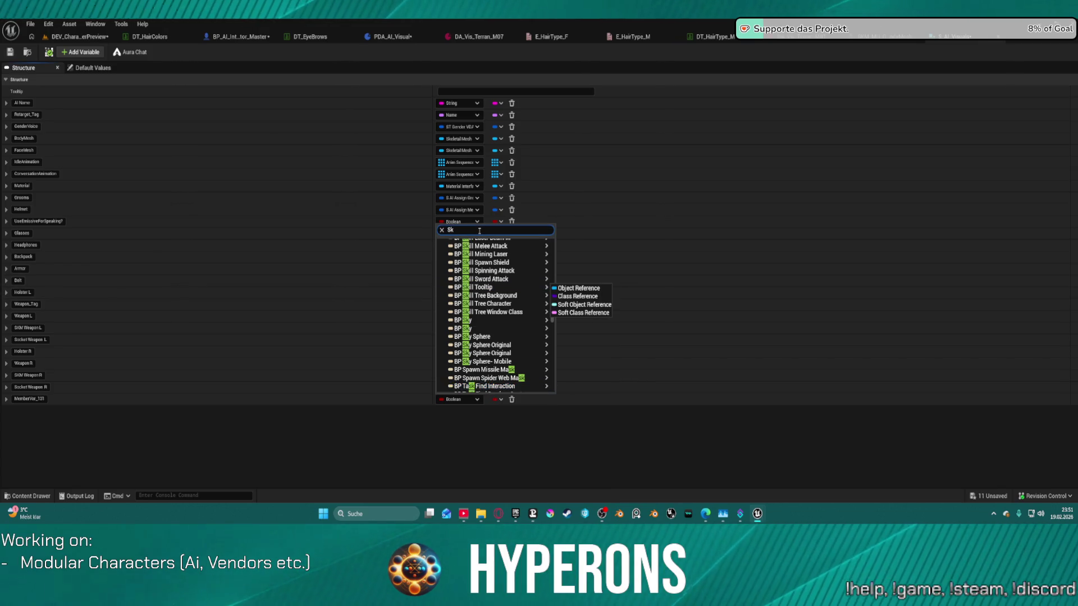
type("eleta")
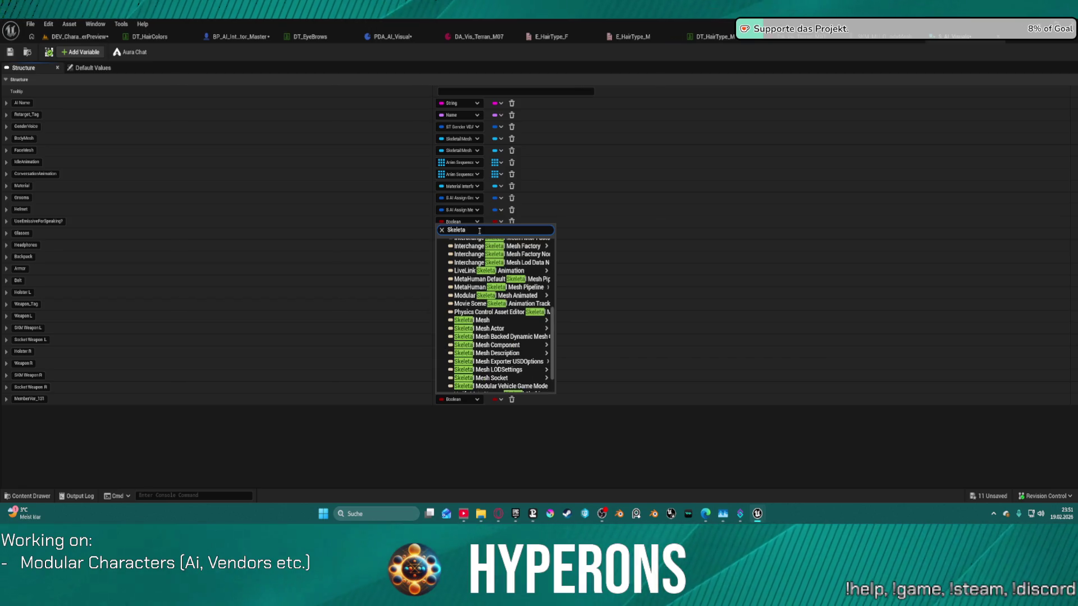
mouse_move(533, 322)
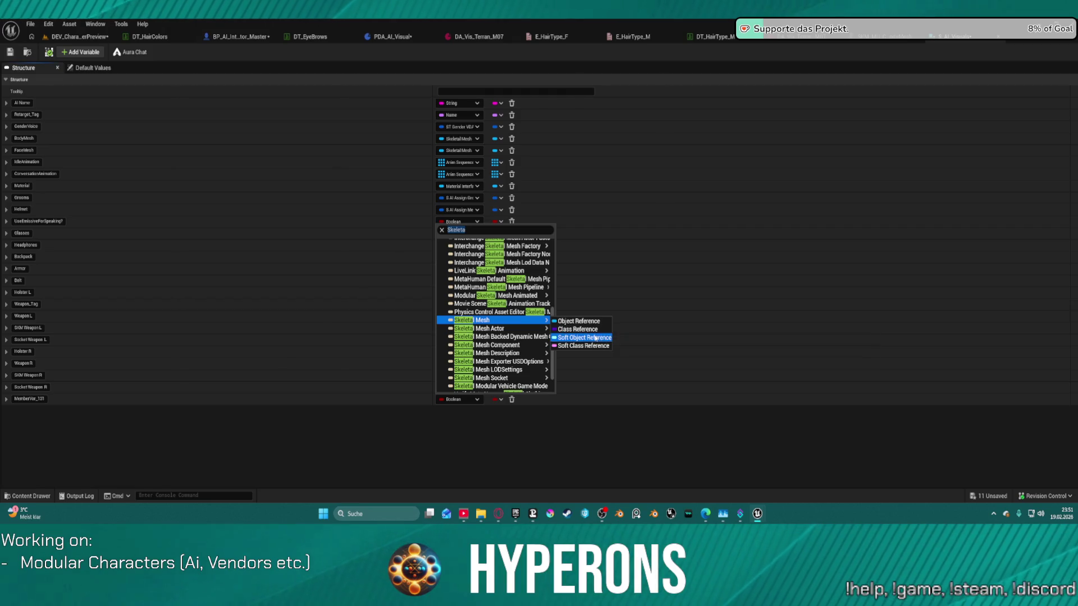
left_click(584, 344)
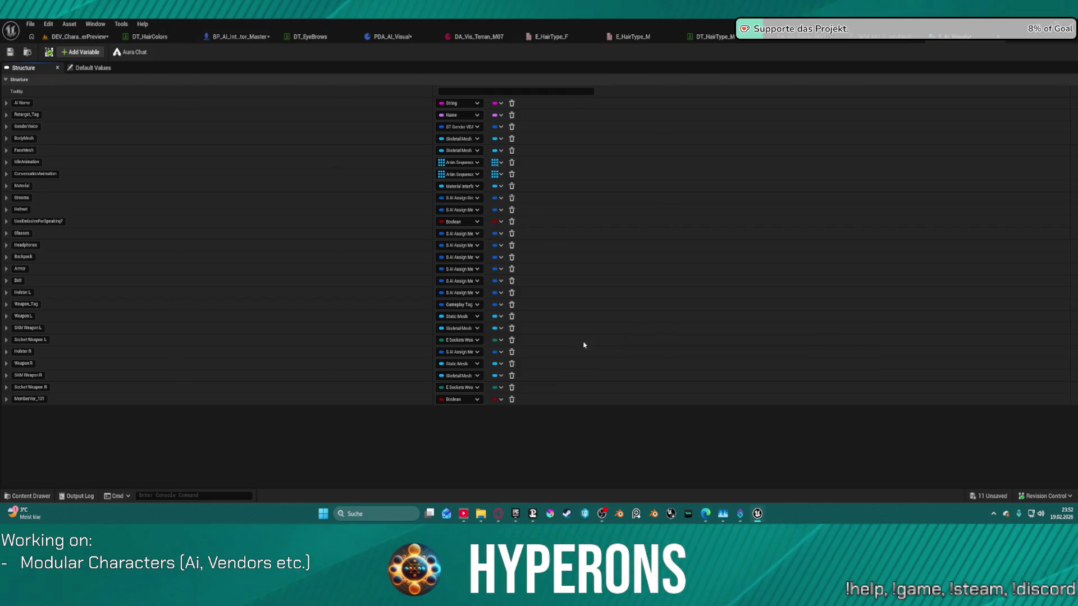
- Rename it SkeletalAttchedToBody, move it below FaceMesh, and save the structure
left_click(45, 399)
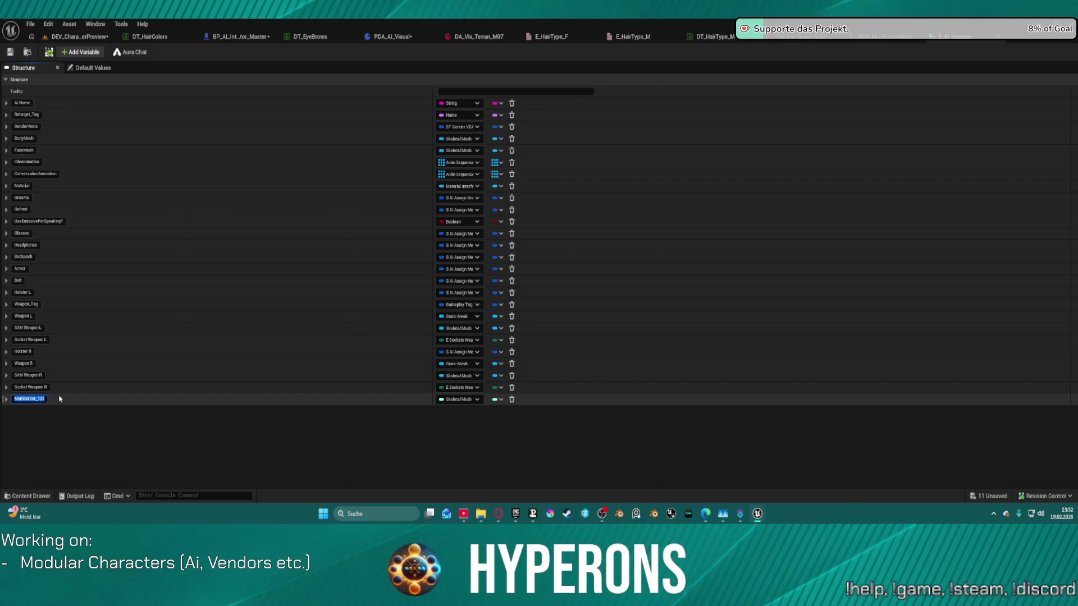
type("AI")
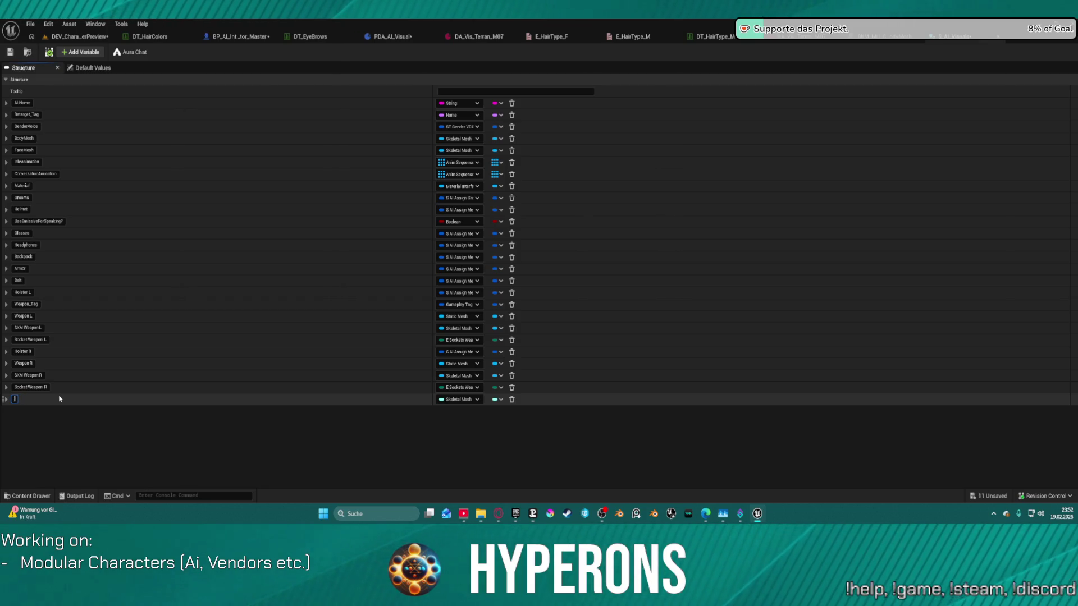
type("talM")
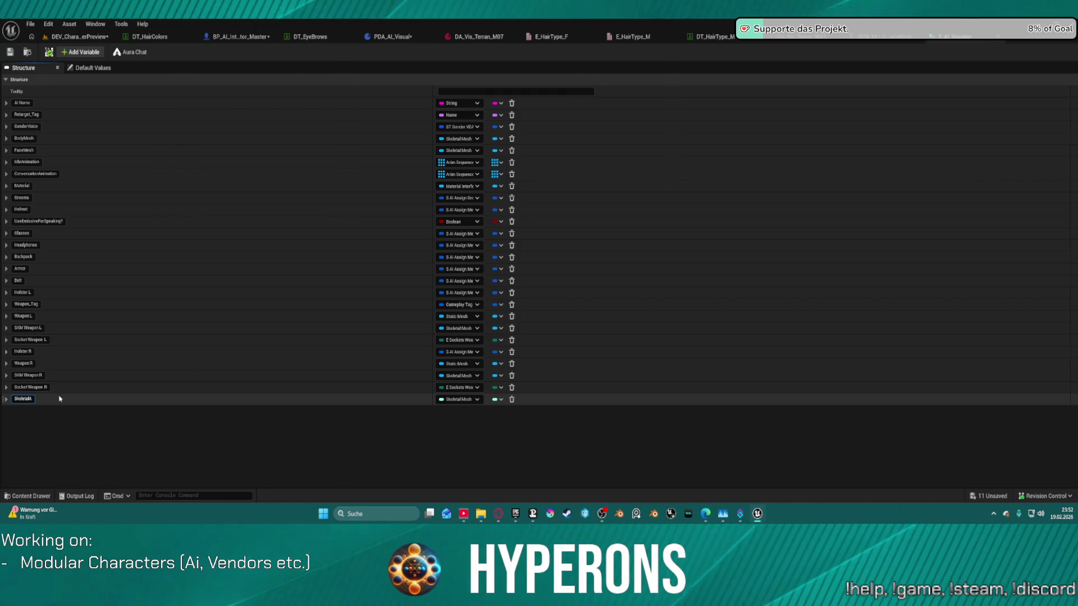
type("achedToBody")
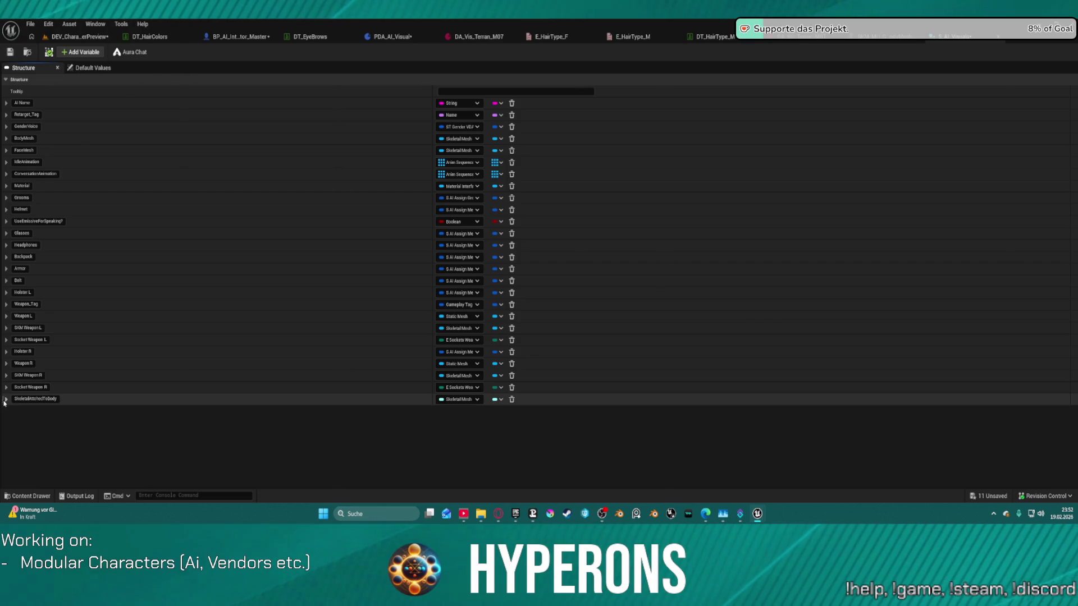
mouse_move(2, 399)
left_mouse_down()
mouse_move(7, 147)
mouse_move(27, 162)
left_mouse_up()
left_click(11, 54)
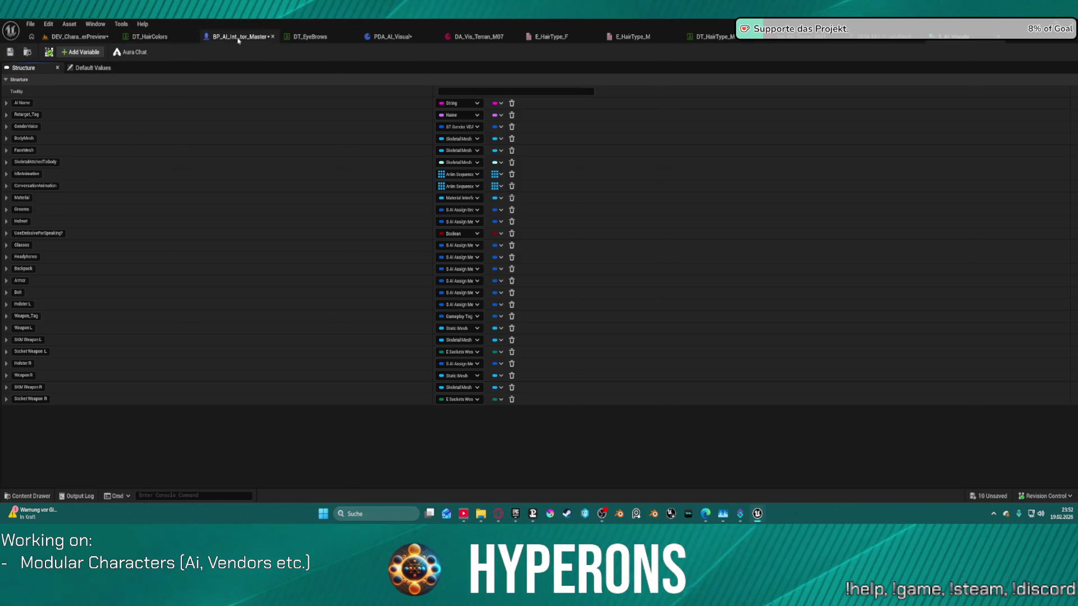
left_click(417, 36)
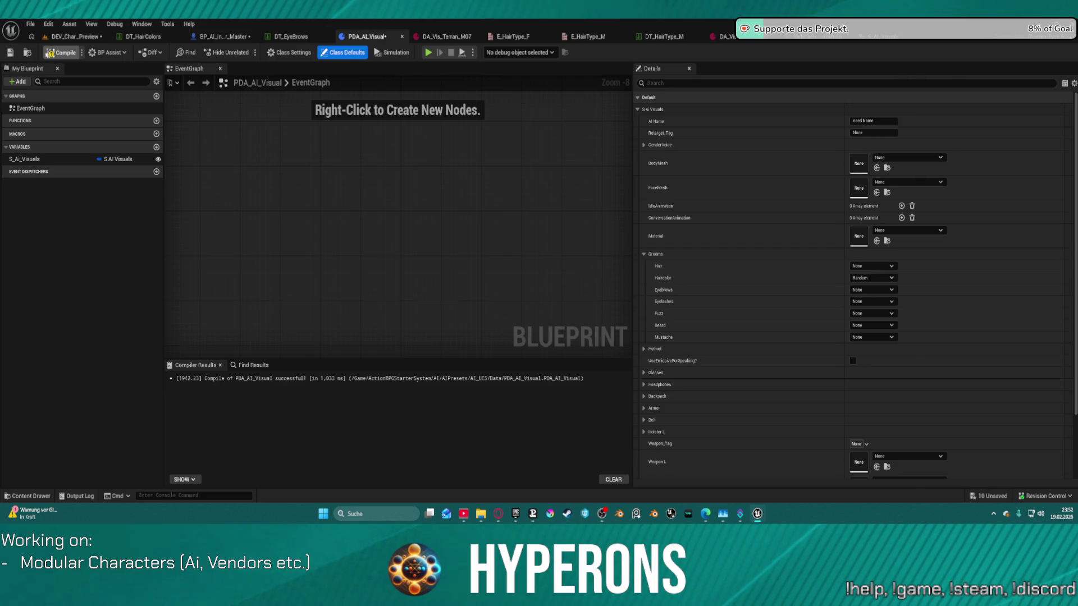
- Compile BP_AI_Interactor_Master and review the earlier SetupCharacter nodes
left_click(221, 37)
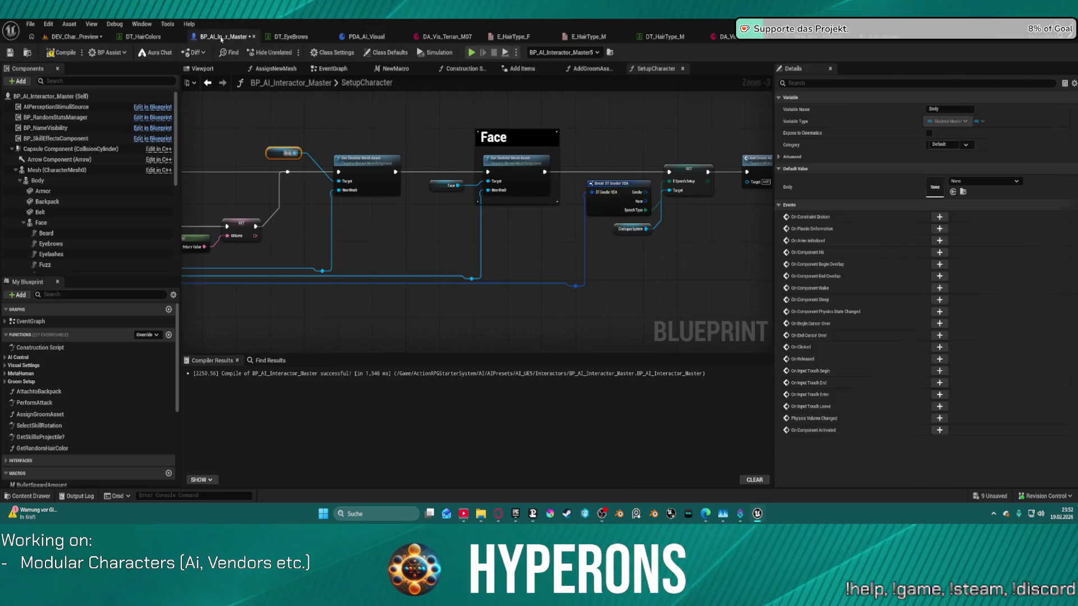
left_click(64, 55)
mouse_move(306, 222)
left_mouse_down()
mouse_move(439, 229)
mouse_move(716, 180)
left_mouse_up()
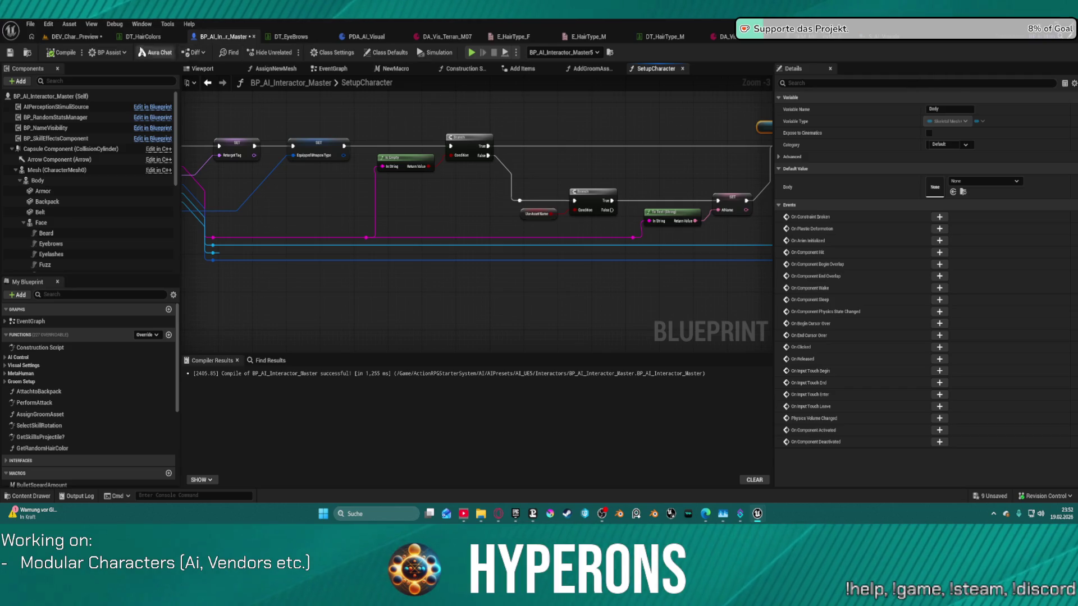
left_click(81, 37)
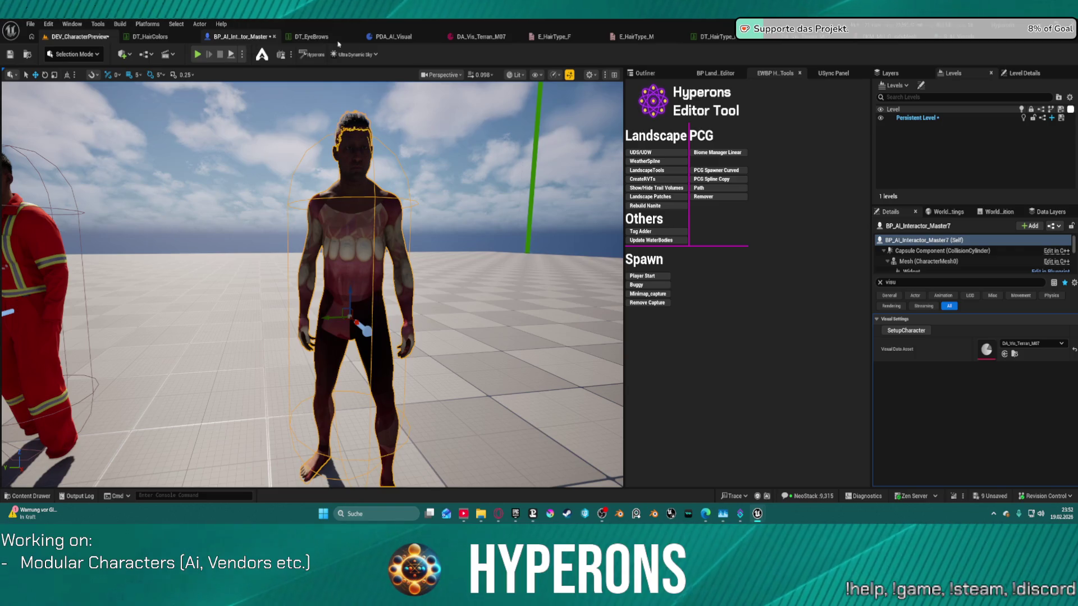
- Inspect the Body and Face components and the Body's Set Skeletal Mesh Asset node
left_click(242, 36)
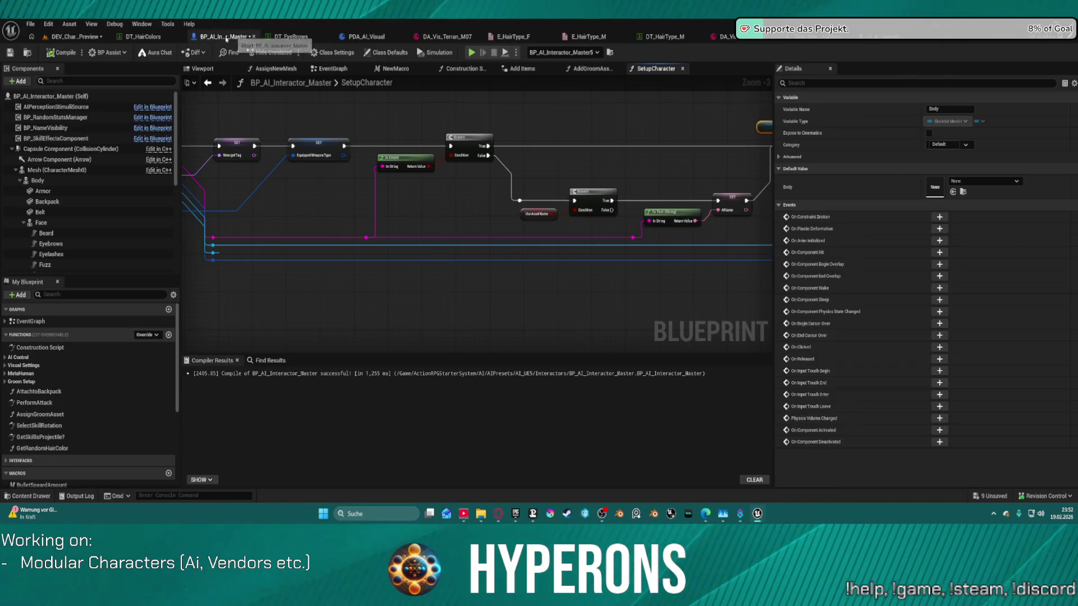
left_click(54, 181)
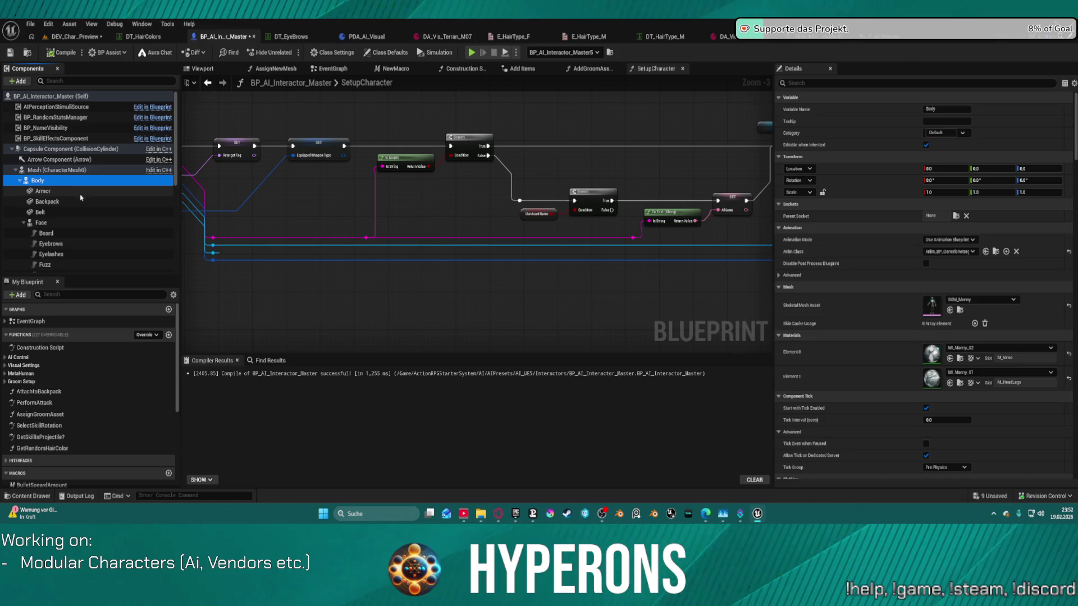
left_click(73, 224)
left_click(66, 181)
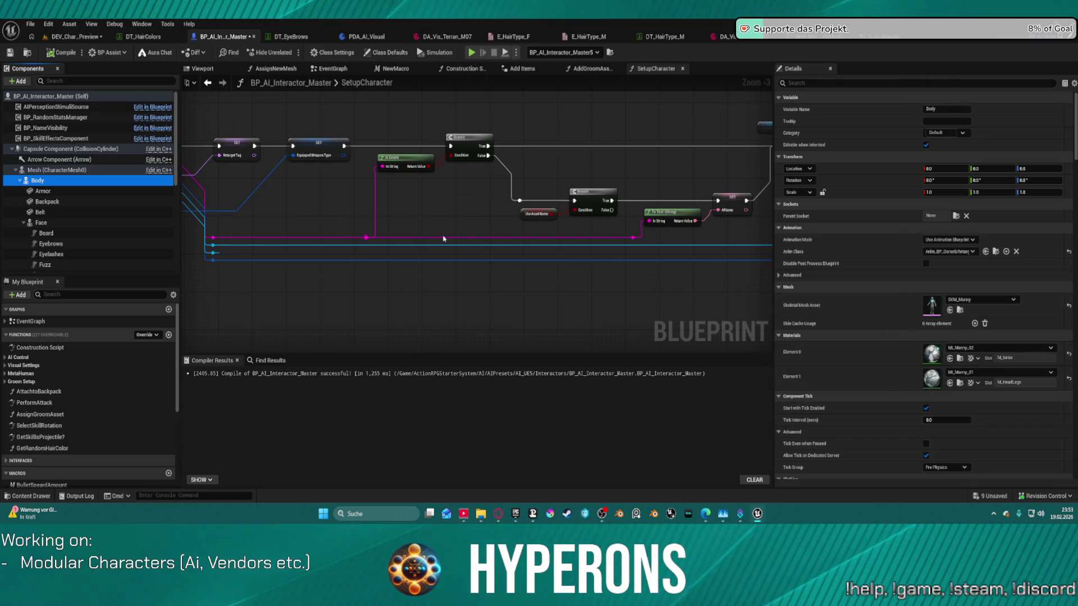
scroll(443, 238, "down", 2)
scroll(404, 223, "up", 3)
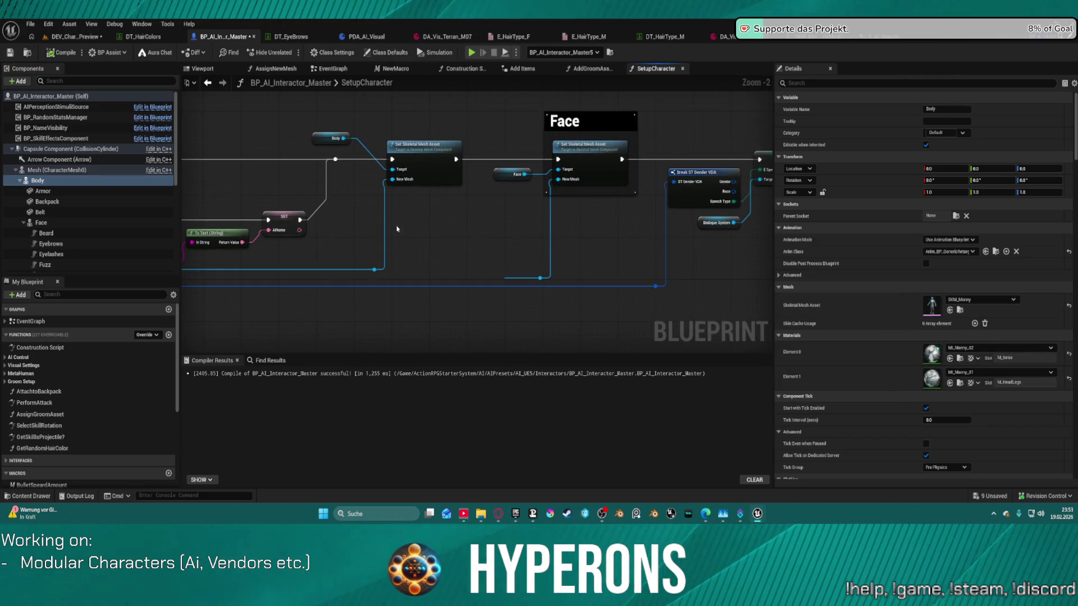
scroll(421, 185, "down", 2)
scroll(421, 185, "up", 2)
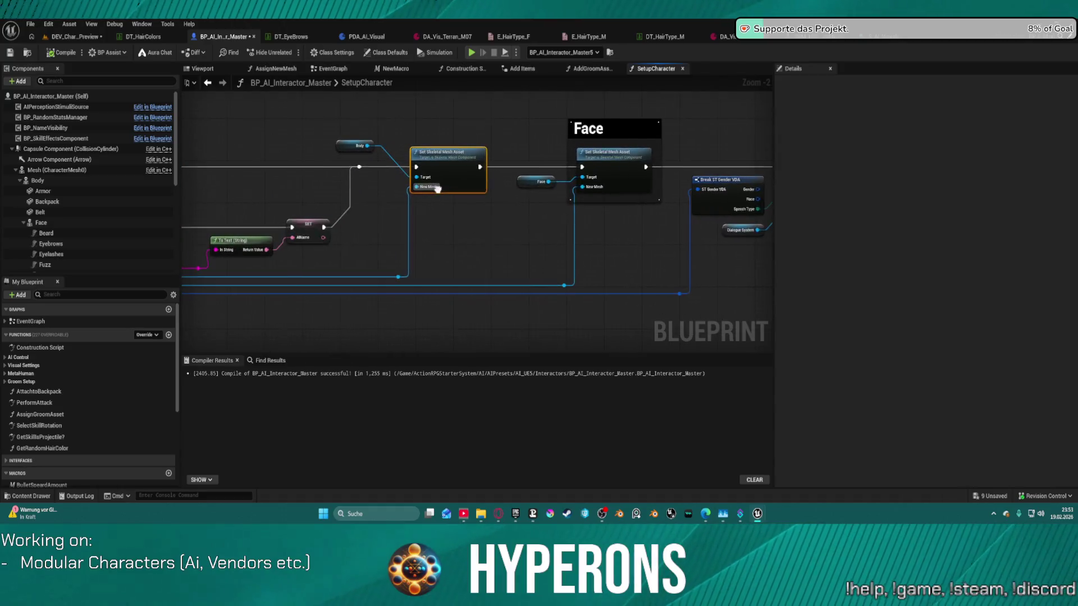
left_click(456, 187)
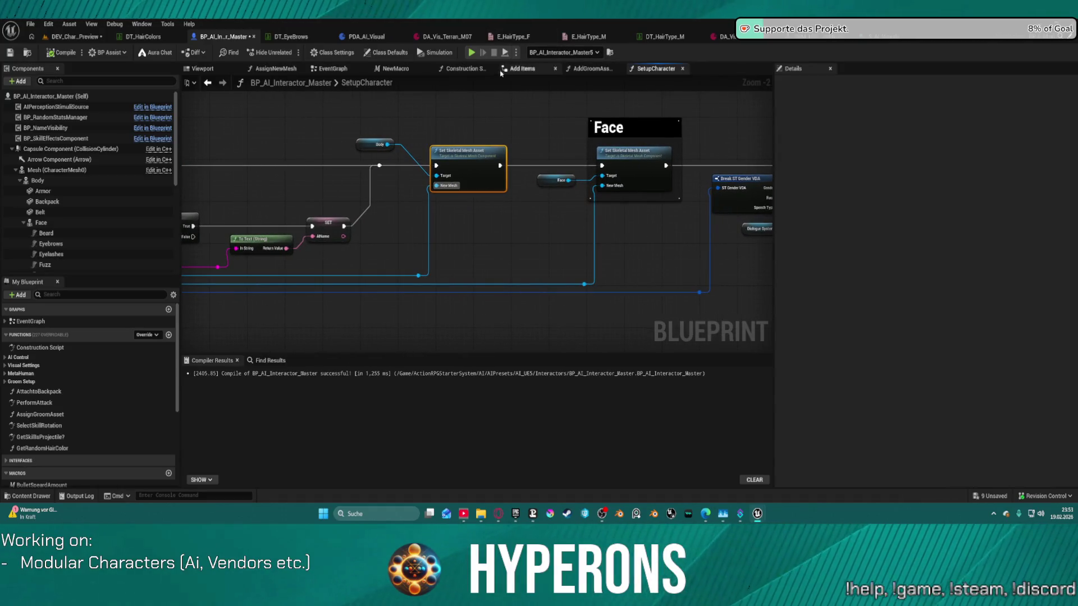
- Pull a new connection from BeginPlay in the EventGraph and recompile the blueprint
left_click(313, 69)
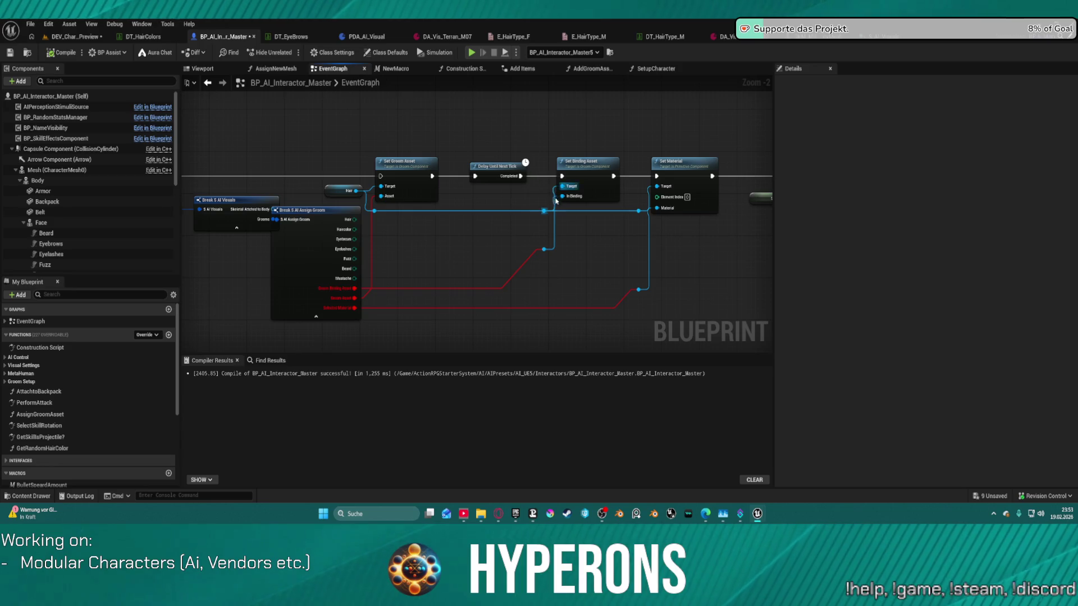
scroll(481, 238, "down", 2)
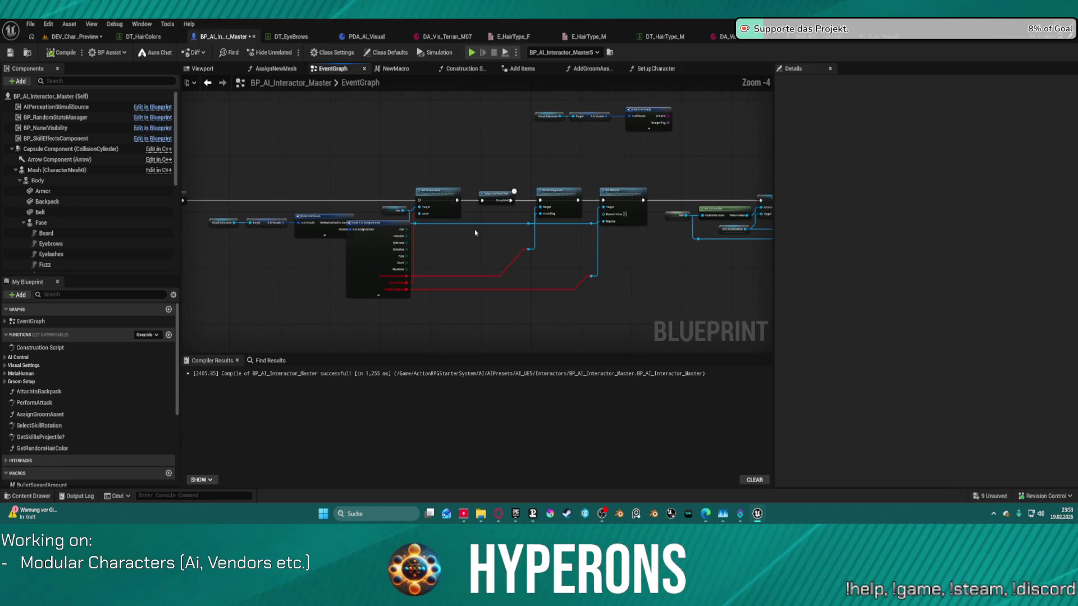
left_click_drag(438, 206, 522, 188)
scroll(322, 195, "up", 1)
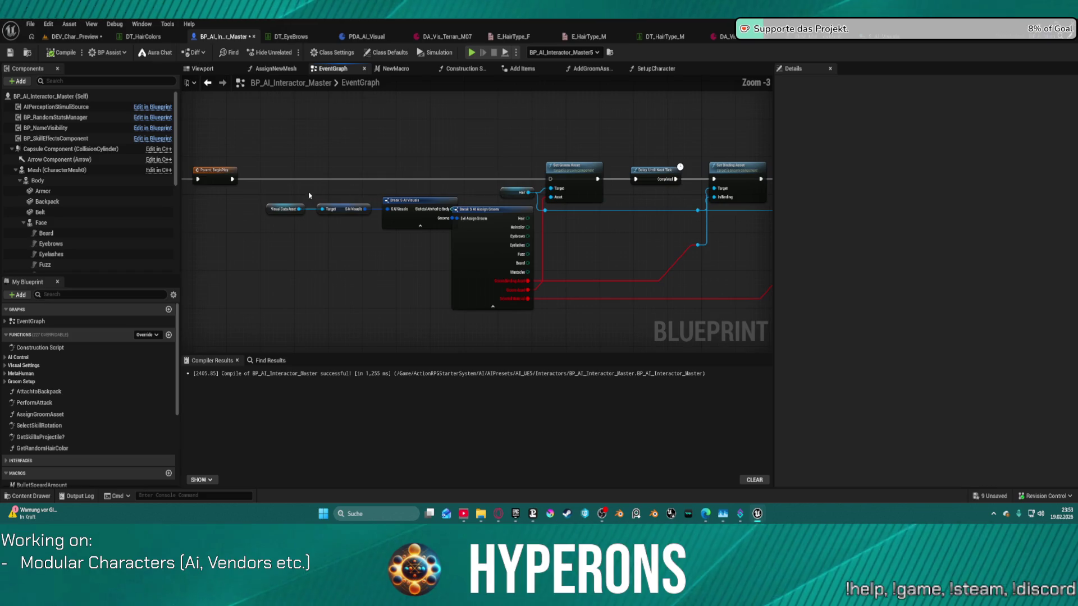
mouse_move(231, 180)
left_mouse_down()
mouse_move(864, 179)
mouse_move(644, 185)
mouse_move(824, 172)
left_mouse_up()
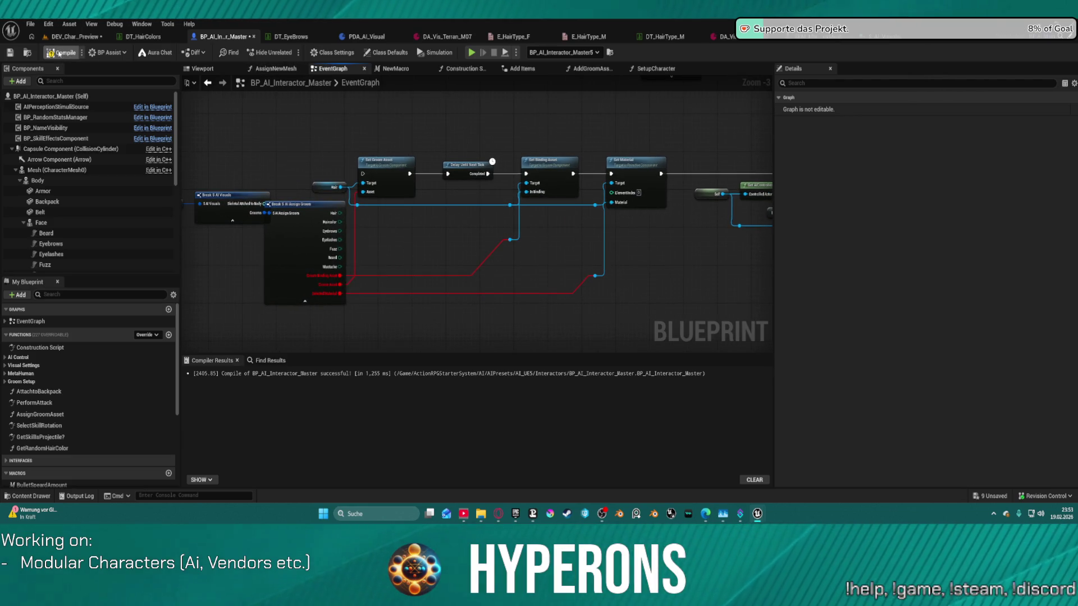
left_click(58, 53)
mouse_move(337, 137)
left_mouse_down()
mouse_move(583, 162)
mouse_move(281, 154)
mouse_move(447, 167)
left_mouse_up()
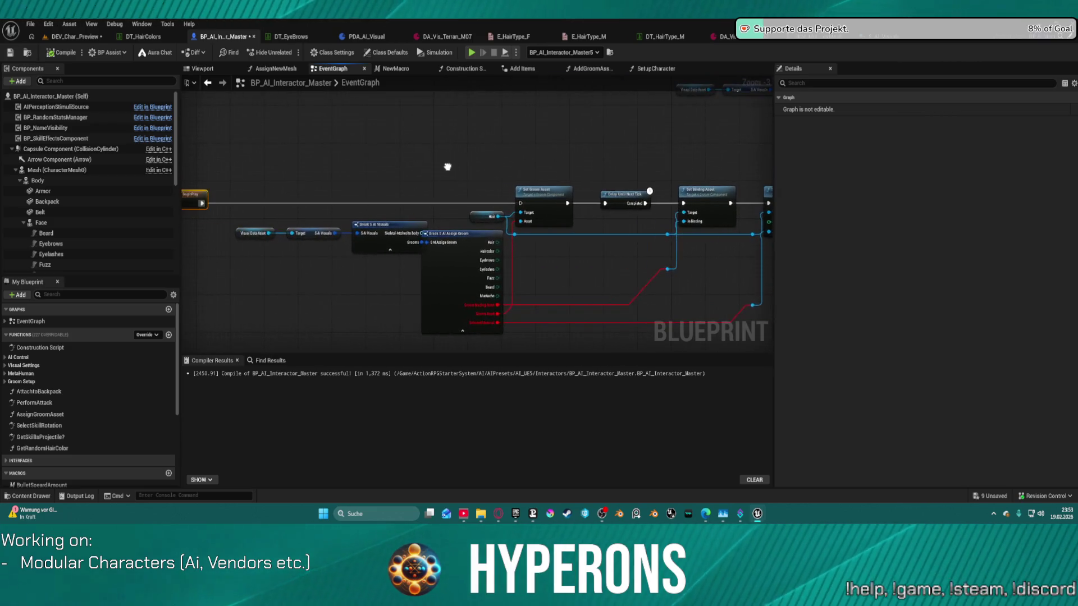
left_click(90, 41)
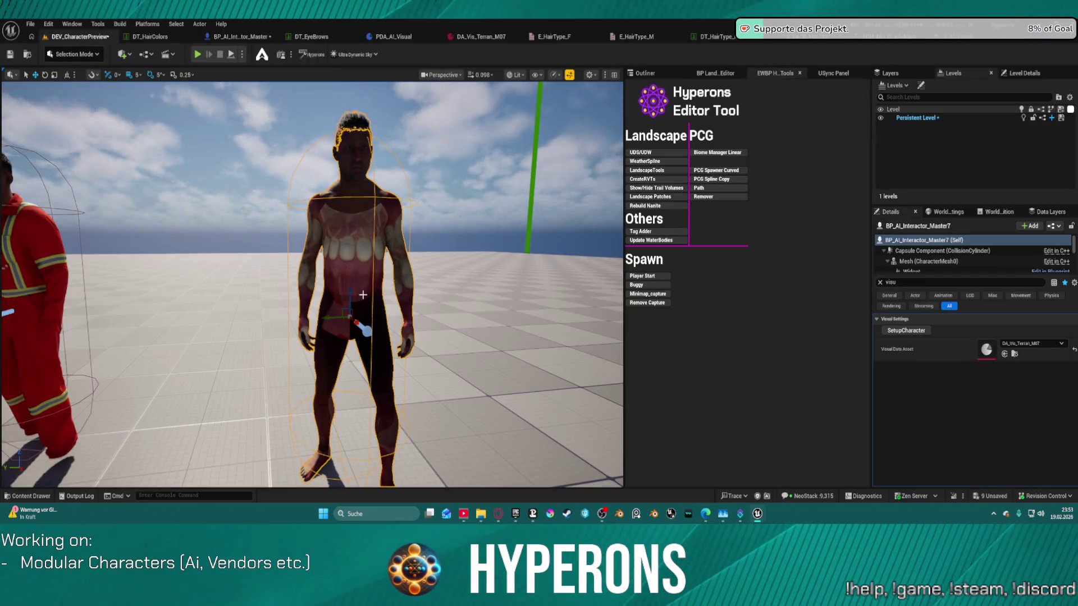
- Move the test character left and save the level
left_click_drag(362, 324, 348, 311)
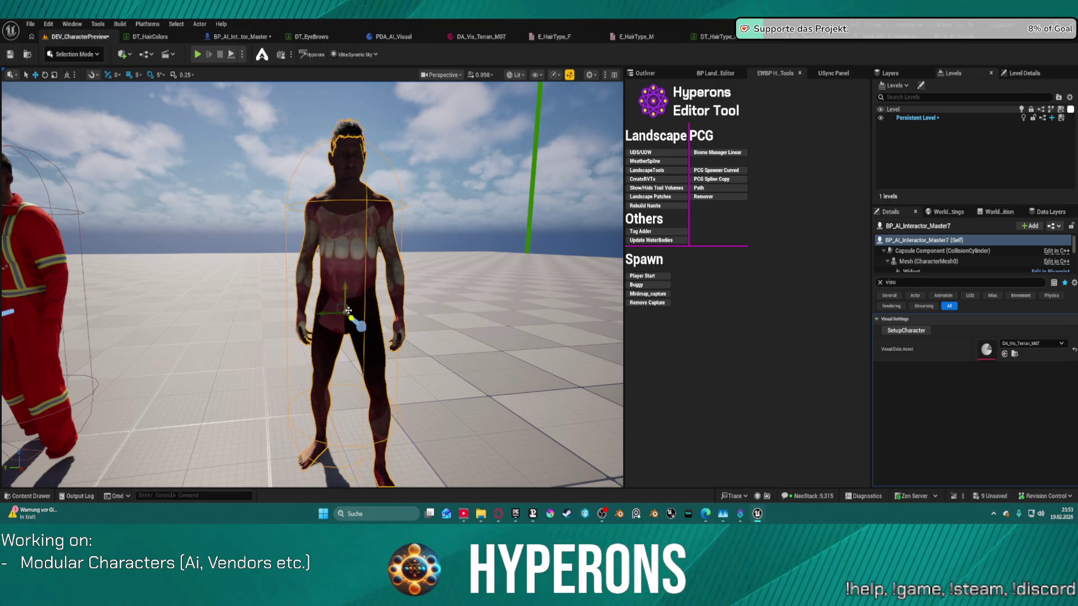
left_click_drag(347, 272, 264, 274)
left_click(209, 322)
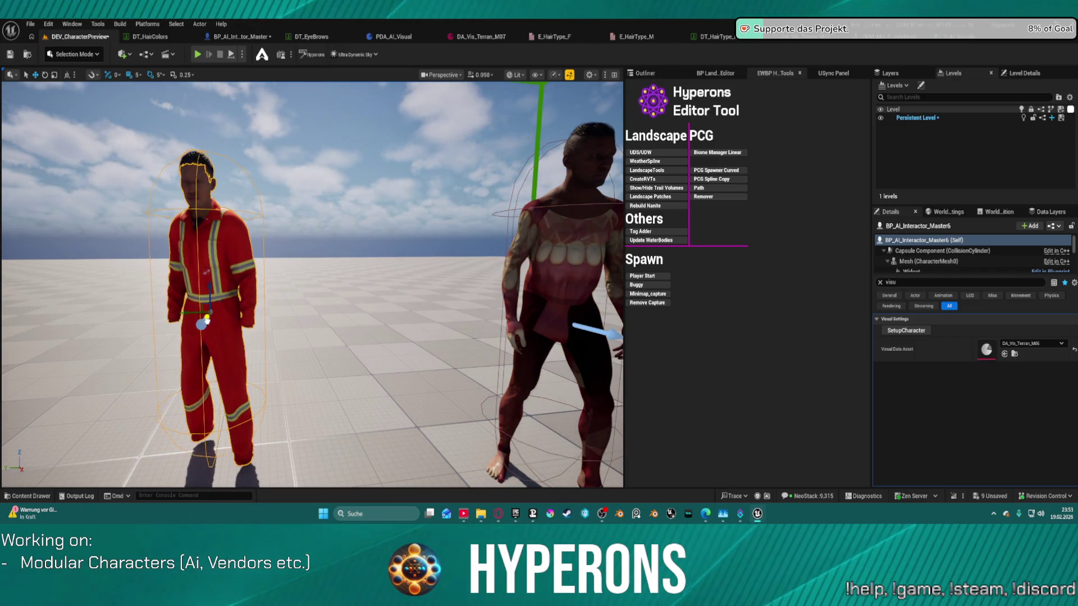
left_click(548, 290)
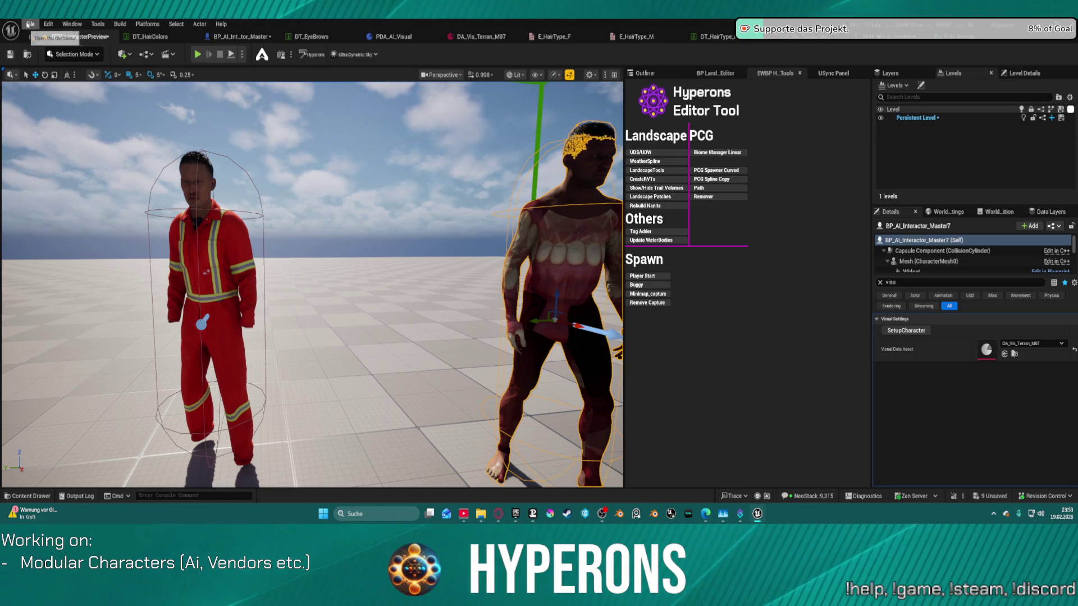
key("ctrl+s")
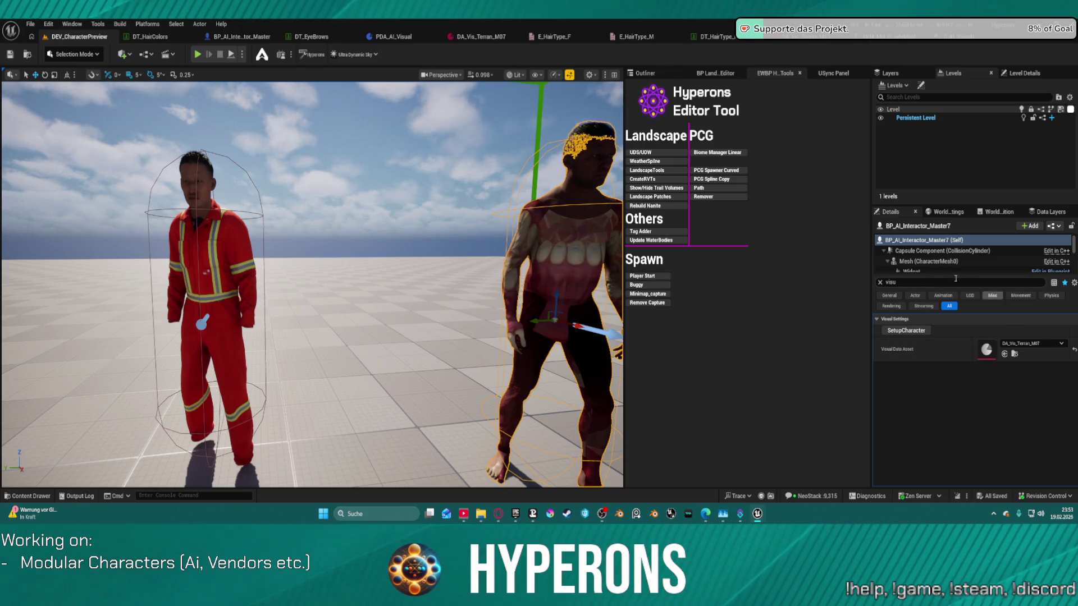
- Give the Body's Element 0 the baked body skin material and view the character
scroll(944, 253, "down", 3)
left_click(945, 242)
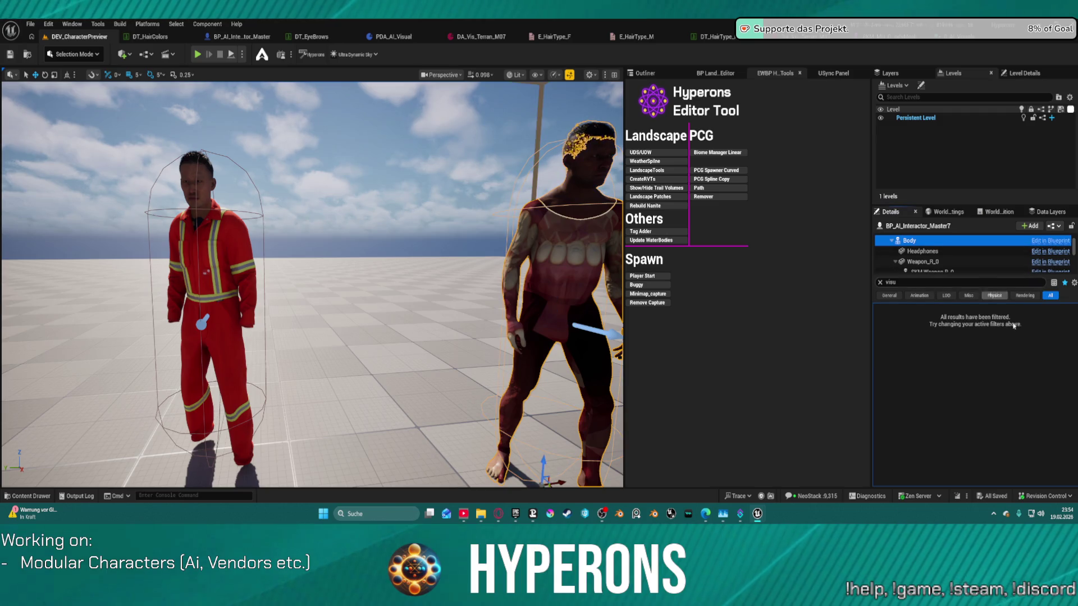
left_click(881, 283)
left_click(881, 283)
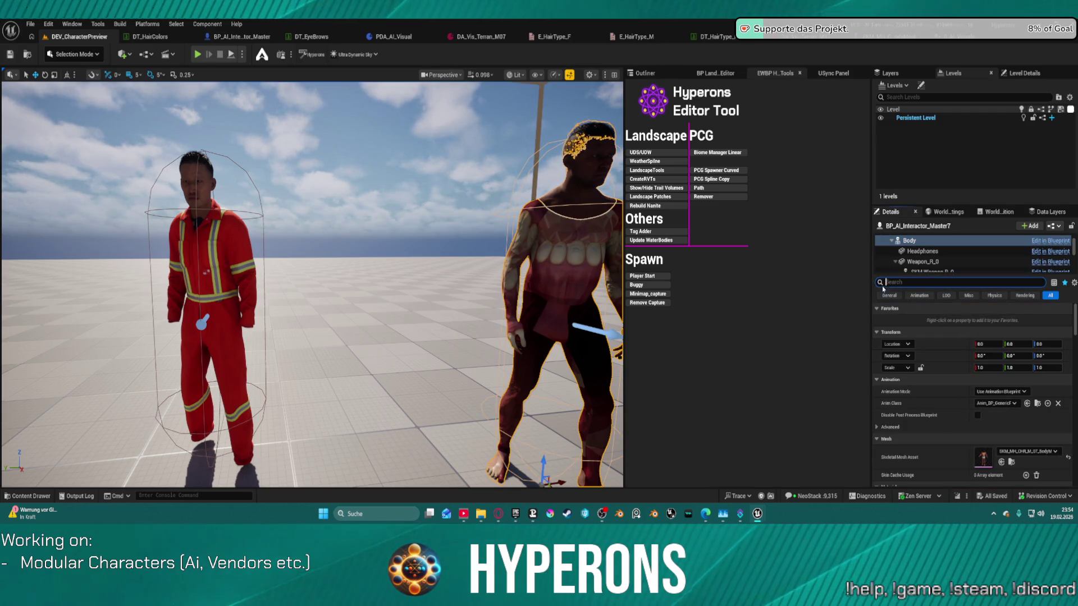
left_click(1001, 426)
key("w")
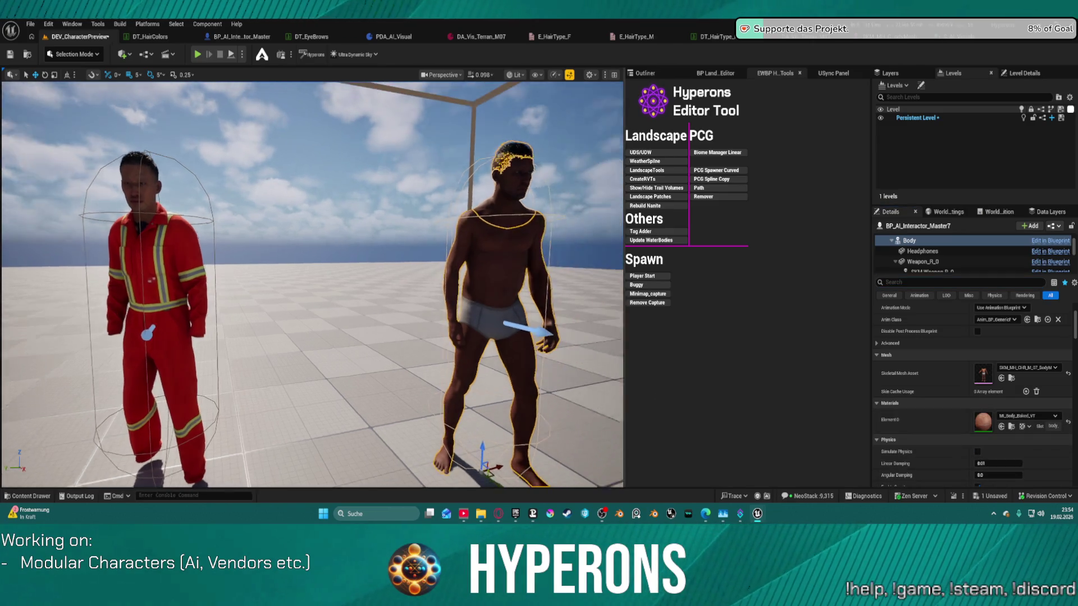
key("s")
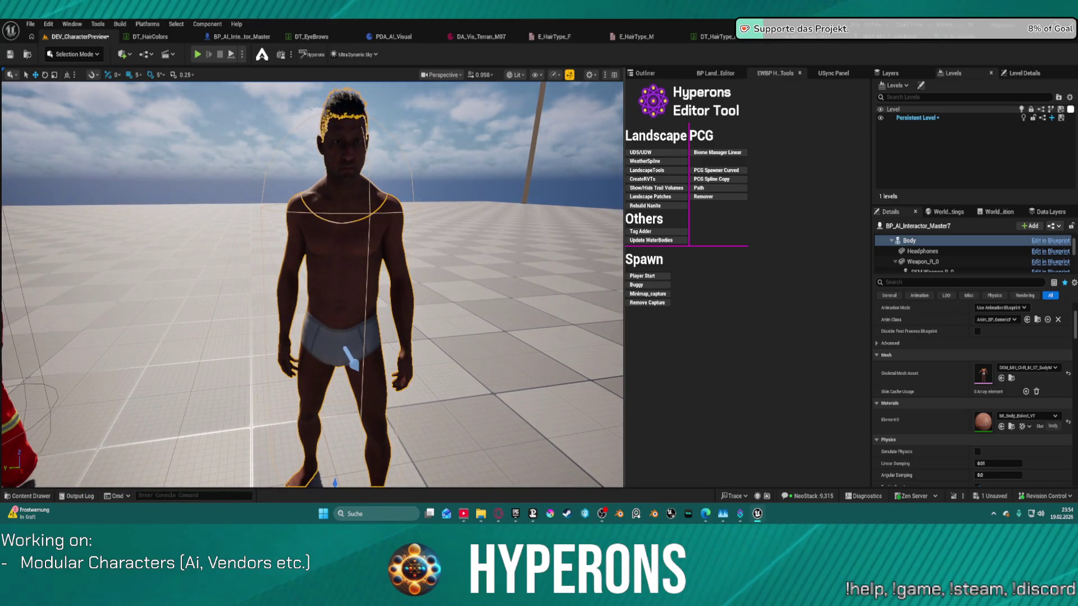
key("e")
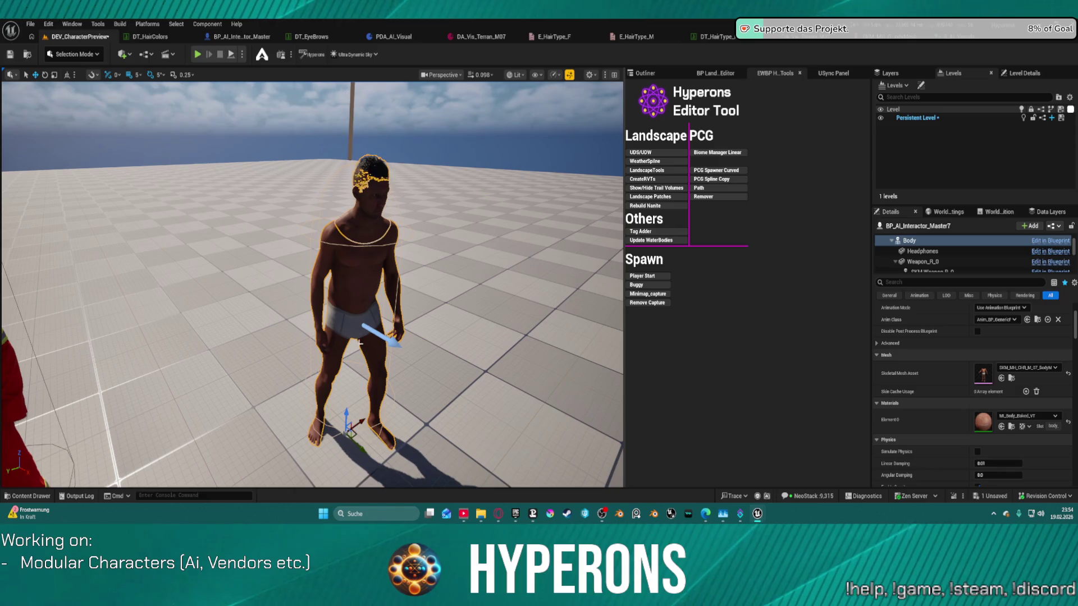
key("d")
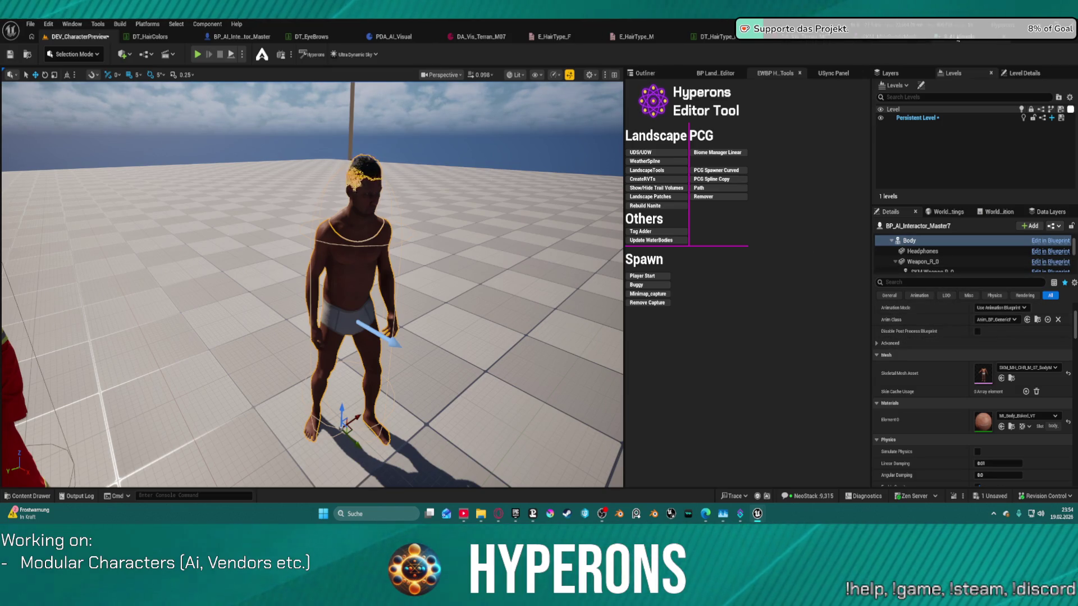
left_click(239, 36)
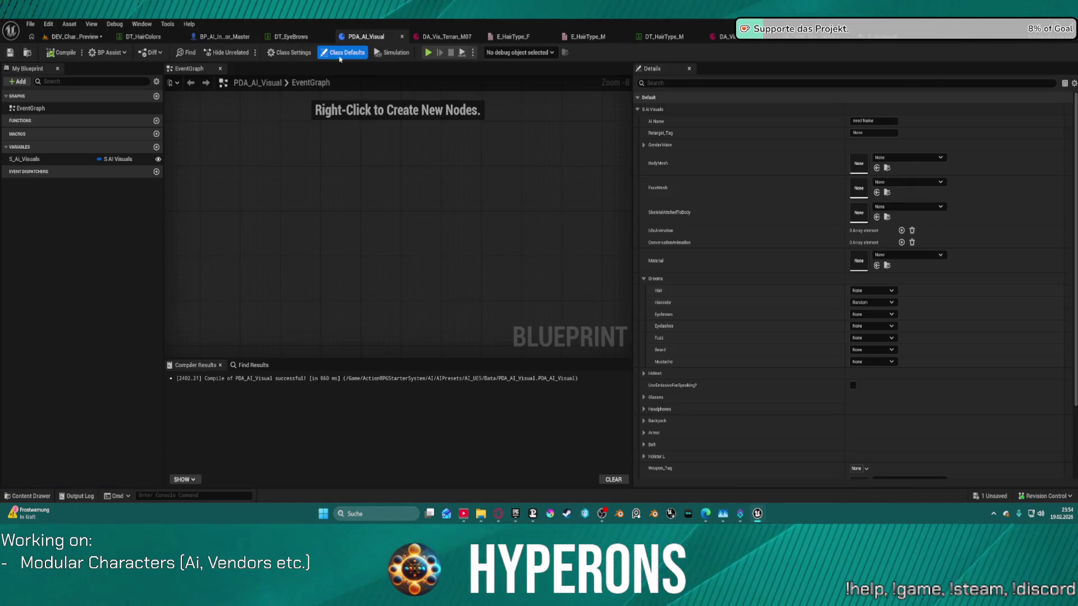
- Add a Load Asset Blocking node from Break S_AI_Visuals' Skeletal Attached to Body pin
mouse_move(523, 308)
left_mouse_down()
mouse_move(474, 209)
mouse_move(464, 231)
mouse_move(409, 202)
mouse_move(404, 84)
left_mouse_up()
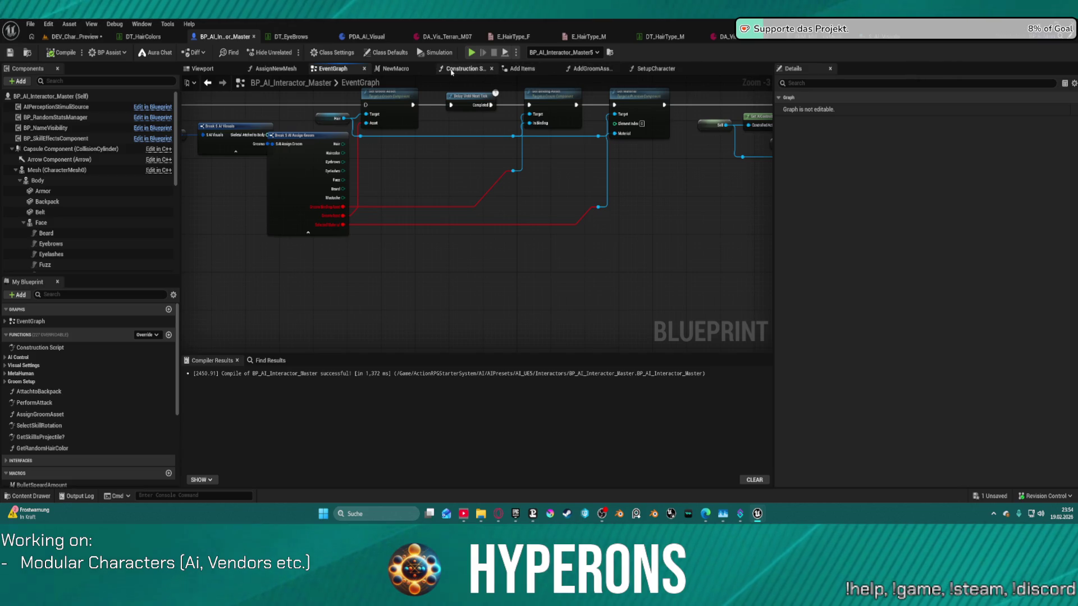
left_click(662, 68)
mouse_move(449, 235)
left_mouse_down()
mouse_move(449, 191)
mouse_move(529, 141)
left_mouse_up()
left_click(383, 162)
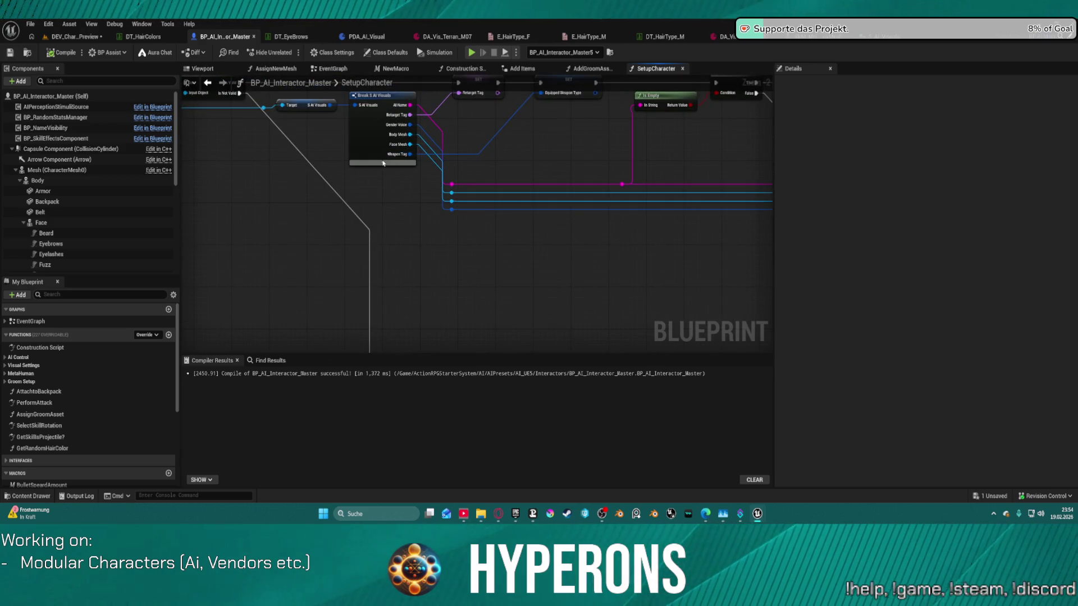
mouse_move(428, 155)
left_mouse_down()
mouse_move(680, 197)
mouse_move(722, 255)
mouse_move(570, 315)
mouse_move(557, 310)
left_mouse_up()
type("load")
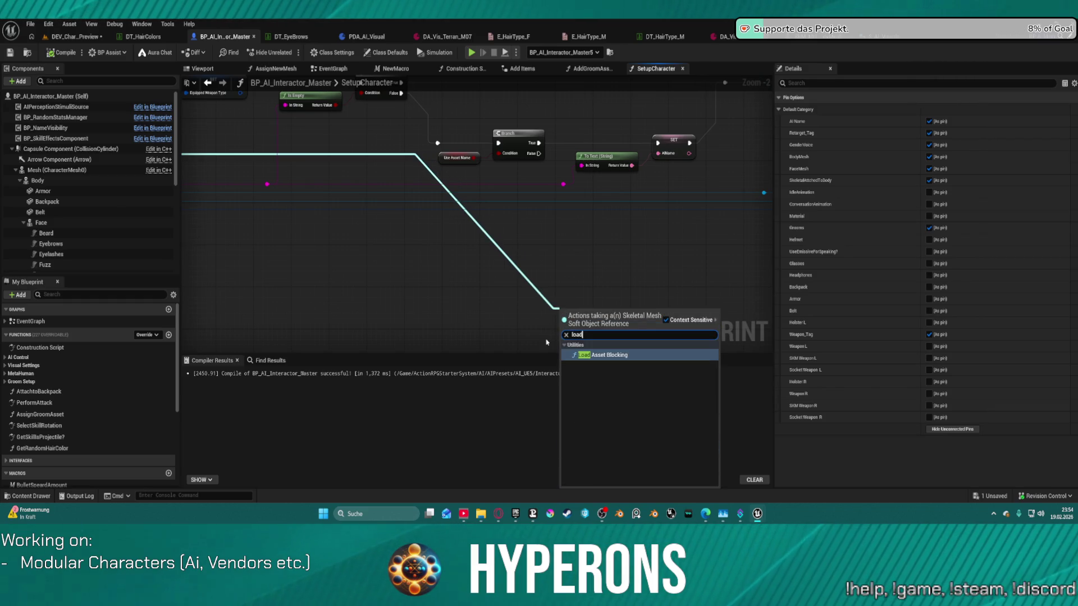
key("Return")
- Shift the following nodes right and place Load Asset Blocking beside the Face section
mouse_move(551, 346)
left_mouse_down()
mouse_move(630, 271)
mouse_move(776, 176)
mouse_move(681, 344)
mouse_move(803, 154)
mouse_move(456, 298)
mouse_move(381, 315)
left_mouse_up()
mouse_move(360, 165)
left_mouse_down()
mouse_move(498, 253)
mouse_move(651, 271)
mouse_move(729, 267)
mouse_move(691, 226)
left_mouse_up()
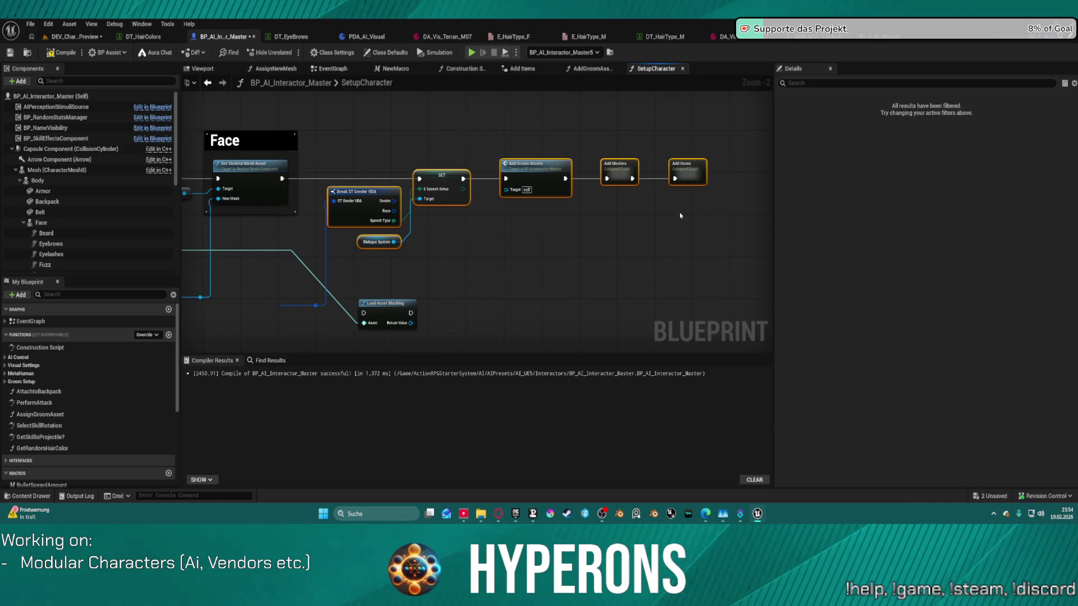
left_click_drag(564, 170, 771, 163)
mouse_move(522, 289)
left_mouse_down()
mouse_move(531, 245)
mouse_move(493, 202)
left_mouse_up()
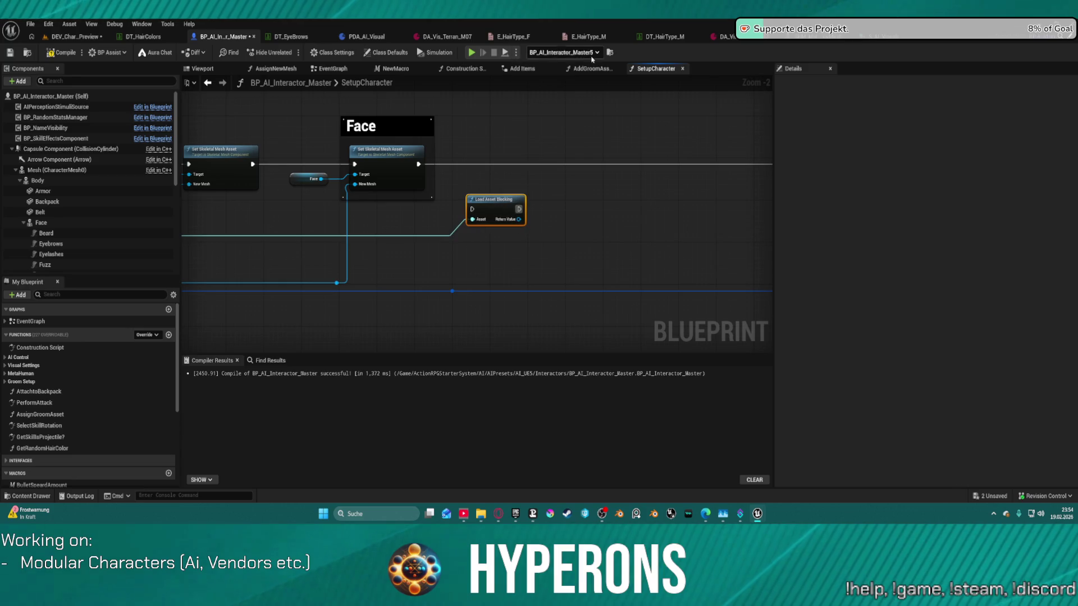
left_click(868, 40)
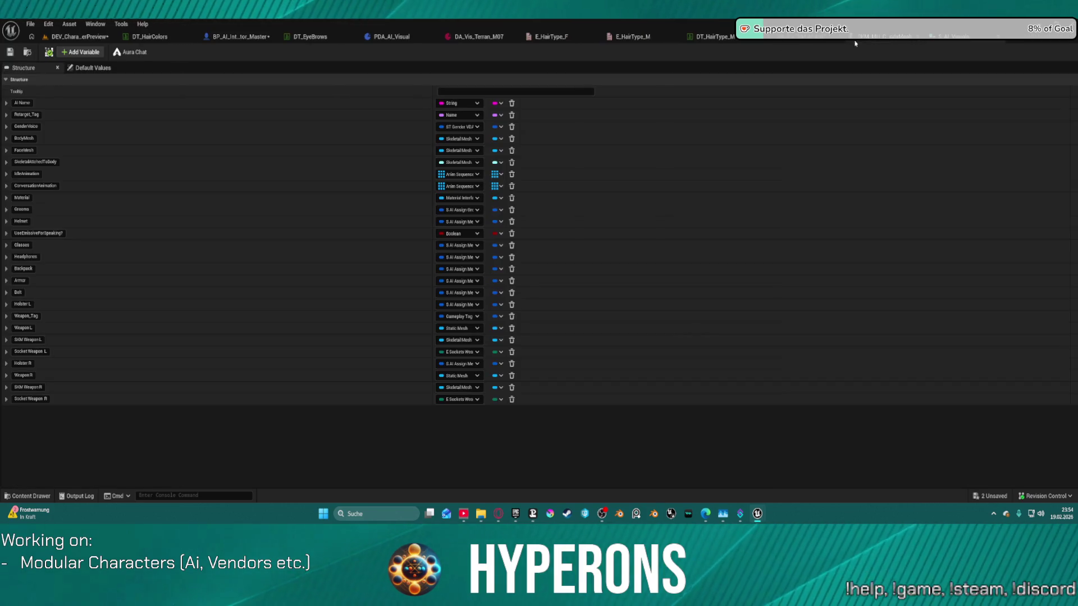
- Make SkeletalAttachedToBody an Array in the visuals struct and save the struct
right_click(494, 163)
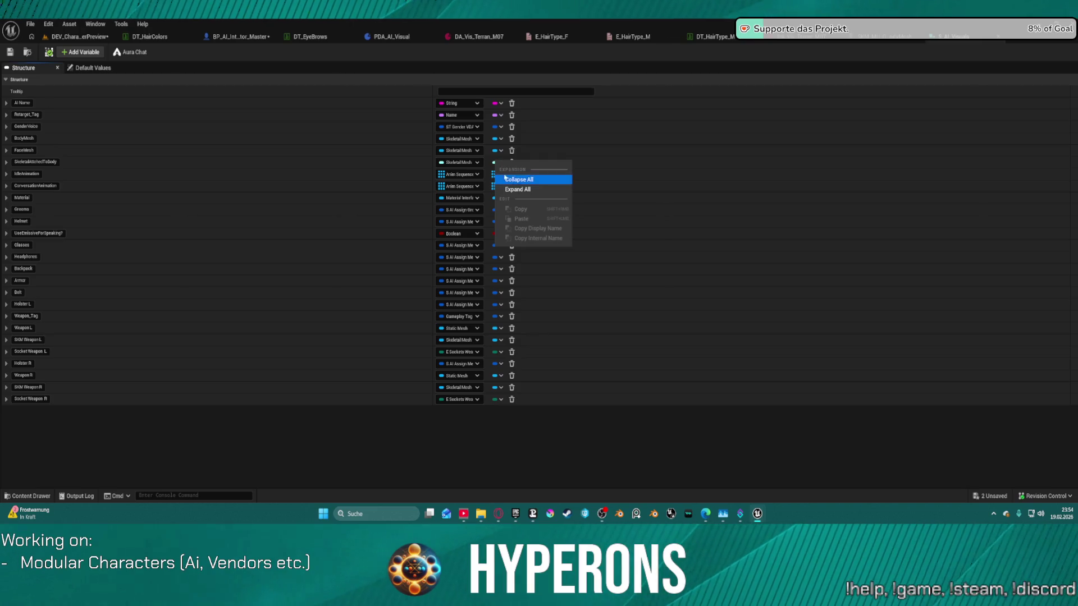
left_click(507, 179)
left_click(500, 163)
left_click(494, 191)
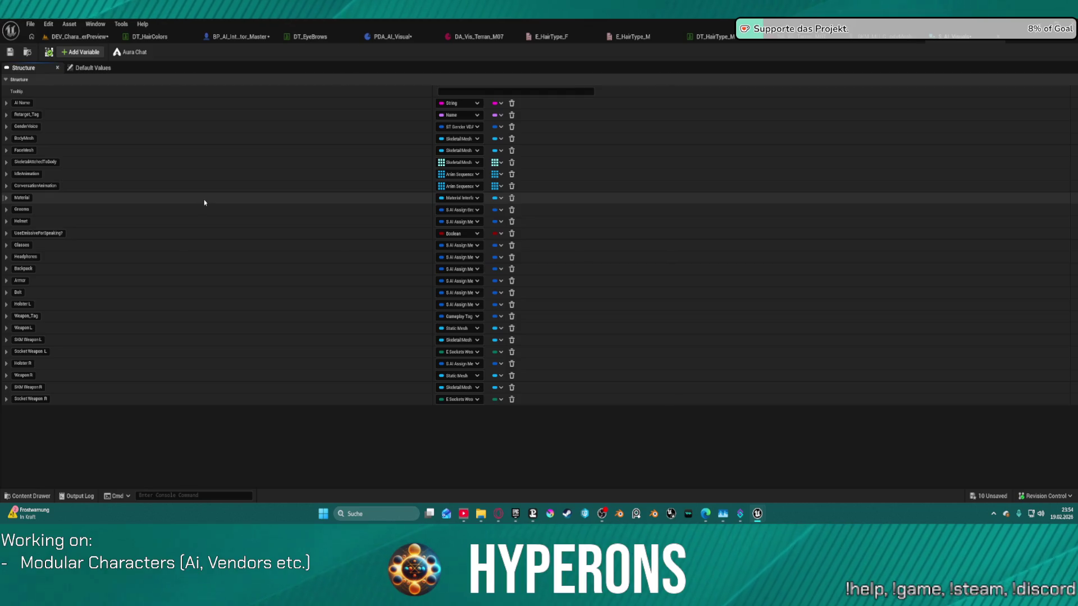
left_click(10, 53)
- Recompile and save PDA_AI_Visual, recompile BP_AI_Interactor_Master, then dismiss the crash report
left_click(387, 37)
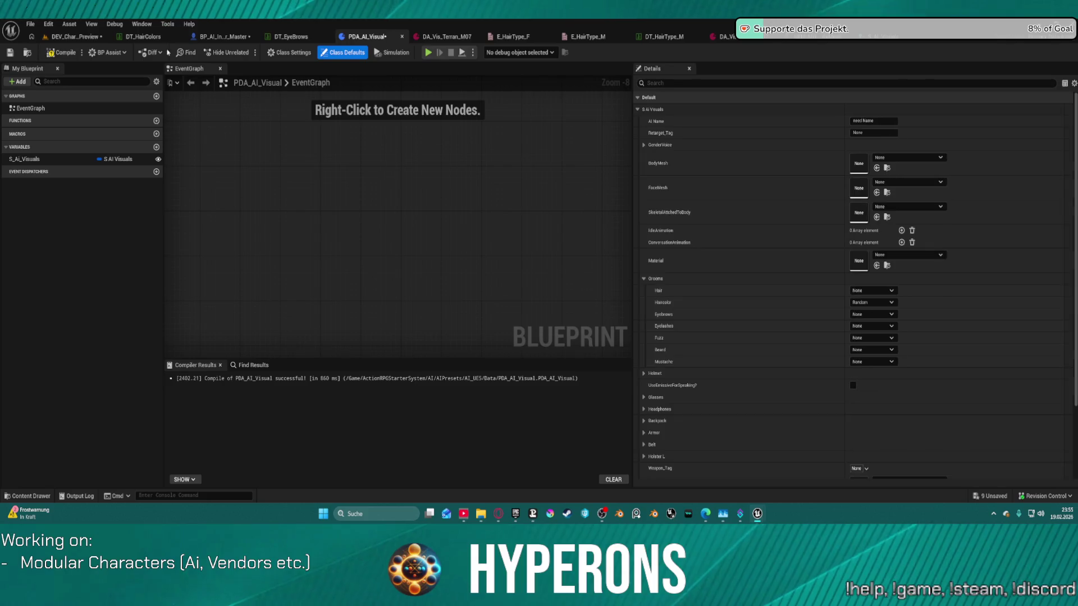
key("ctrl+s")
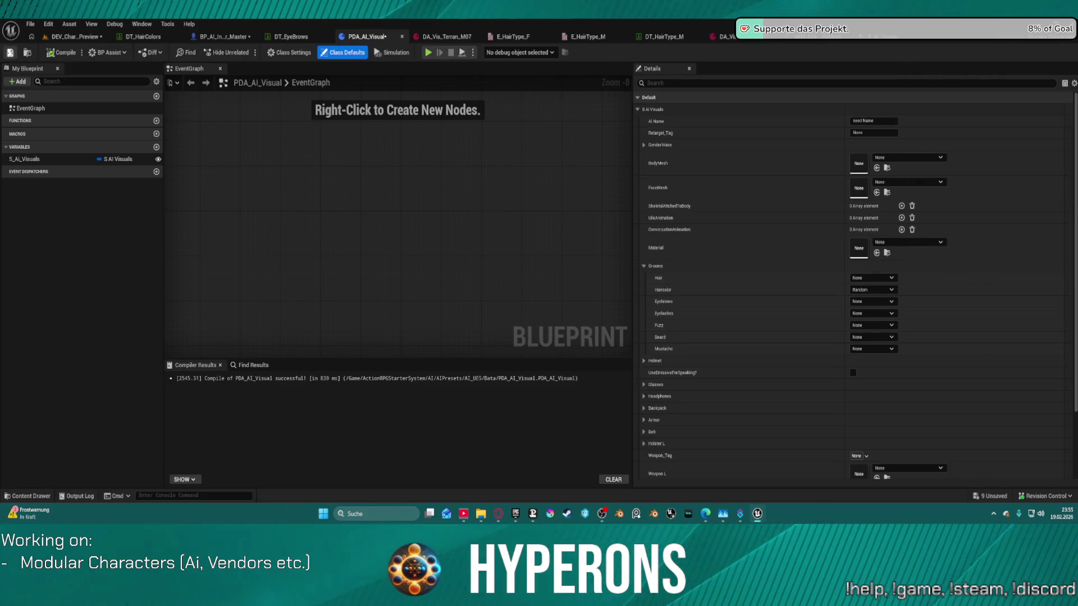
left_click(233, 37)
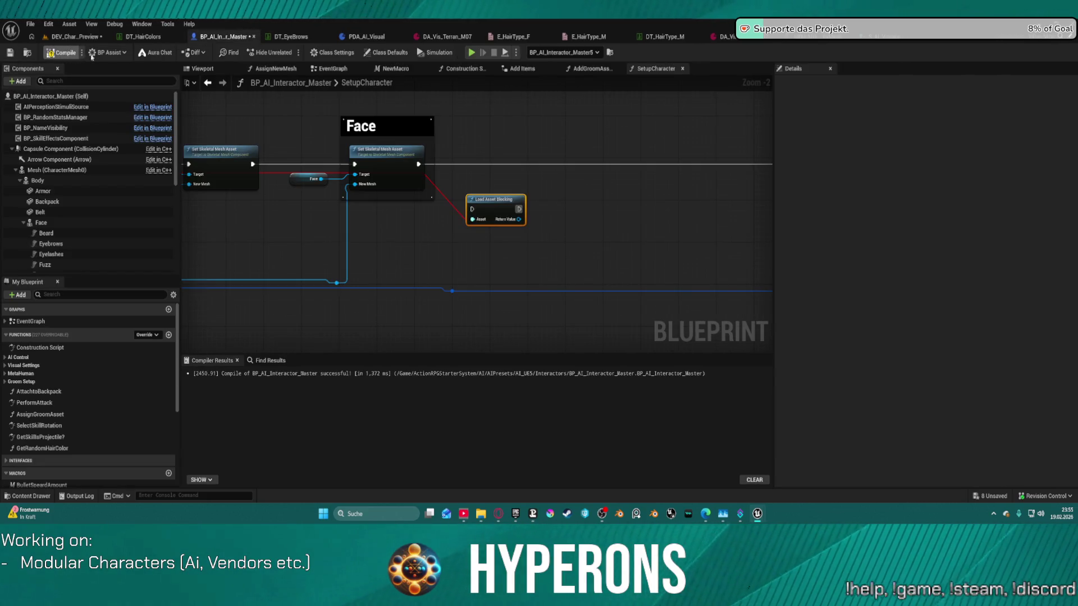
left_click(63, 52)
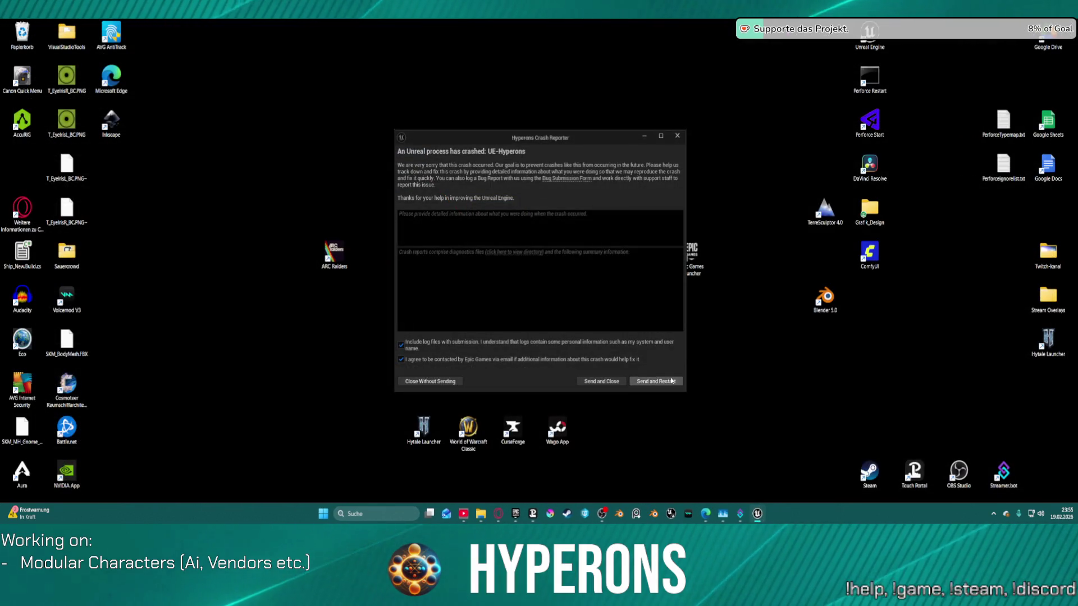
left_click(672, 381)
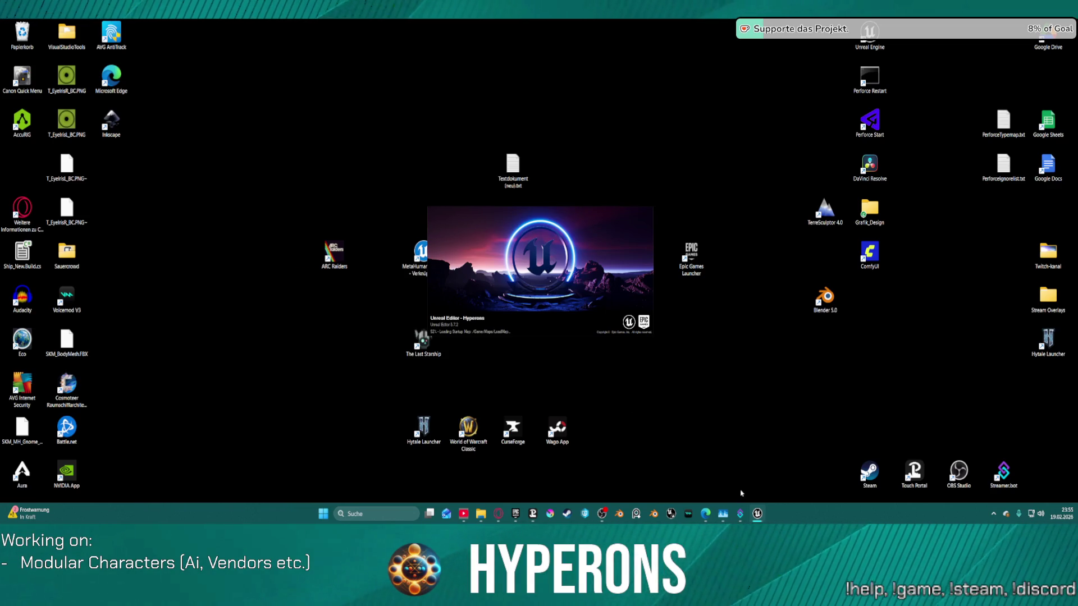
- Wait for Unreal Editor to relaunch and load the Hyperons LoadMap level
mouse_move(603, 514)
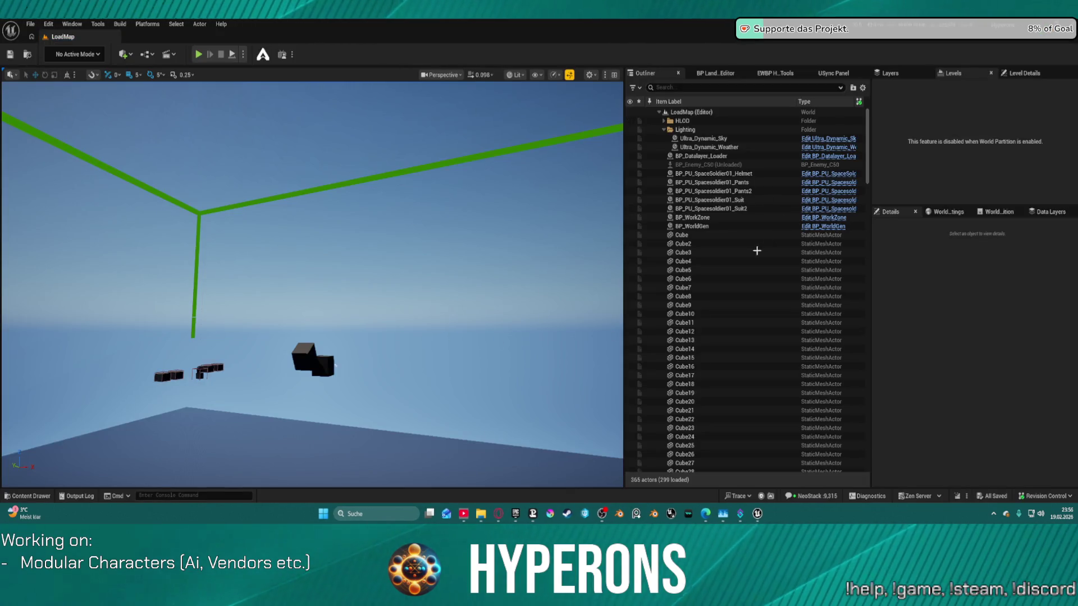
- Accept the prompt to reopen the 14 asset editors open before the crash
mouse_move(759, 514)
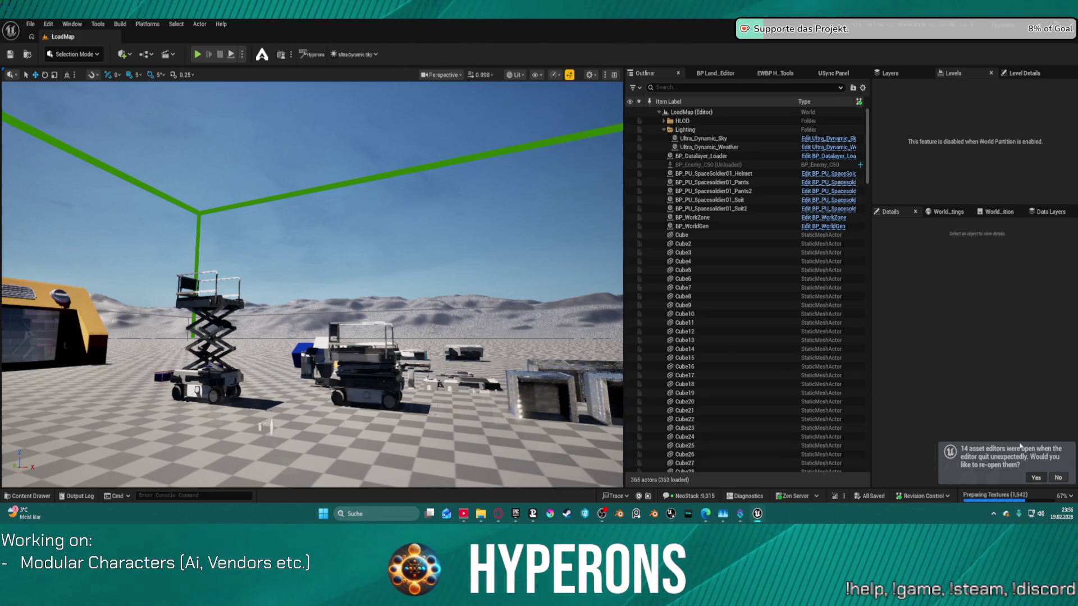
left_click(1036, 478)
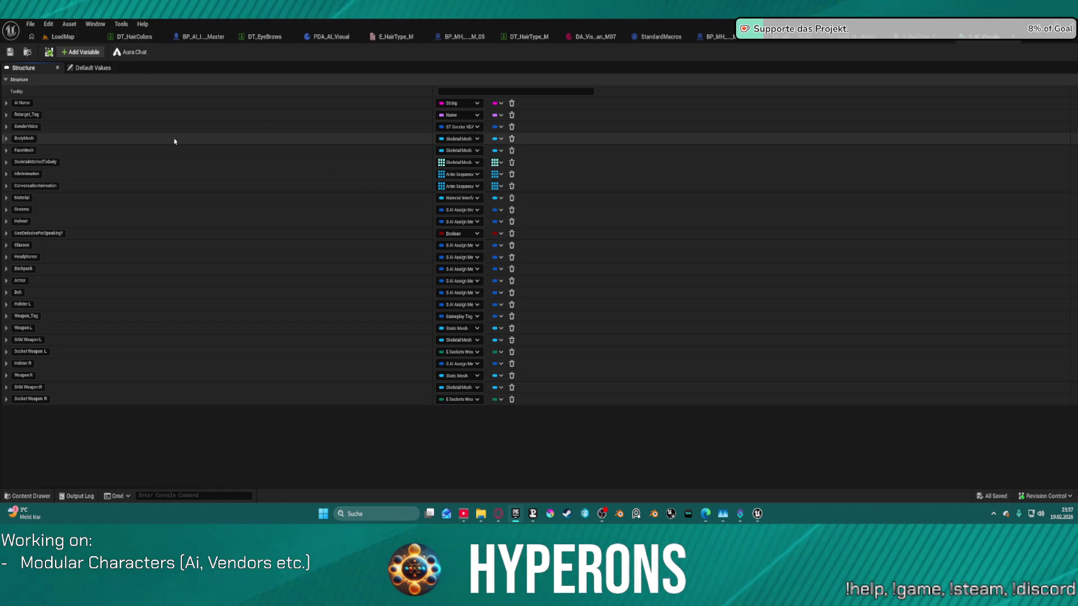
- Load the DEV_CharacterPreview level from the recent levels list
left_click(68, 37)
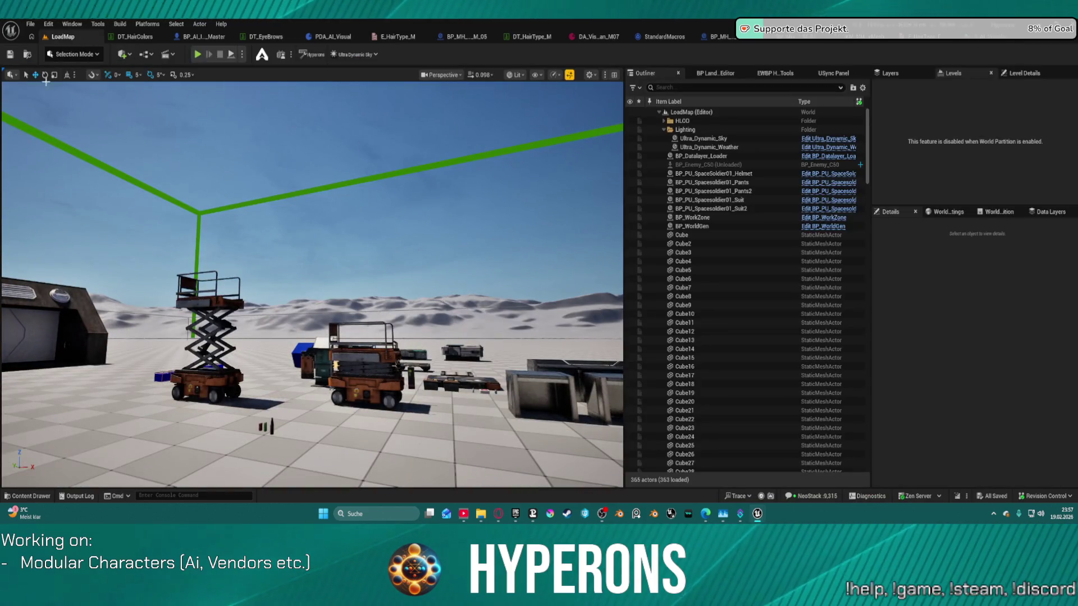
left_click(28, 23)
mouse_move(112, 88)
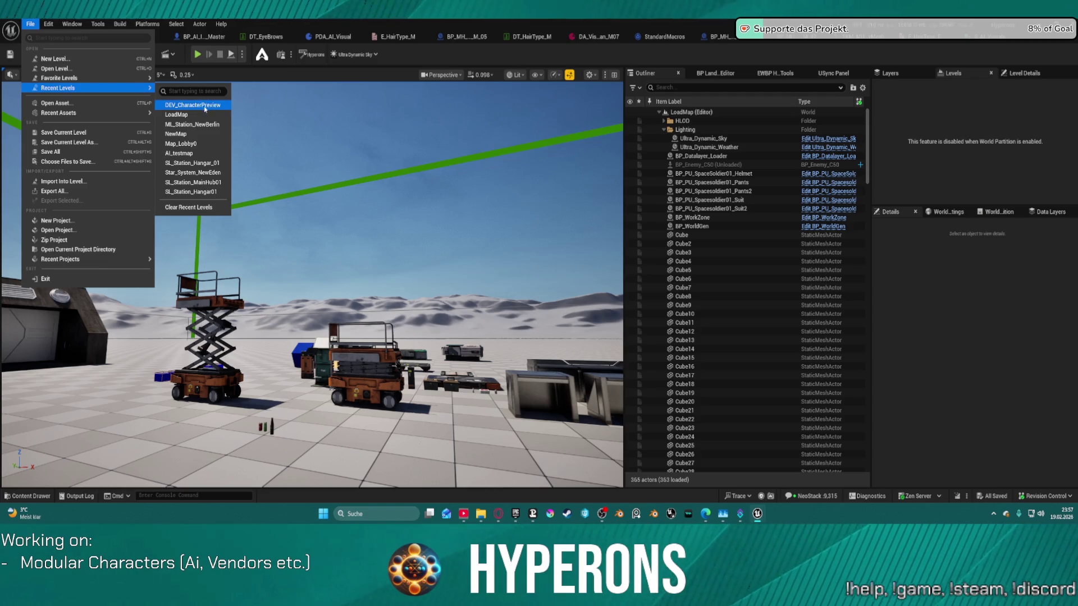
left_click(200, 110)
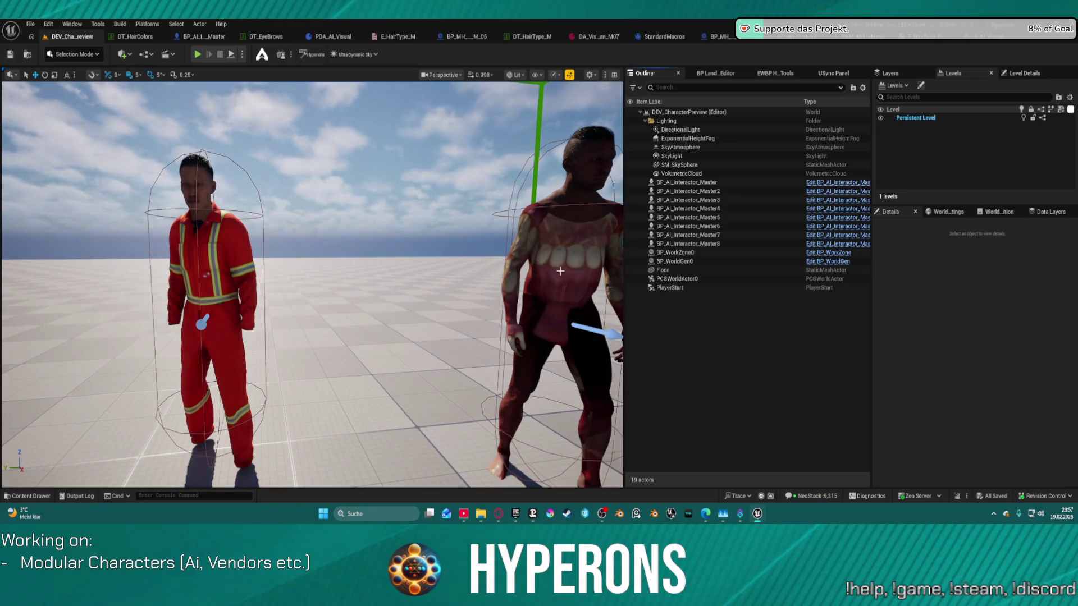
- Reset the right character's Body material to MI_Body_Baked_VT and save the level
left_click(543, 250)
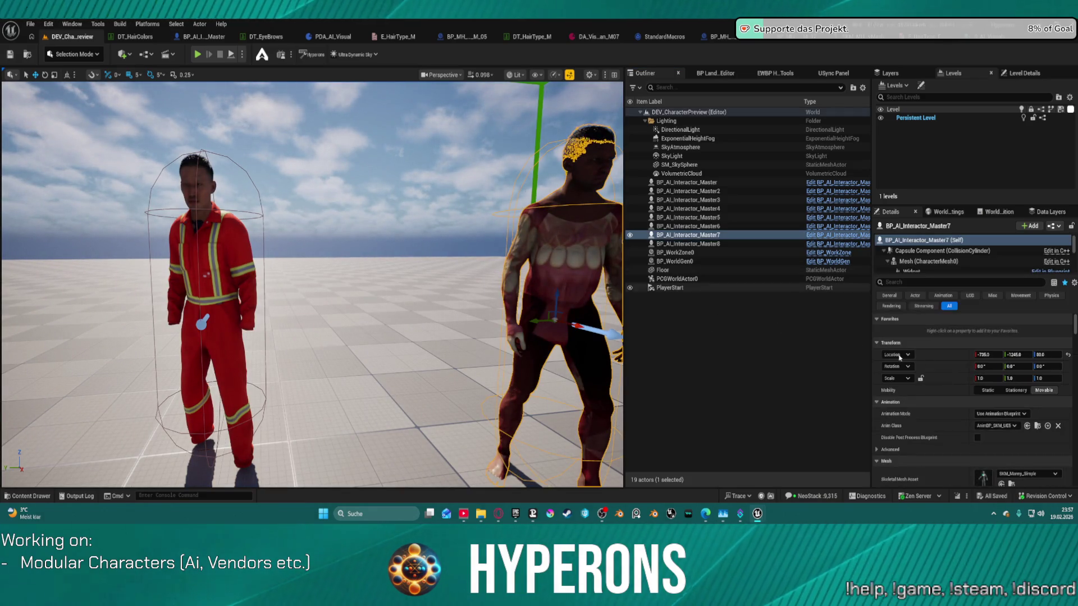
scroll(1046, 431, "down", 5)
scroll(952, 264, "down", 2)
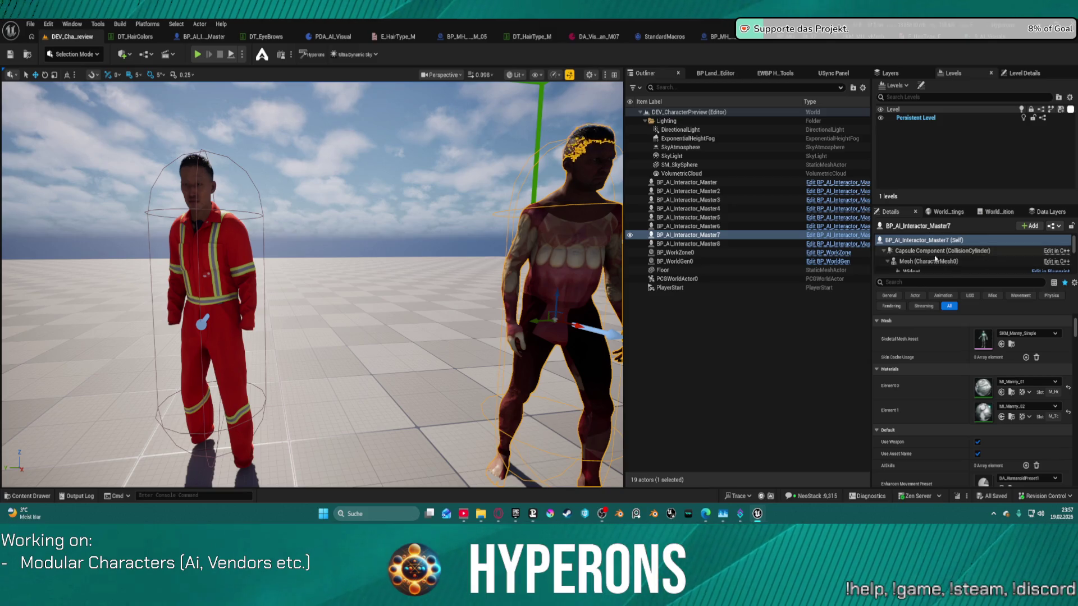
left_click(931, 254)
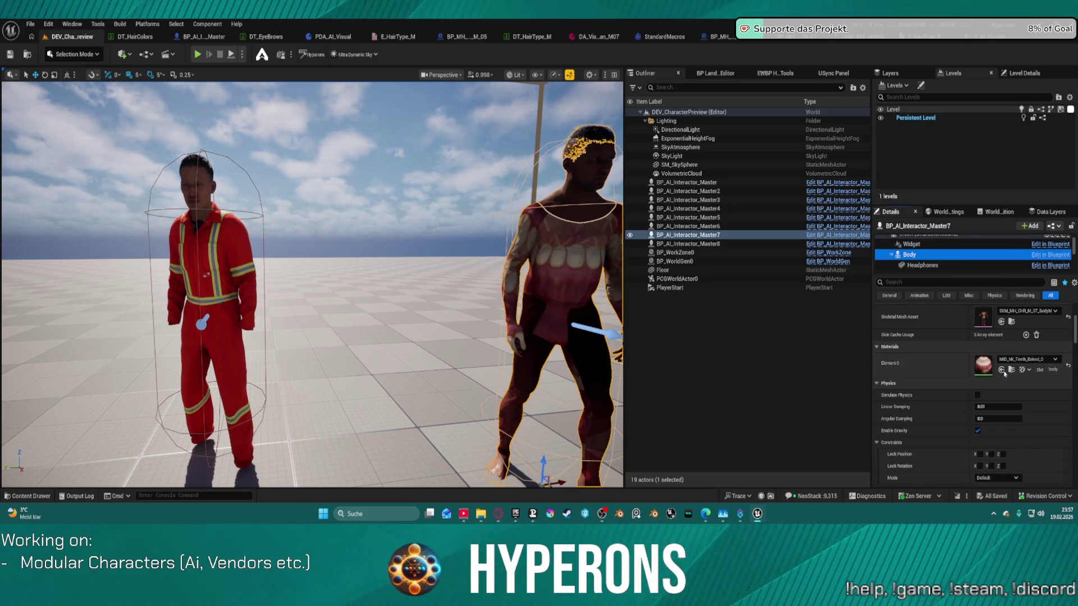
left_click(1004, 372)
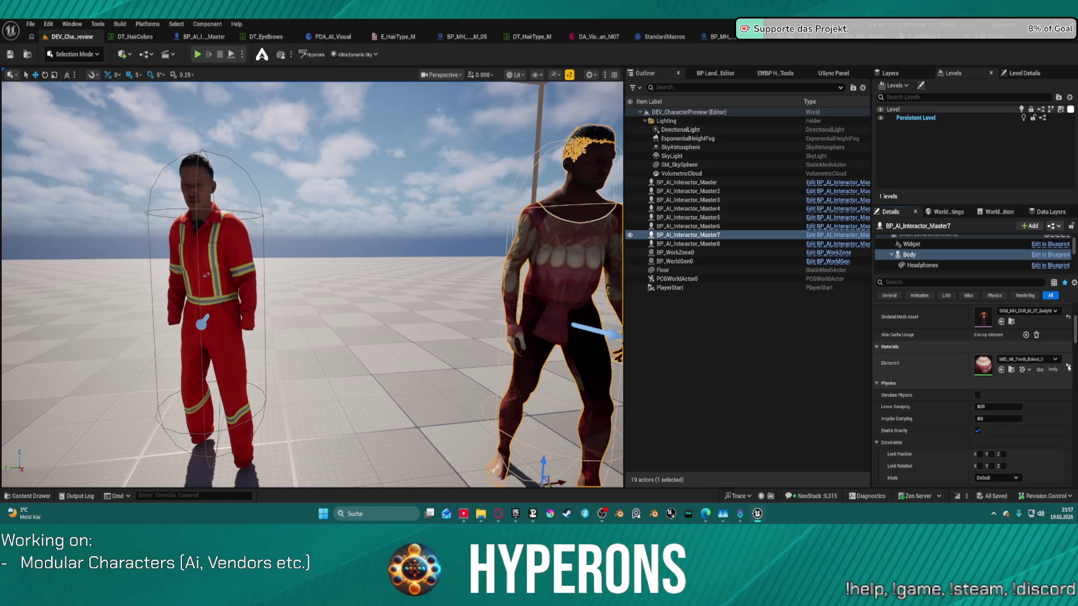
left_click(1068, 366)
left_click(9, 54)
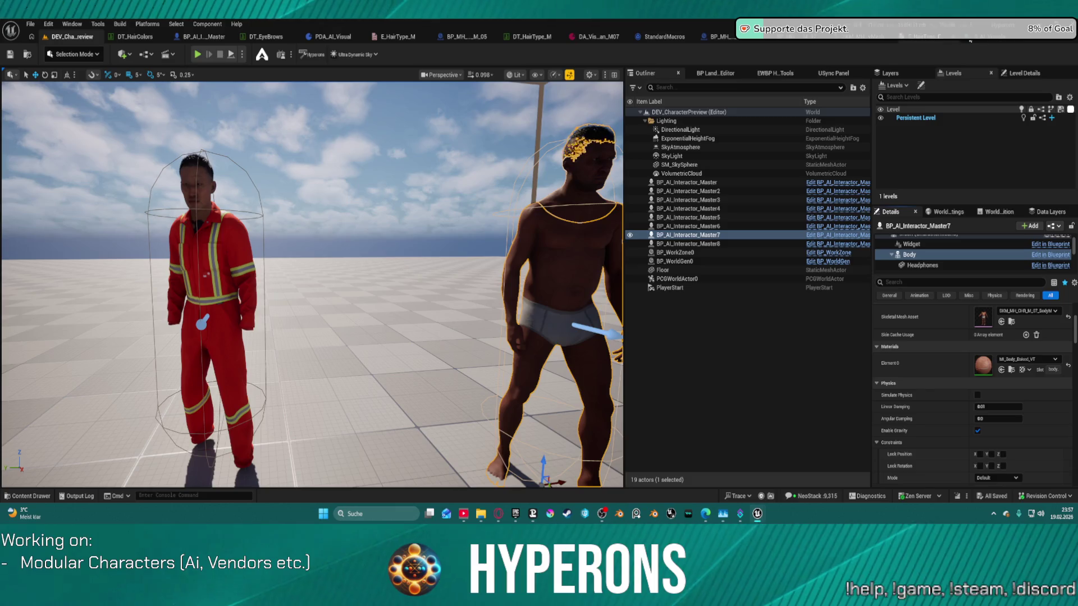
left_click(966, 37)
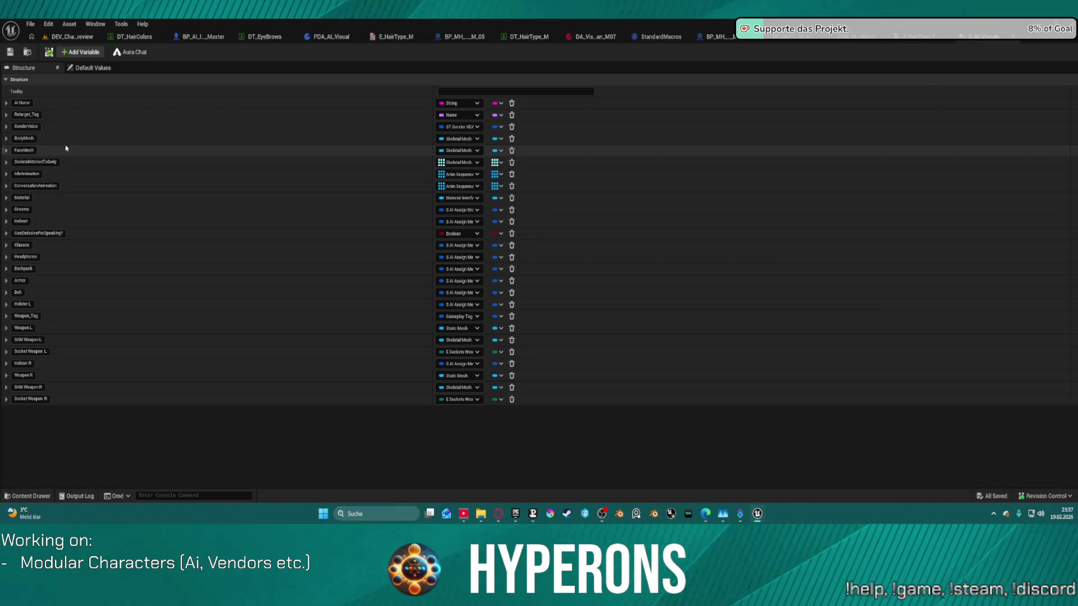
left_click(61, 40)
- Reload the DEV_CharacterPreview level and pull the camera back to see the characters
left_click(30, 24)
mouse_move(84, 88)
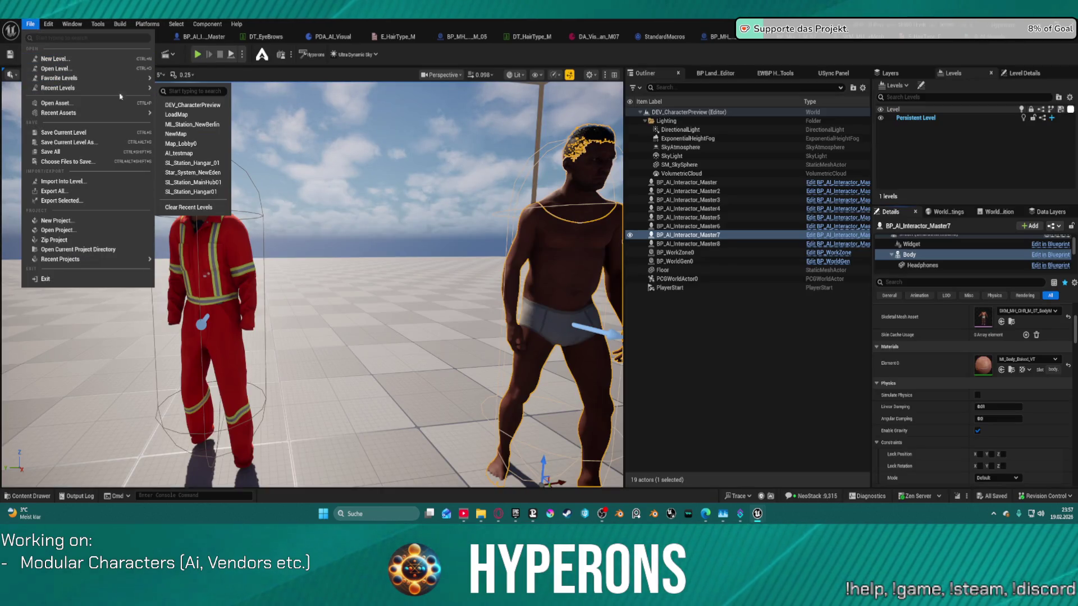
left_click(583, 263)
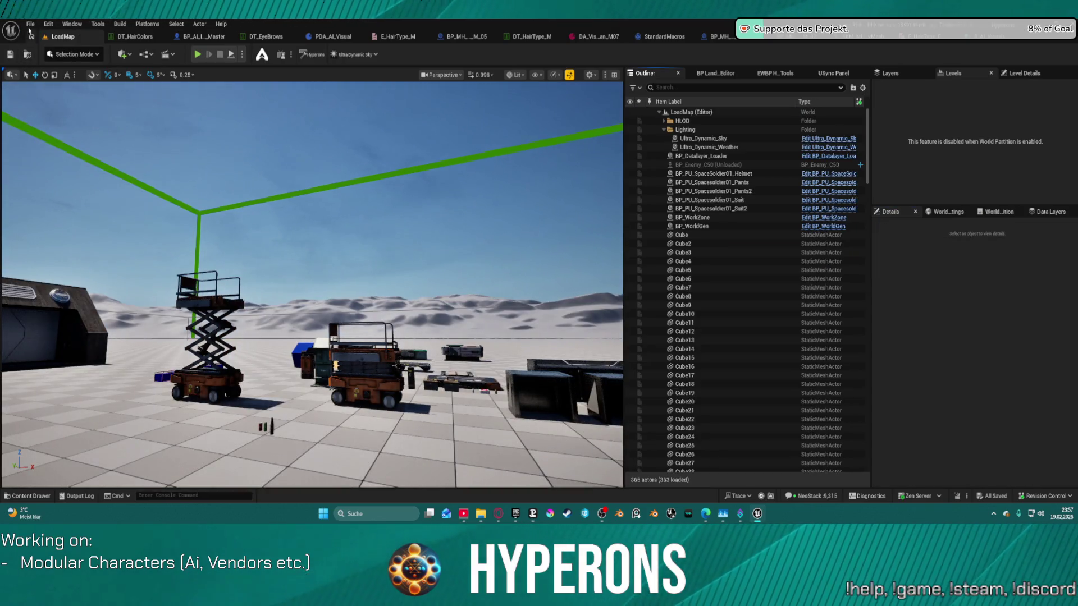
left_click(30, 24)
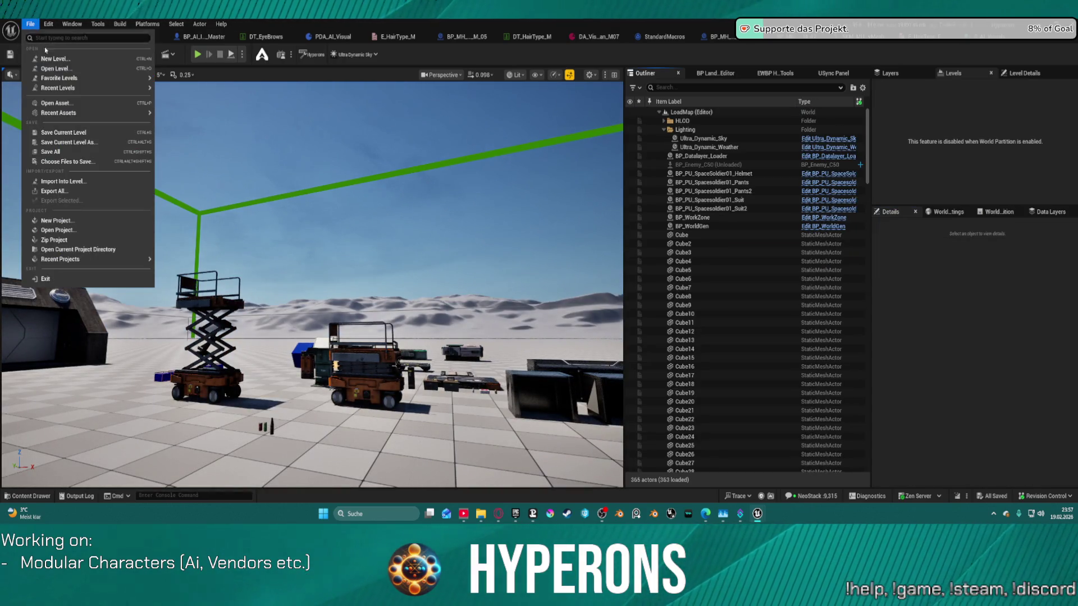
mouse_move(112, 88)
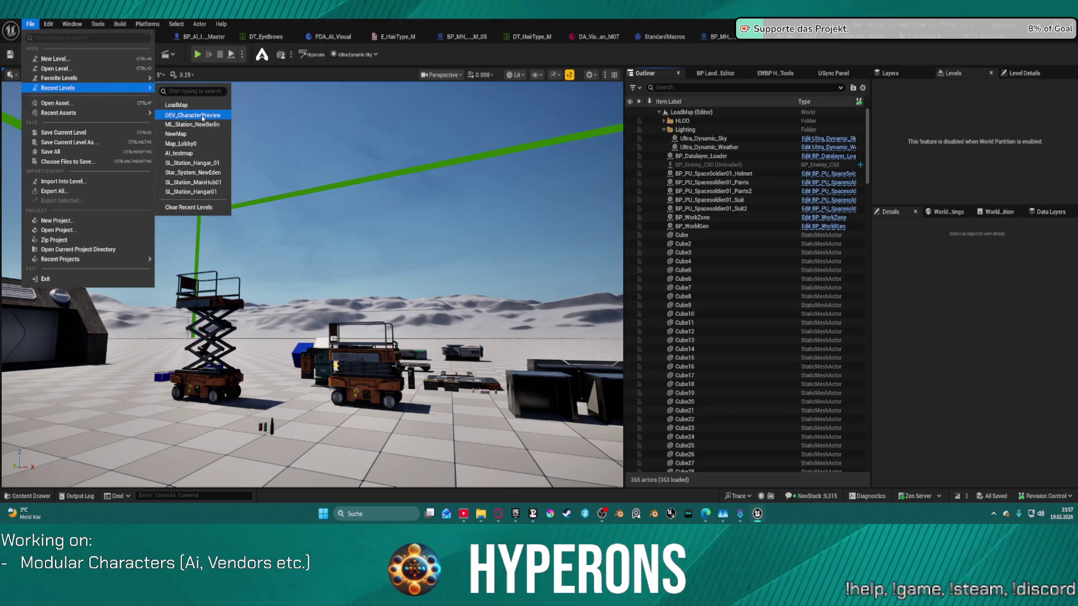
left_click(202, 115)
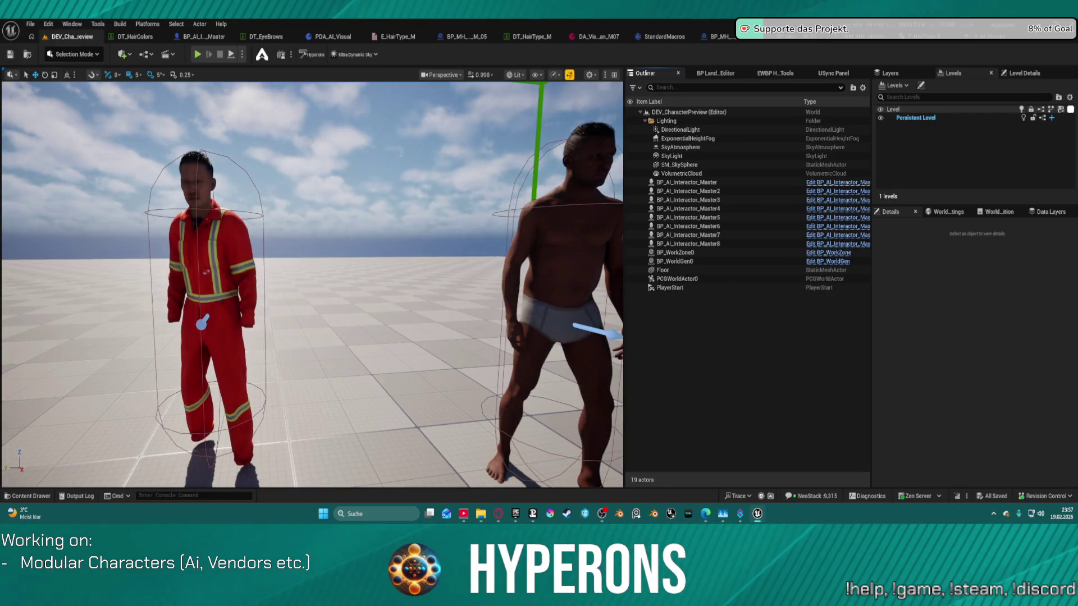
mouse_move(311, 280)
left_mouse_down()
mouse_move(314, 392)
mouse_move(314, 281)
mouse_move(297, 258)
mouse_move(305, 247)
left_mouse_up()
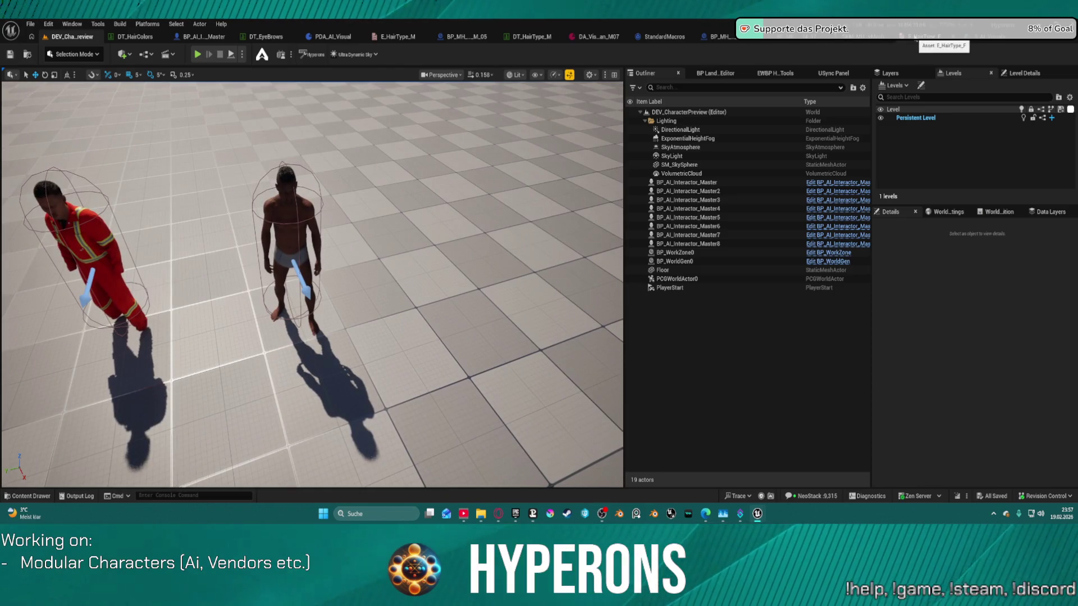
- Close the body mesh, StandardMacros, E_HairType_F, E_HairType_M and PDA_AI_Visual editors
left_click(850, 41)
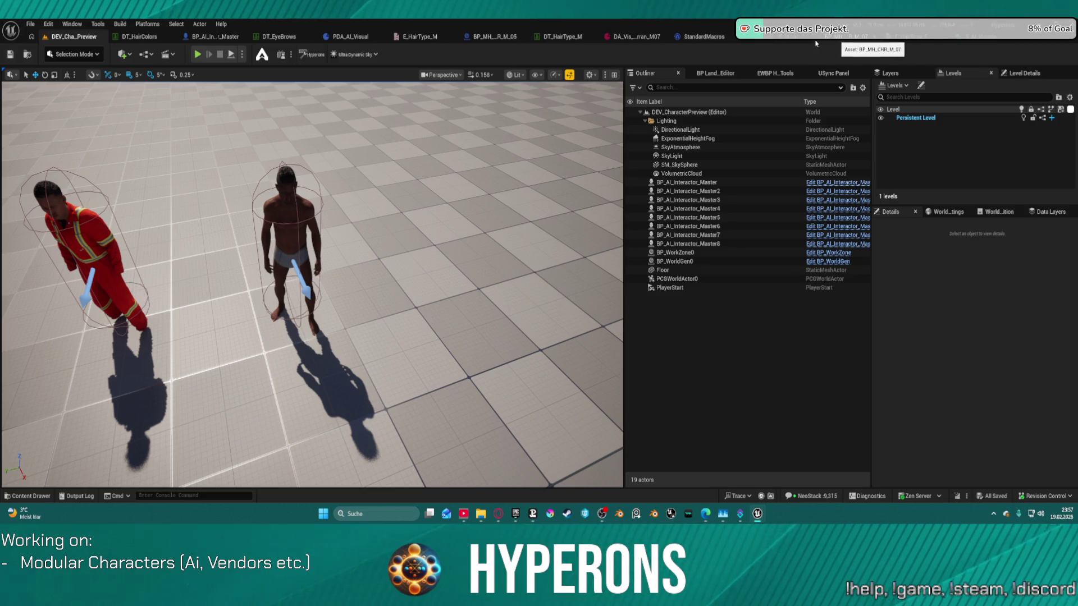
left_click(782, 42)
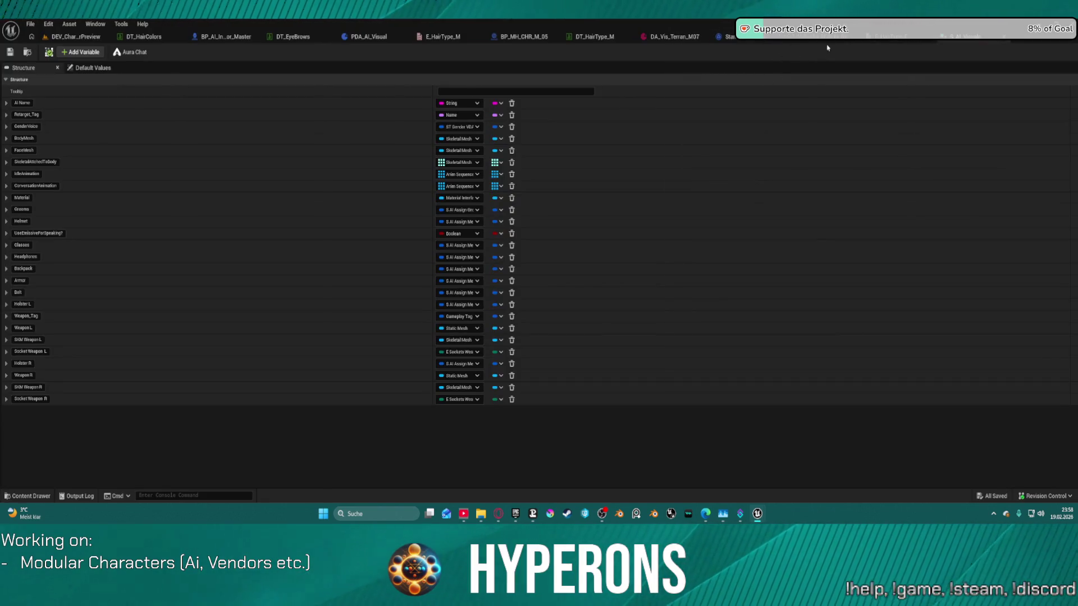
left_click(777, 40)
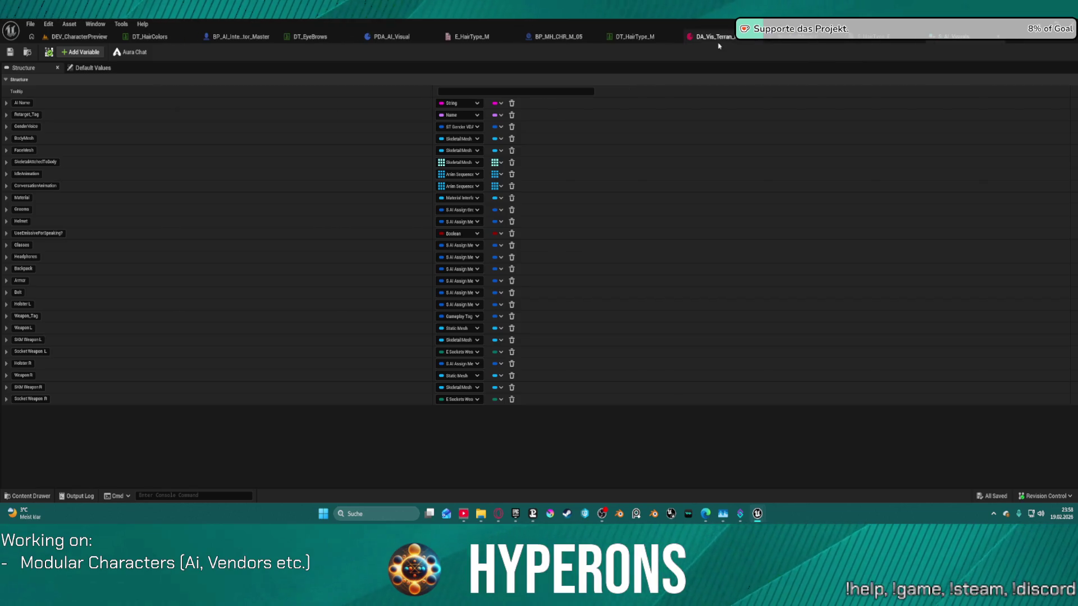
left_click(837, 37)
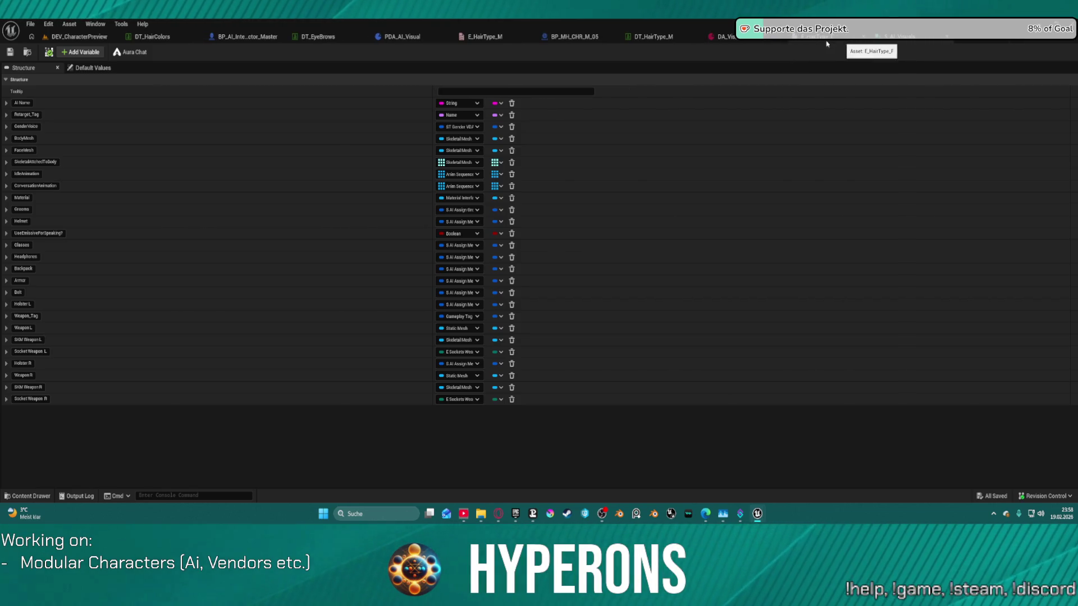
middle_click(825, 42)
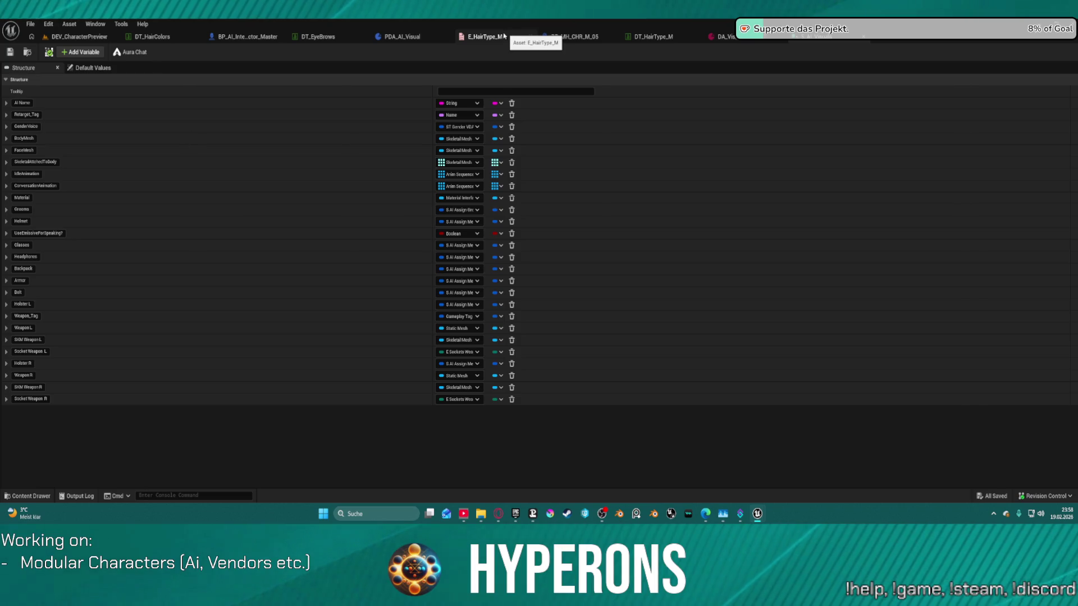
middle_click(505, 37)
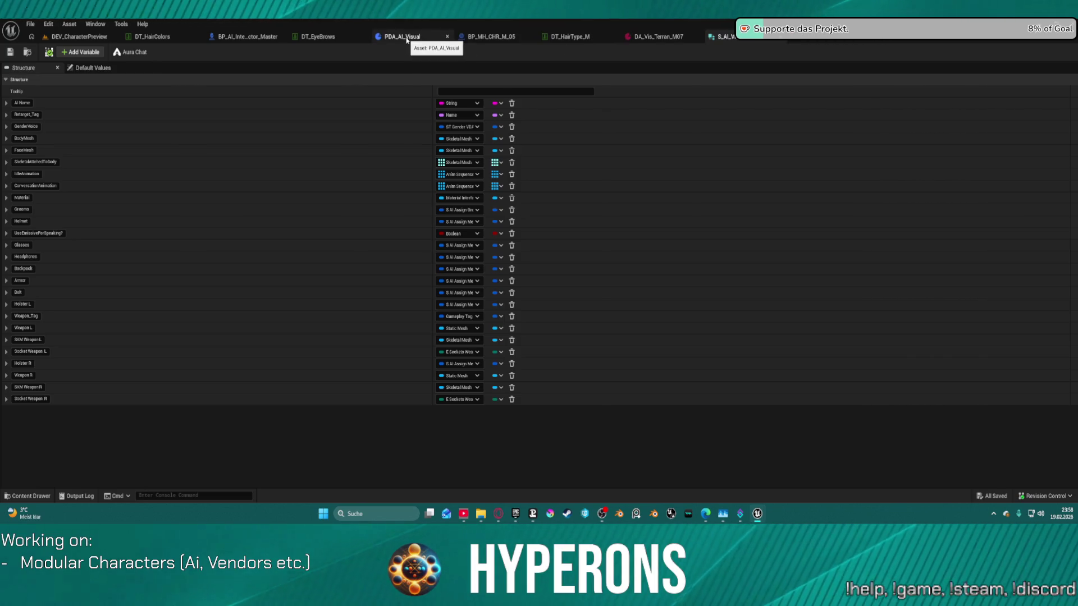
key("ctrl+w")
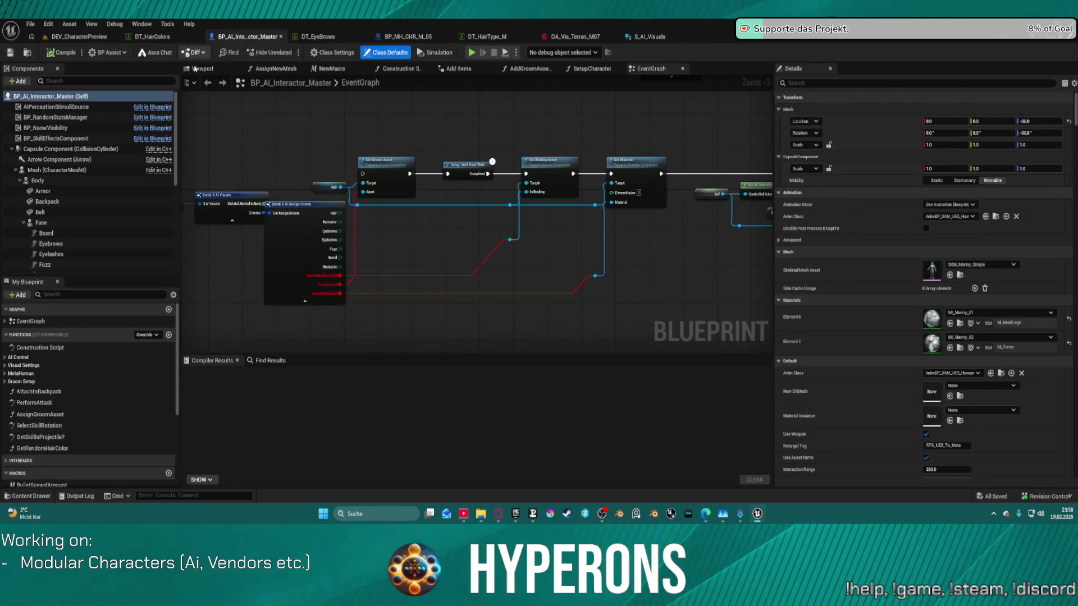
- Rearrange the EventGraph's event-chain nodes and the two orange event nodes
scroll(561, 286, "down", 1)
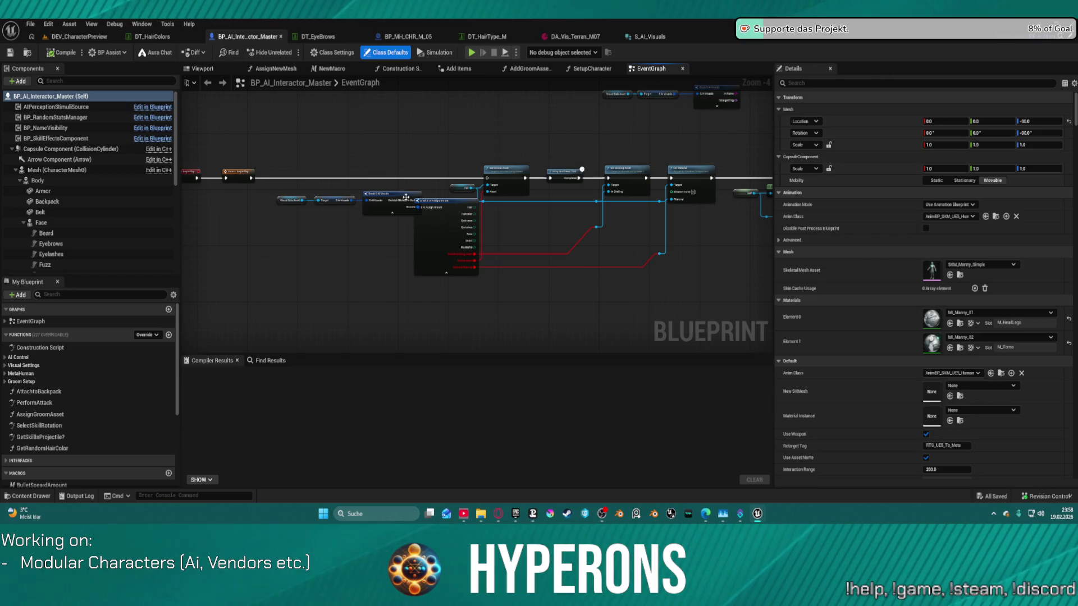
mouse_move(282, 152)
left_mouse_down()
mouse_move(570, 303)
mouse_move(682, 295)
left_mouse_up()
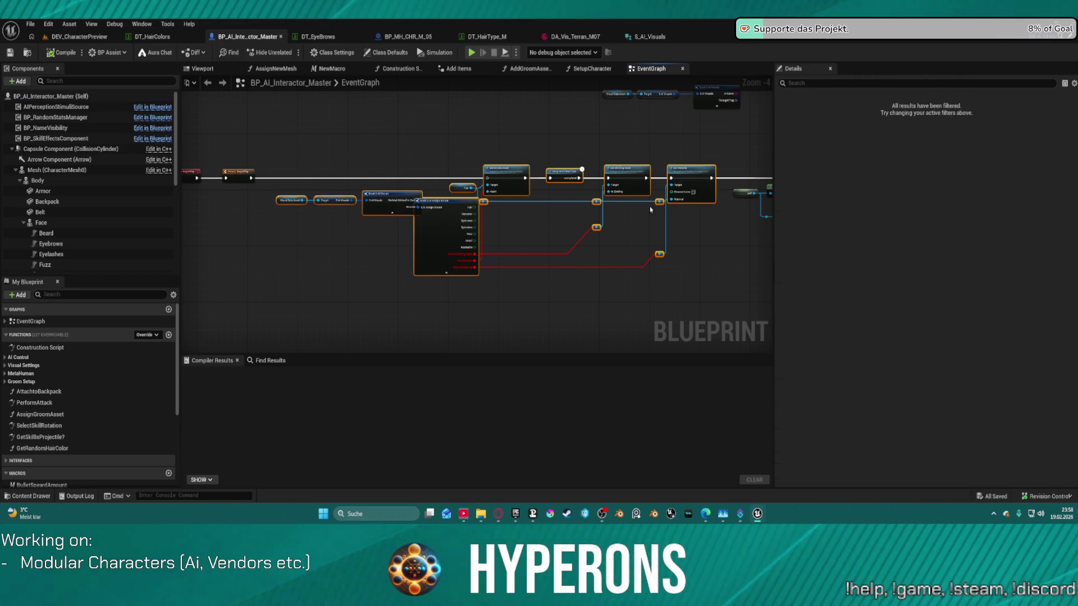
left_click_drag(654, 197, 495, 301)
mouse_move(202, 154)
left_mouse_down()
mouse_move(337, 185)
mouse_move(592, 169)
left_mouse_up()
left_click_drag(748, 178, 623, 191)
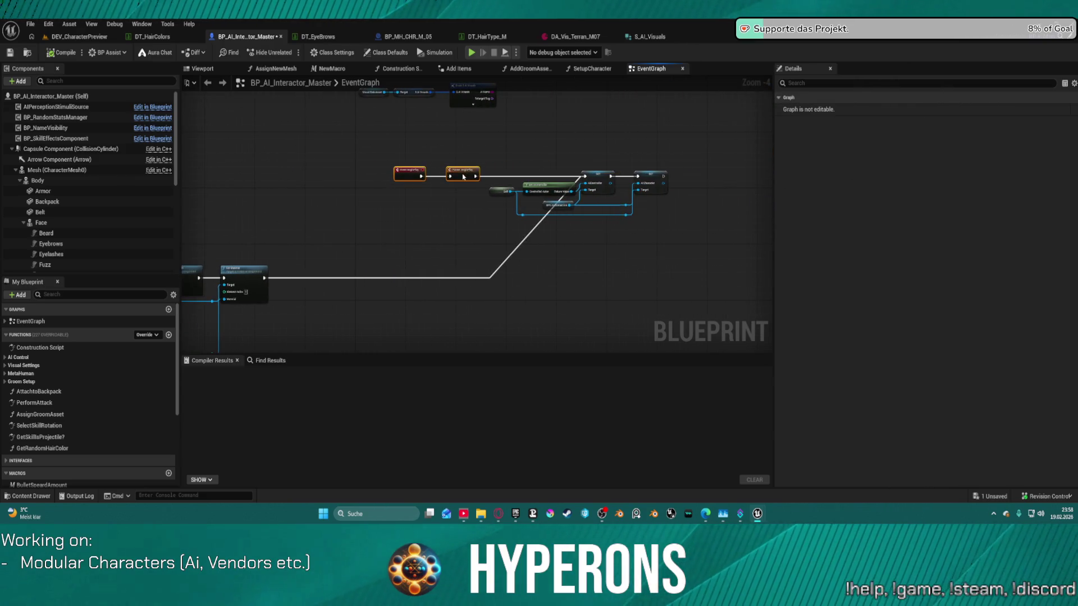
left_click_drag(382, 213, 541, 215)
scroll(341, 208, "down", 4)
- Delete the unused lower and upper node chains from the EventGraph
left_click_drag(225, 215, 399, 298)
key("Delete")
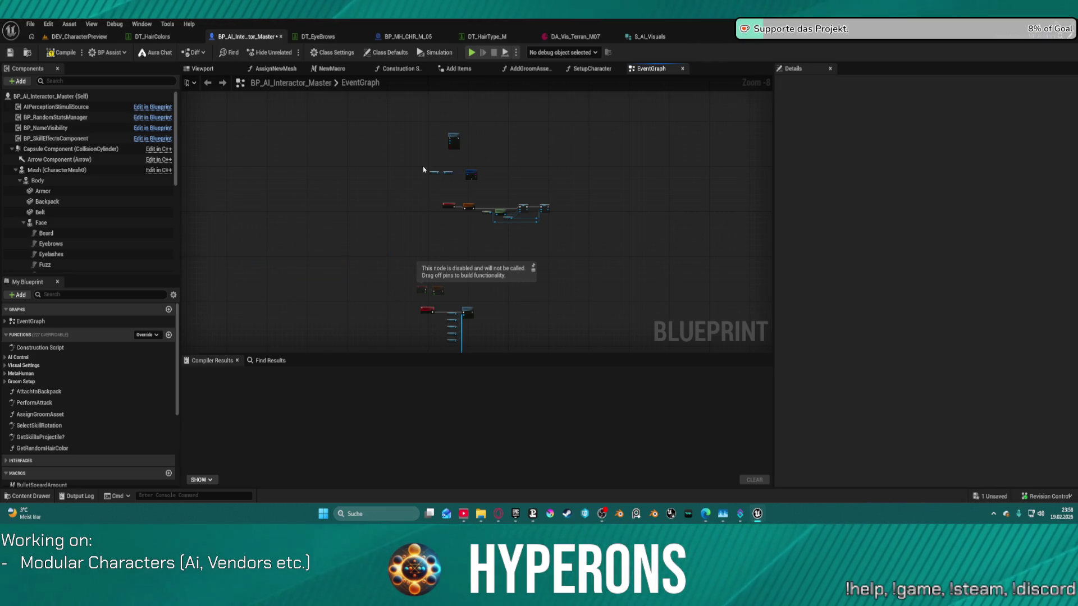
scroll(451, 134, "up", 4)
left_click_drag(331, 109, 515, 241)
key("Delete")
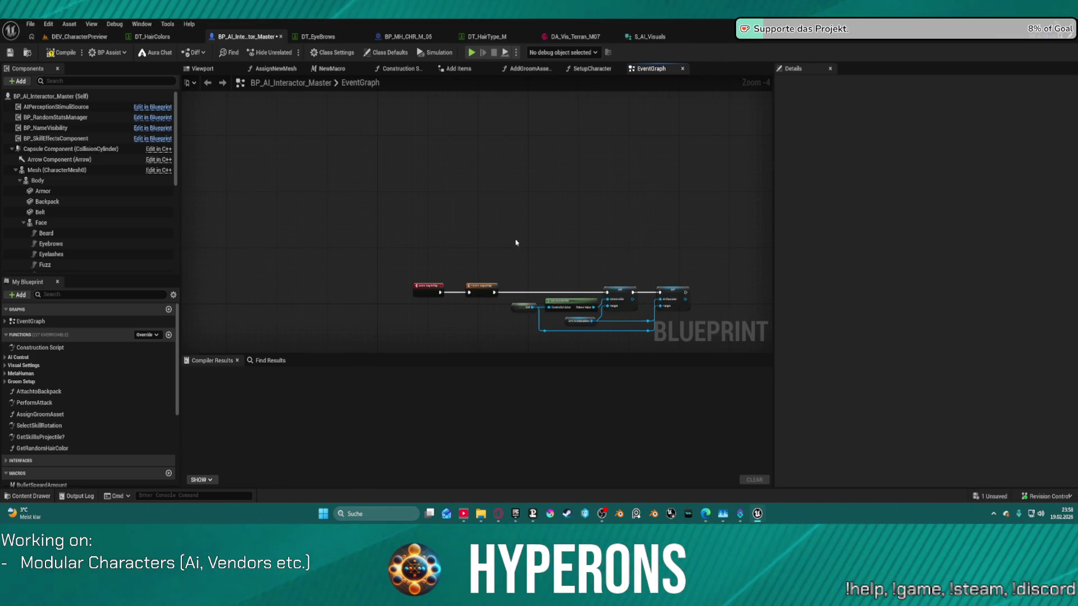
left_click(429, 289)
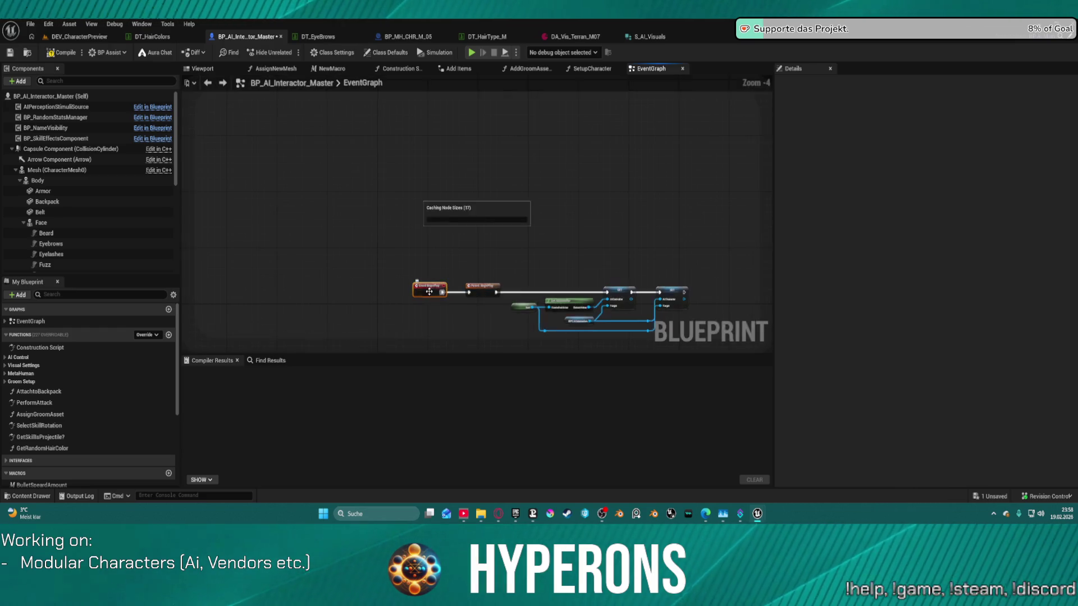
scroll(488, 257, "down", 2)
scroll(437, 252, "up", 4)
- Delete the Construction Script's Groom Assets TODO comment, then open SetupCharacter and save
left_click(414, 69)
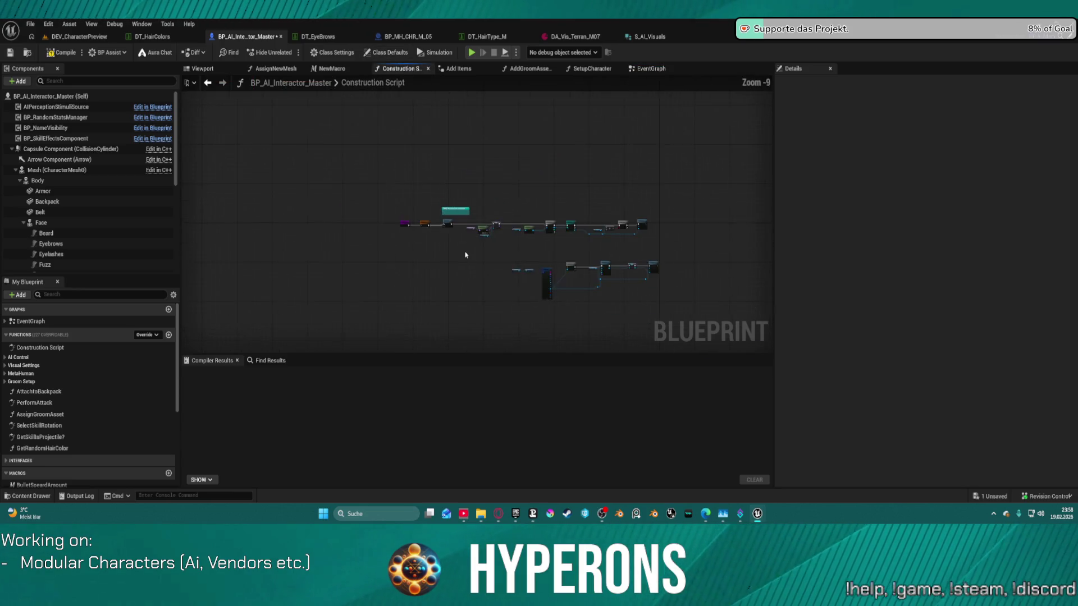
scroll(344, 229, "down", 3)
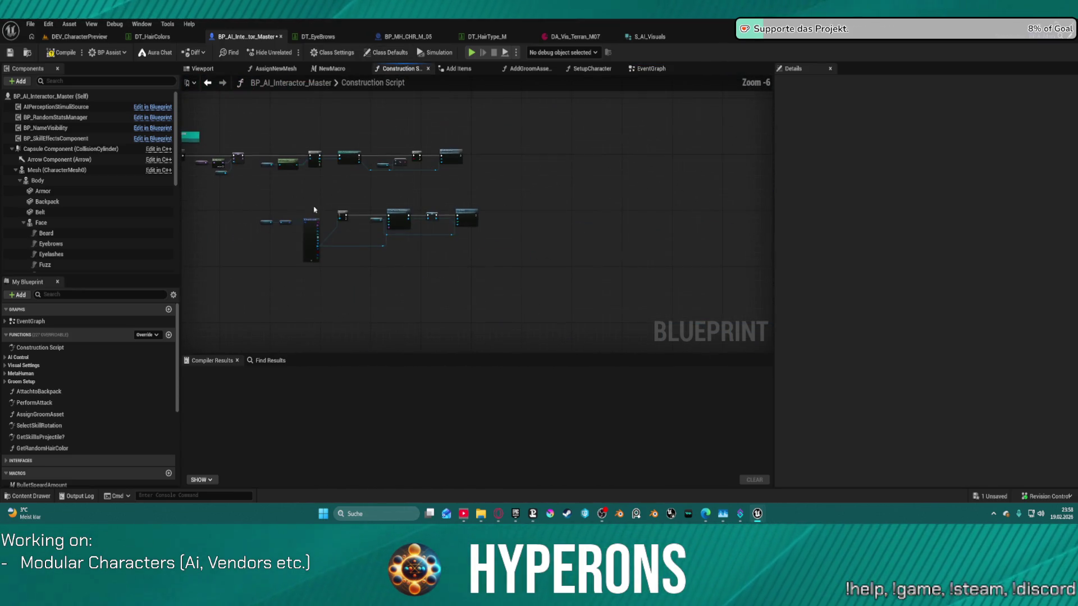
scroll(279, 195, "up", 3)
scroll(250, 152, "down", 1)
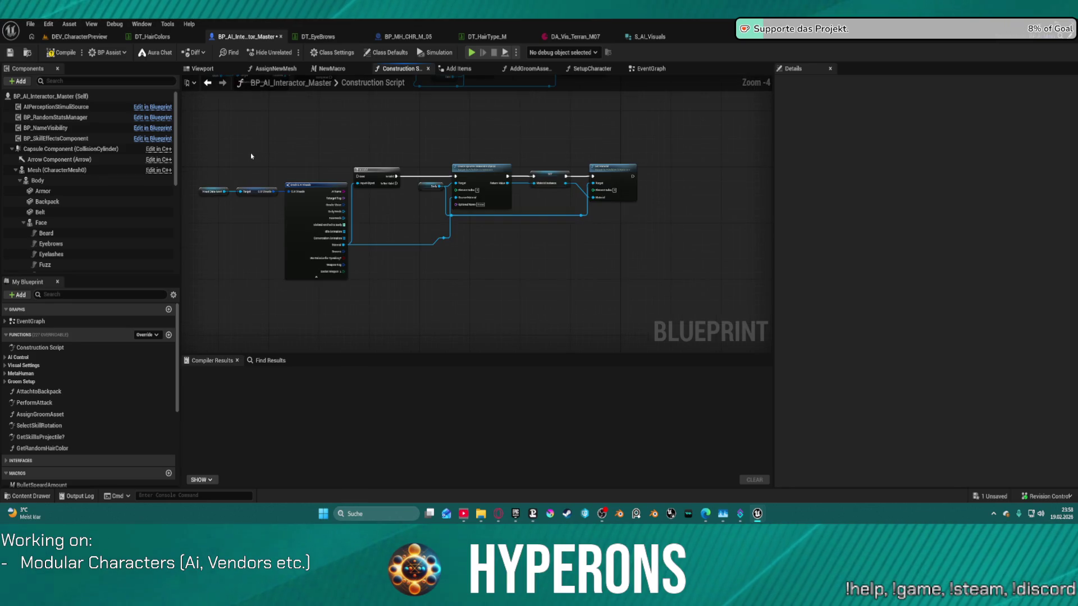
scroll(250, 153, "up", 1)
scroll(250, 153, "down", 2)
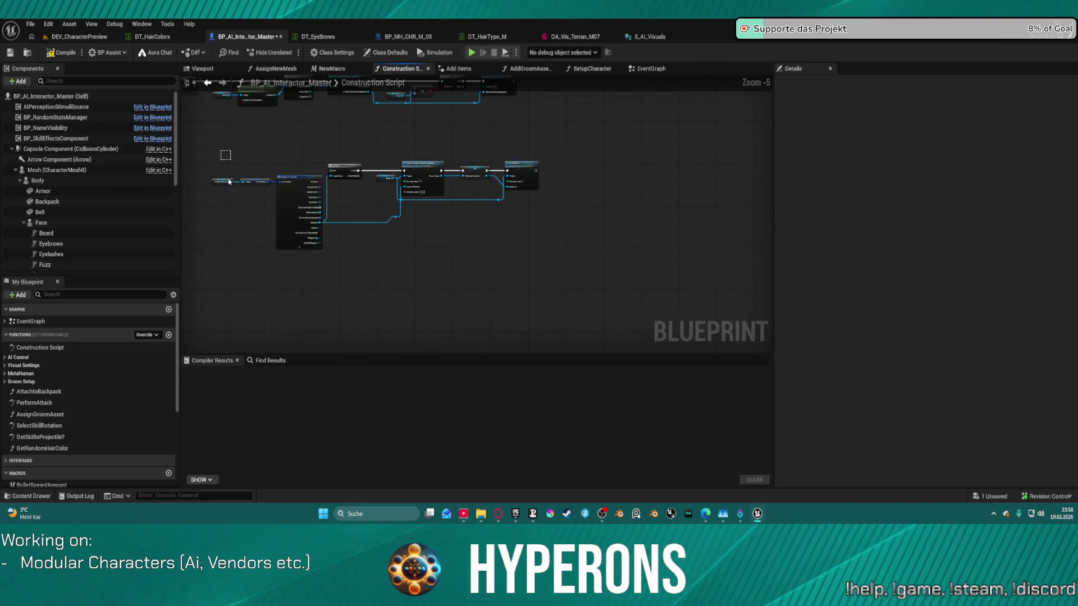
scroll(378, 135, "up", 3)
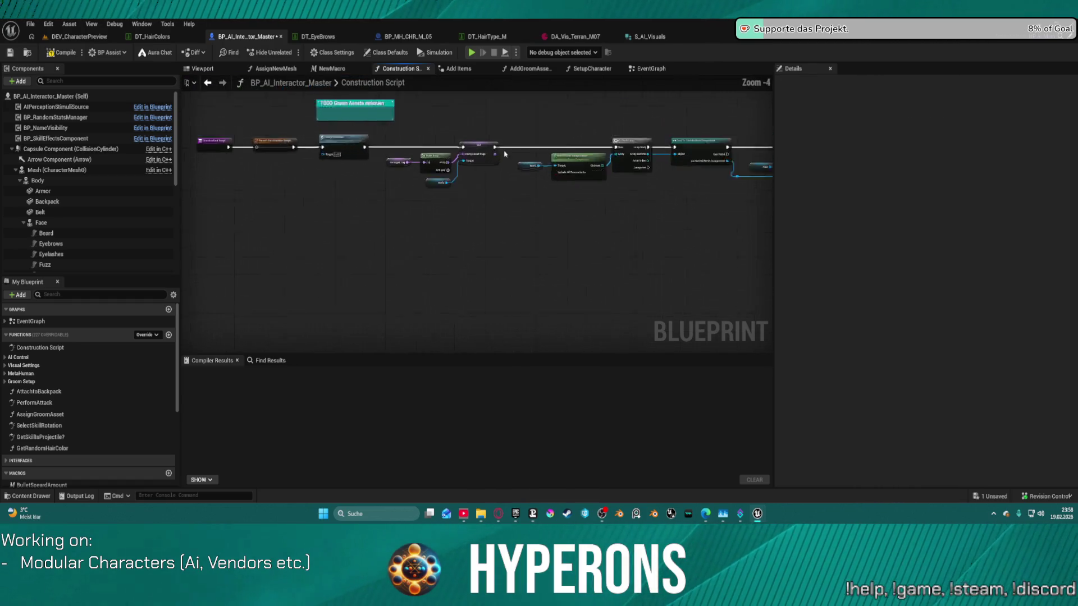
left_click(288, 123)
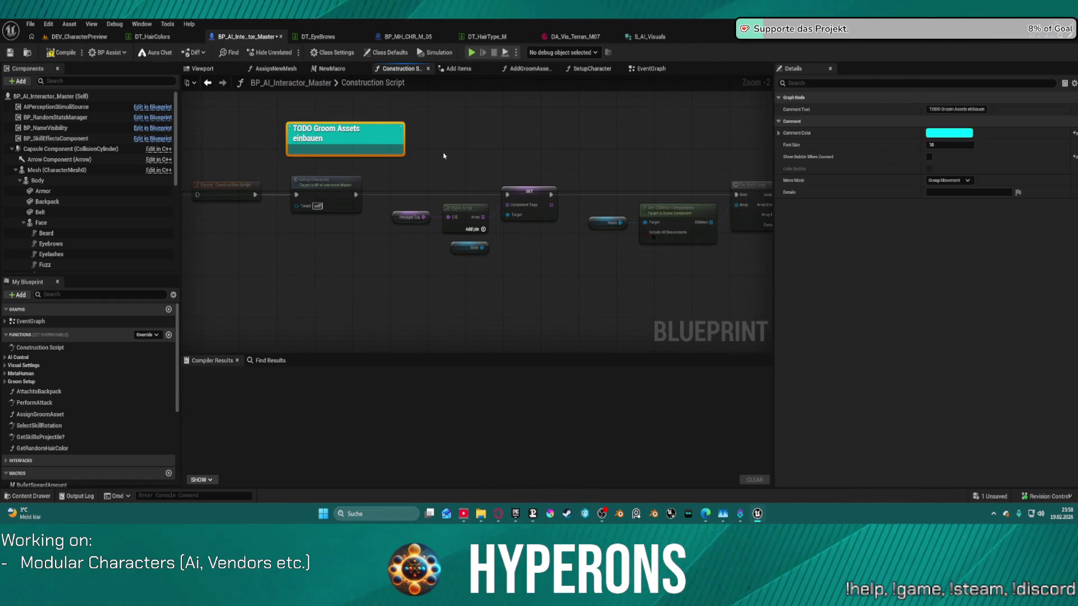
key("Delete")
left_click_drag(437, 171, 644, 149)
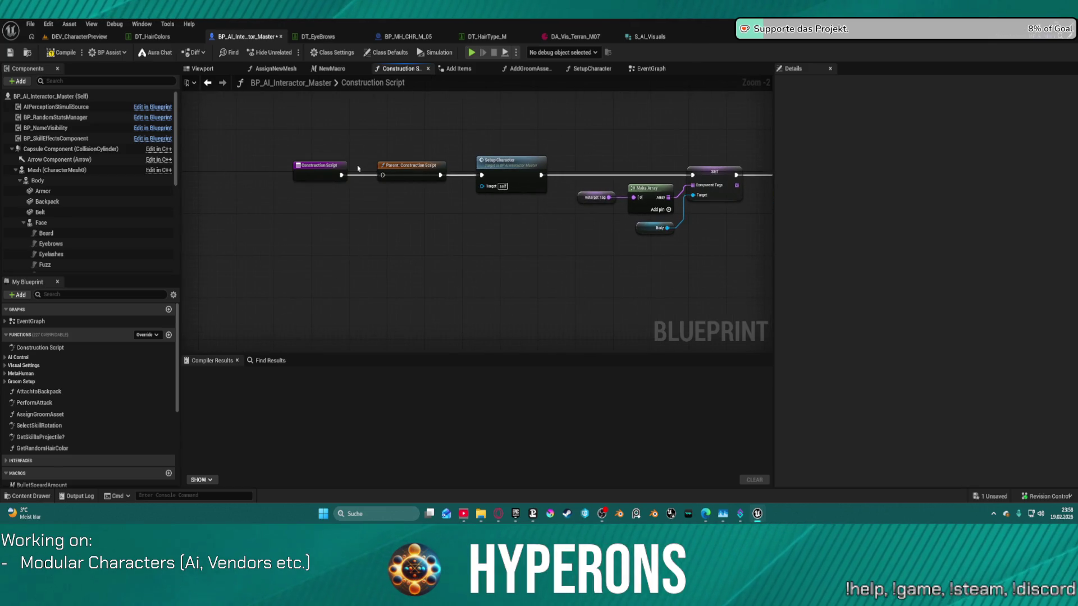
mouse_move(453, 199)
left_mouse_down()
mouse_move(722, 135)
mouse_move(621, 214)
mouse_move(712, 234)
mouse_move(461, 243)
mouse_move(875, 213)
left_mouse_up()
double_click(464, 139)
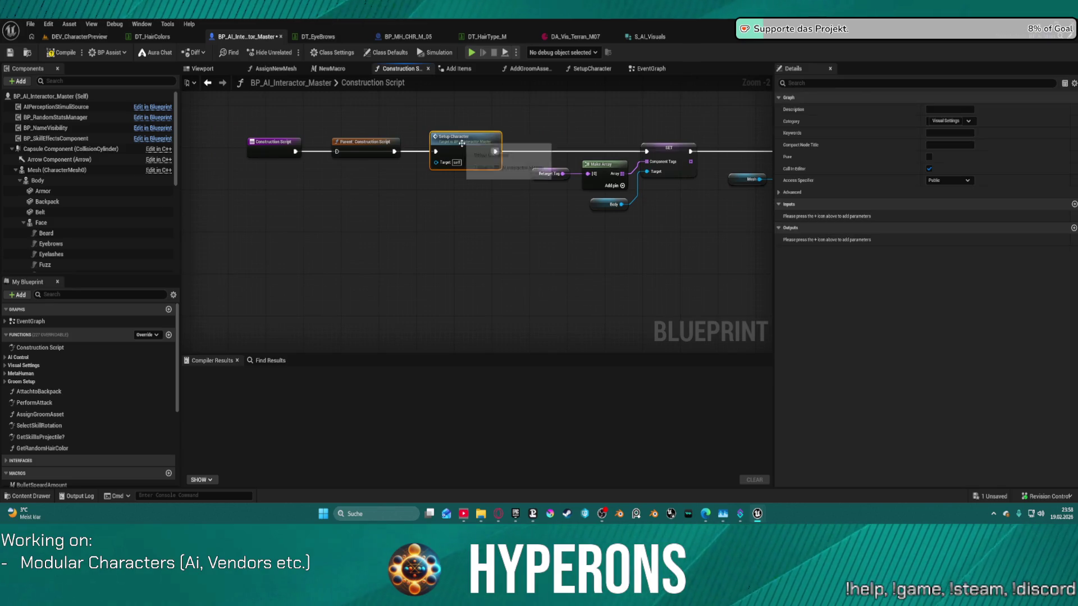
key("ctrl+s")
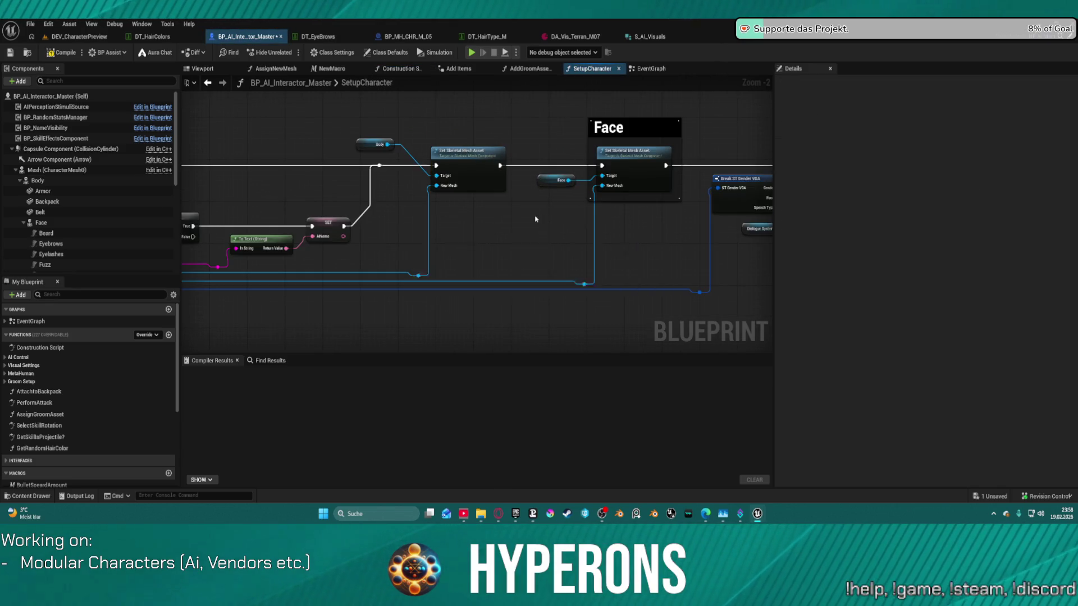
- Refresh the Break S AI Visuals node's pins and recompile the blueprint
scroll(469, 230, "up", 2)
mouse_move(469, 230)
left_mouse_down()
mouse_move(722, 228)
mouse_move(404, 240)
left_mouse_up()
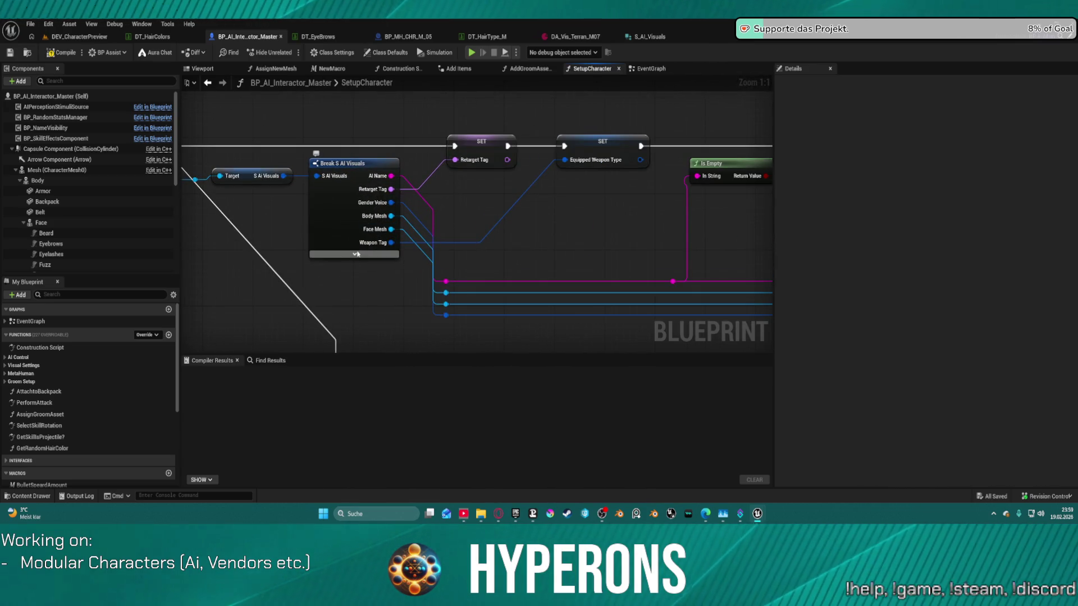
left_click(331, 205)
right_click(332, 206)
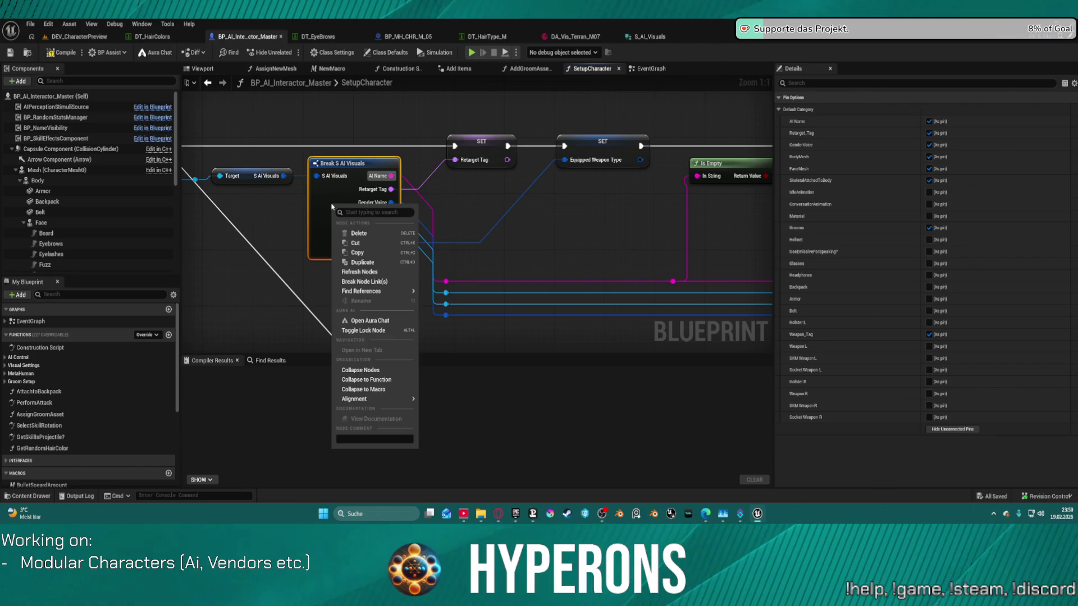
left_click(364, 275)
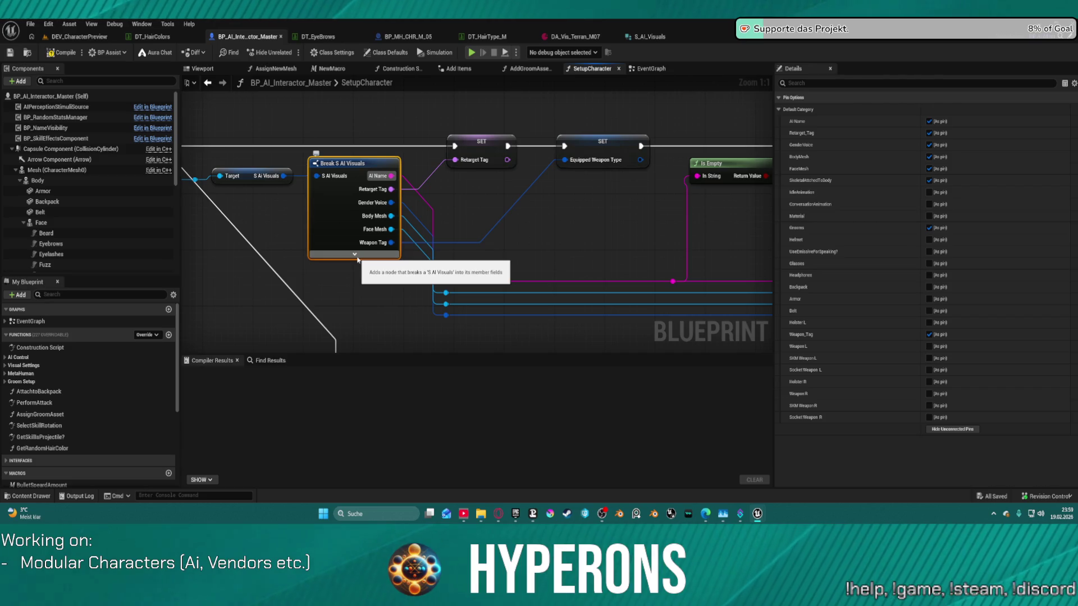
left_click(61, 54)
left_click(354, 254)
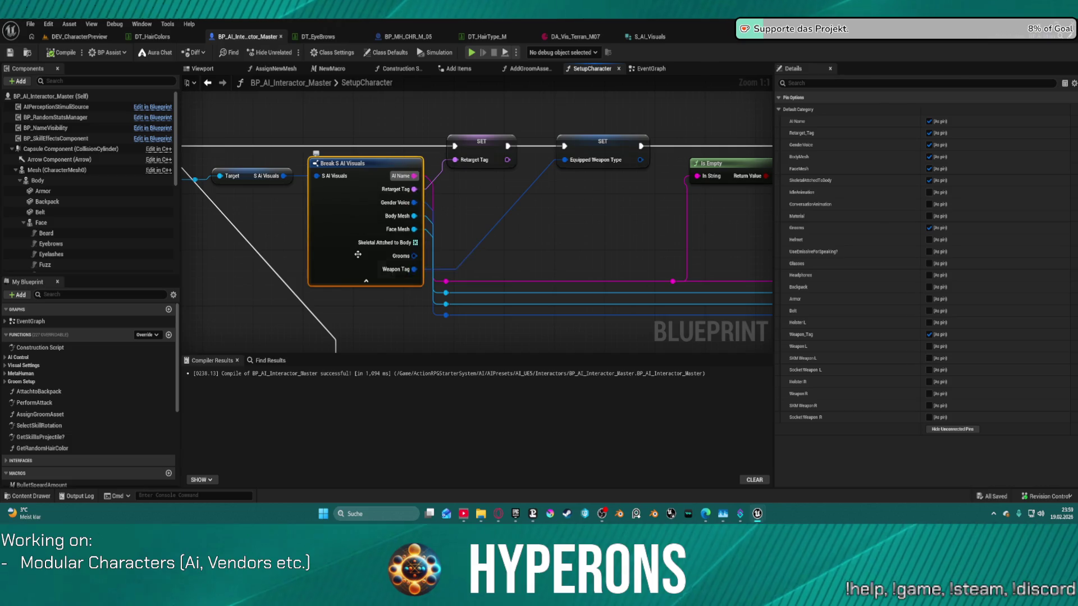
- Duplicate the Visual Data Asset, Target and Break S AI Visuals nodes and rewire the copy
mouse_move(415, 243)
left_mouse_down()
mouse_move(697, 276)
mouse_move(847, 277)
mouse_move(645, 282)
mouse_move(710, 262)
mouse_move(738, 274)
mouse_move(478, 295)
mouse_move(426, 320)
mouse_move(427, 308)
left_mouse_up()
scroll(428, 212, "down", 3)
left_click_drag(737, 186, 816, 219)
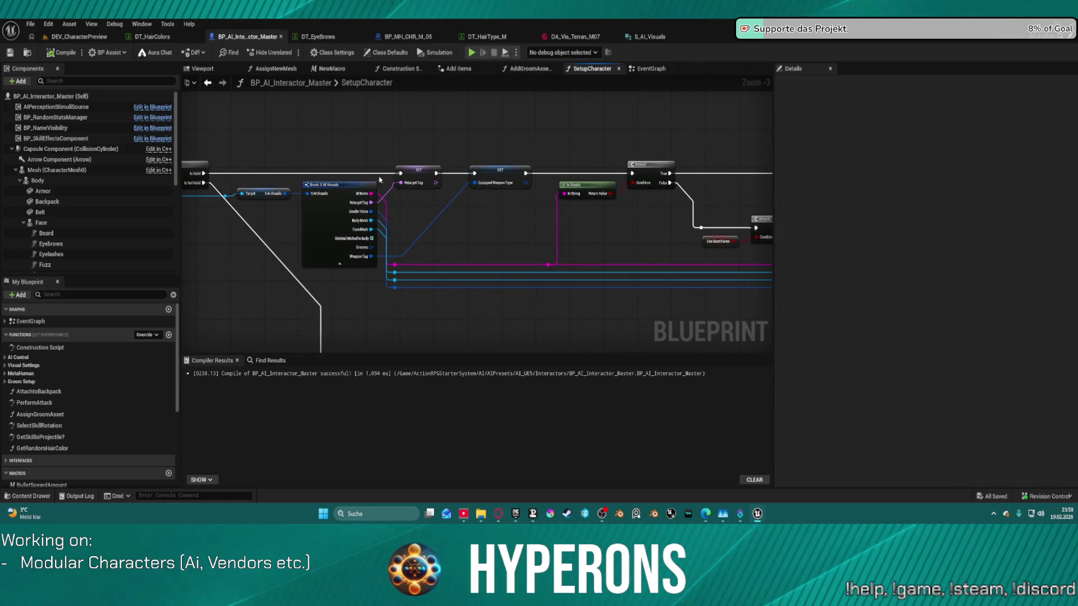
left_click_drag(255, 183, 449, 198)
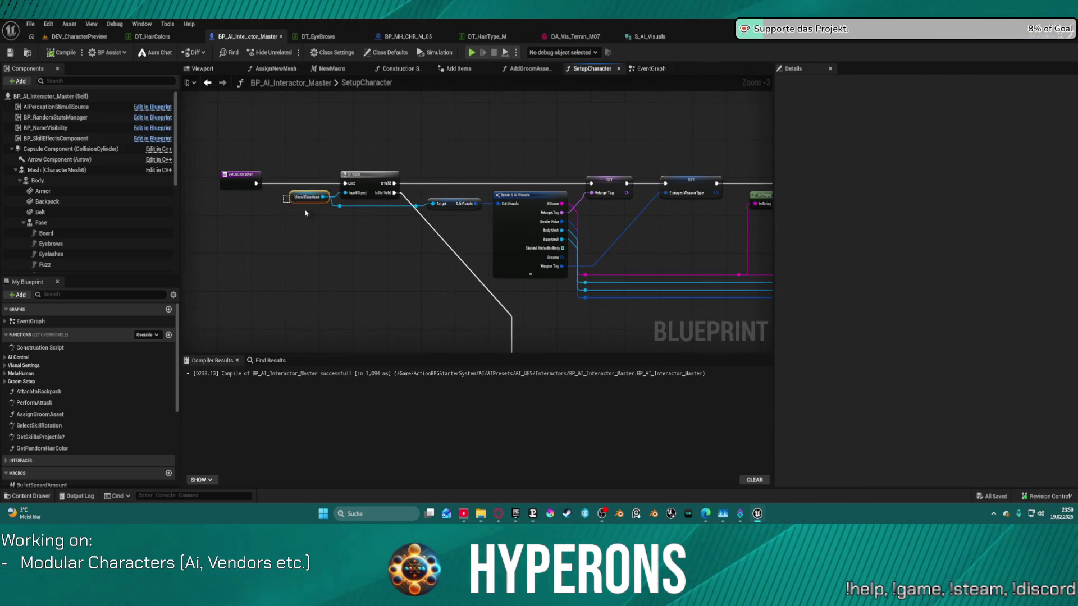
left_click(307, 197)
left_click_drag(531, 292, 447, 206)
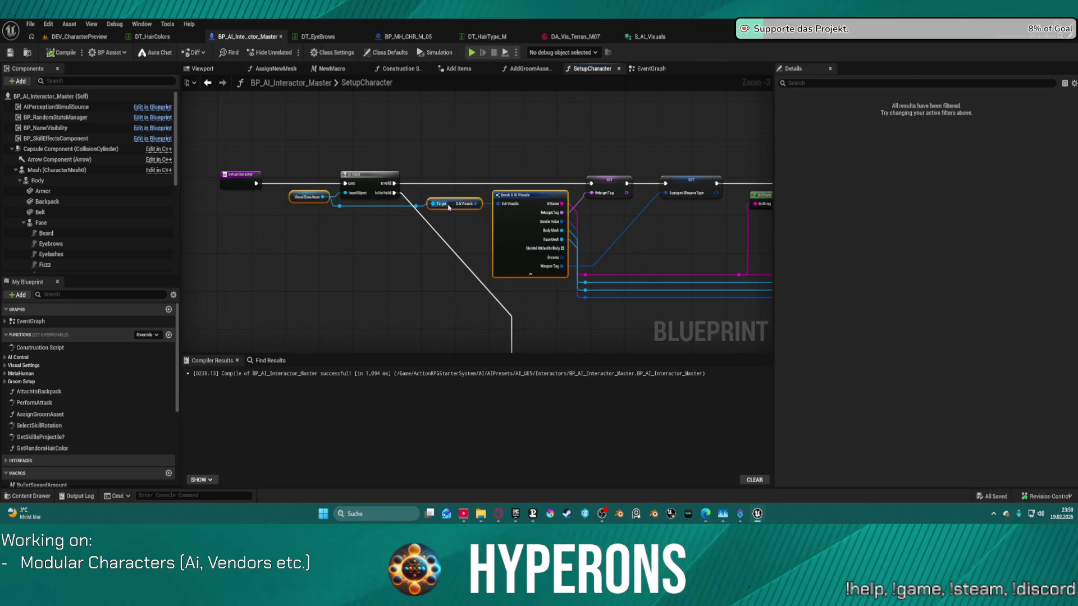
scroll(587, 230, "down", 5)
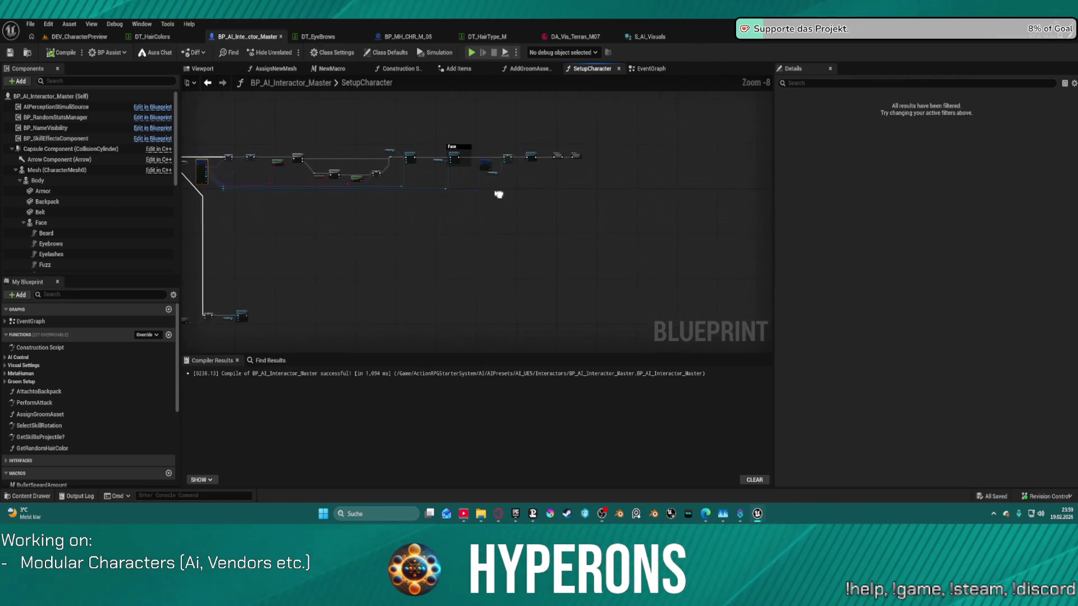
key("ctrl+v")
scroll(393, 191, "up", 9)
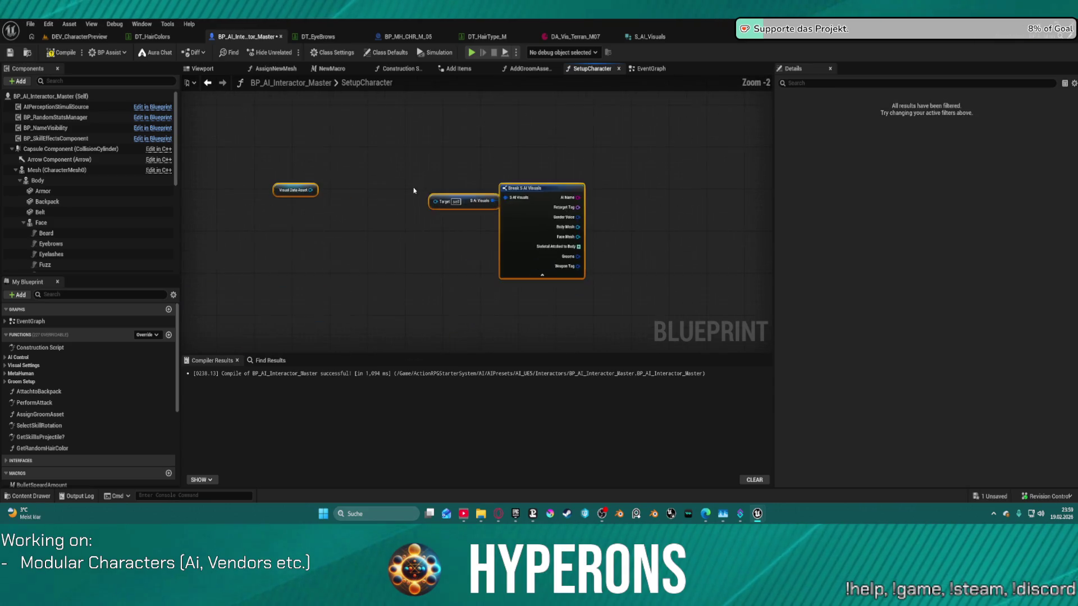
left_click_drag(262, 181, 422, 196)
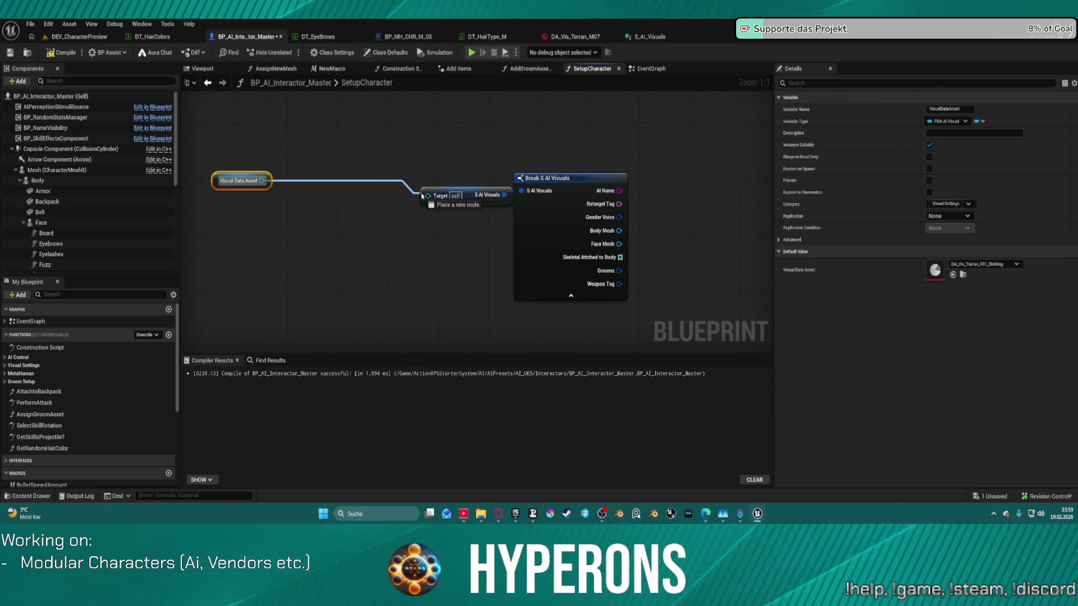
- On the copied break node, hide every pin except Skeletal Attached to Body
left_click(539, 209)
scroll(395, 184, "down", 3)
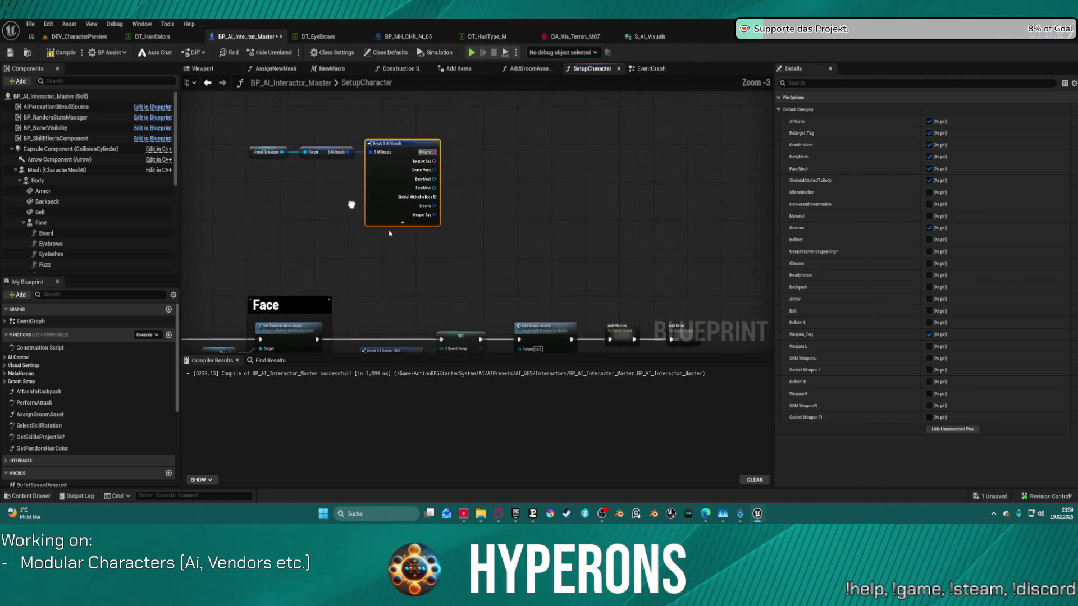
left_click(930, 182)
left_click(929, 181)
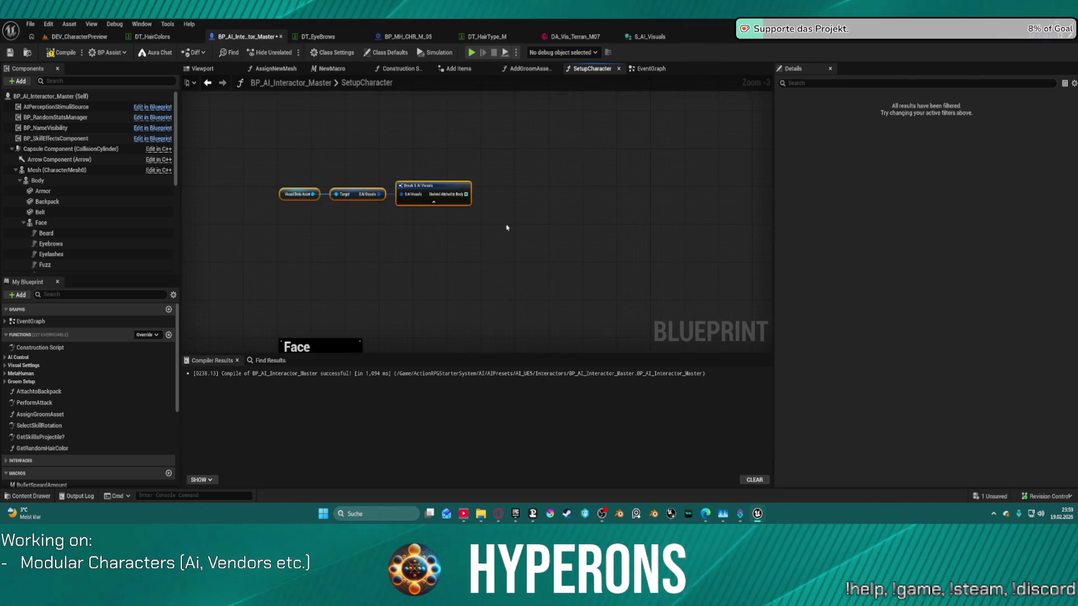
- Collapse the break chain into a new function named AddSkeletalsToBody
right_click(452, 193)
left_click(503, 373)
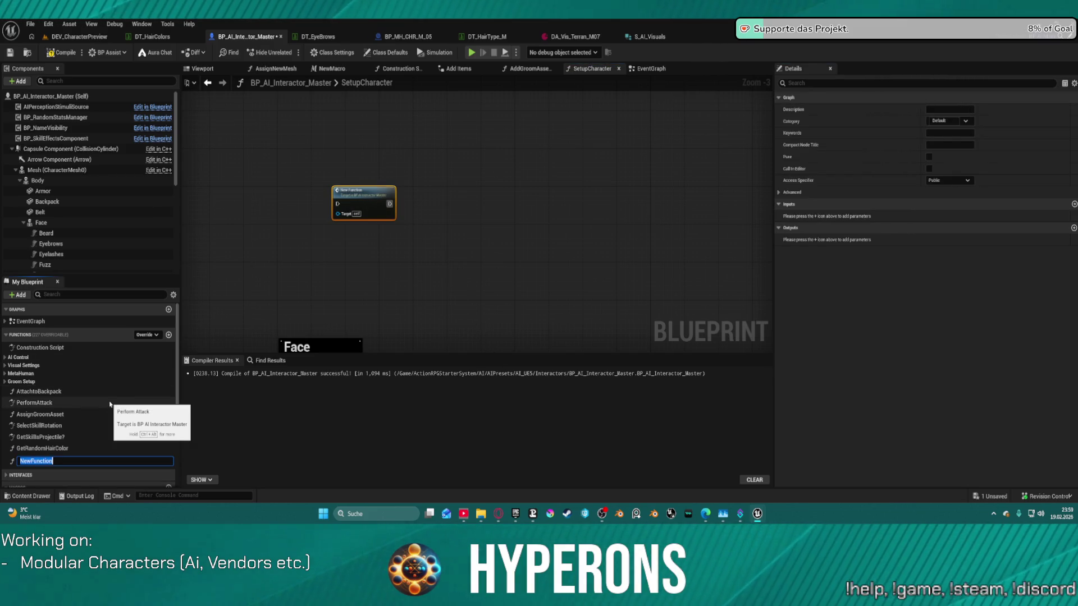
type("AddSkeletalToBody")
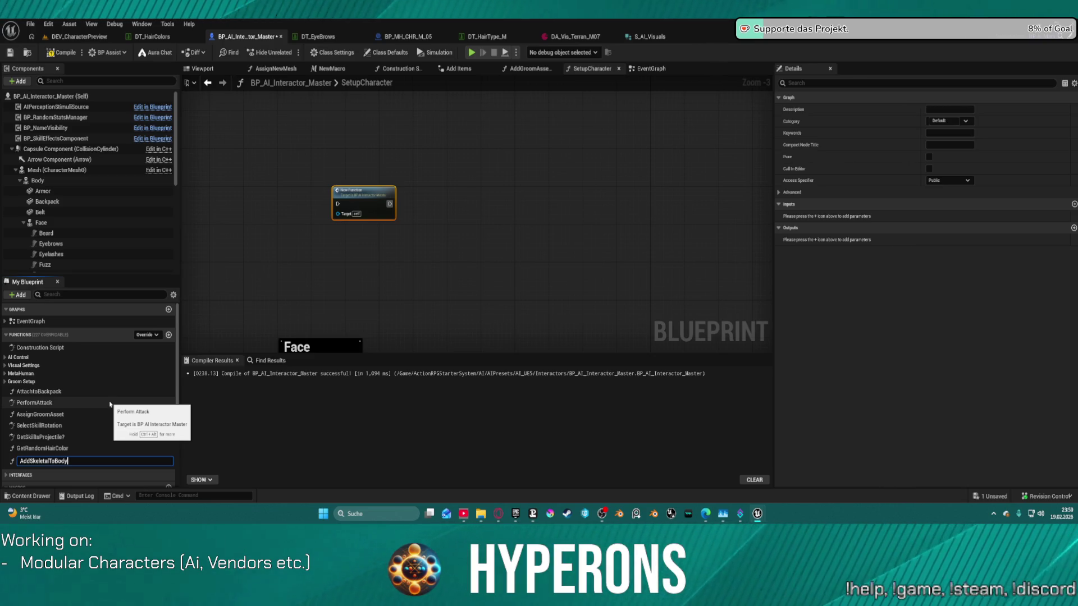
key("Return")
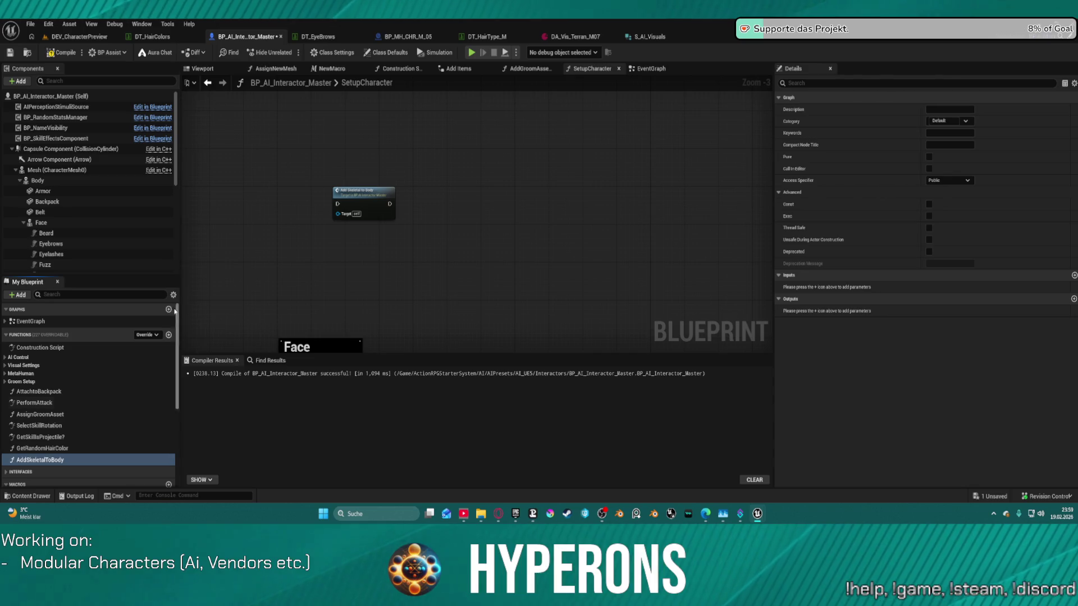
left_click(384, 243)
left_click_drag(363, 194, 429, 314)
scroll(429, 314, "up", 3)
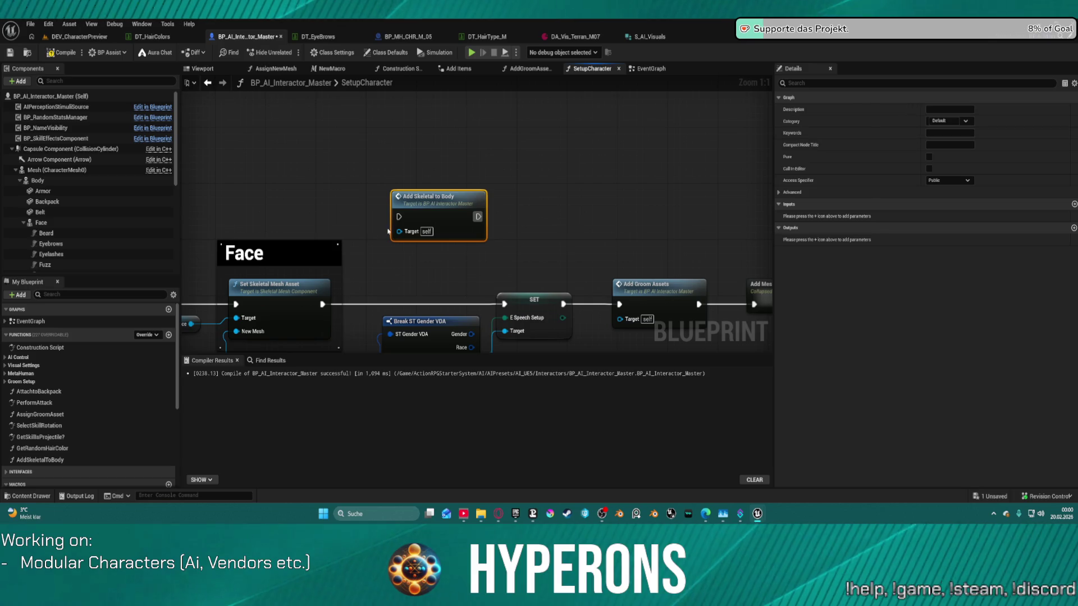
left_click(56, 460)
left_click(58, 461)
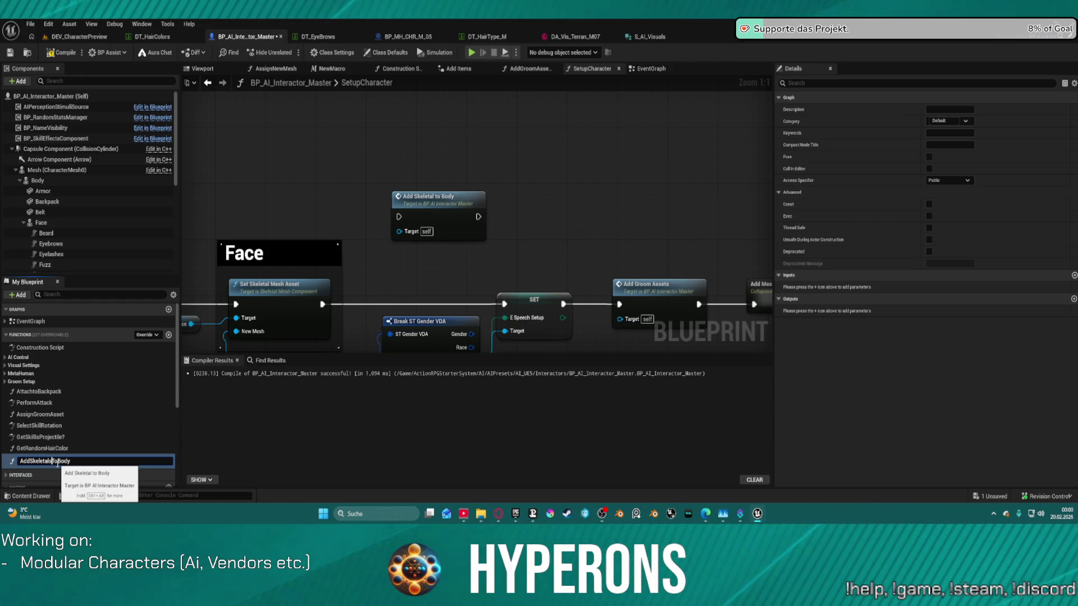
type("s")
key("Return")
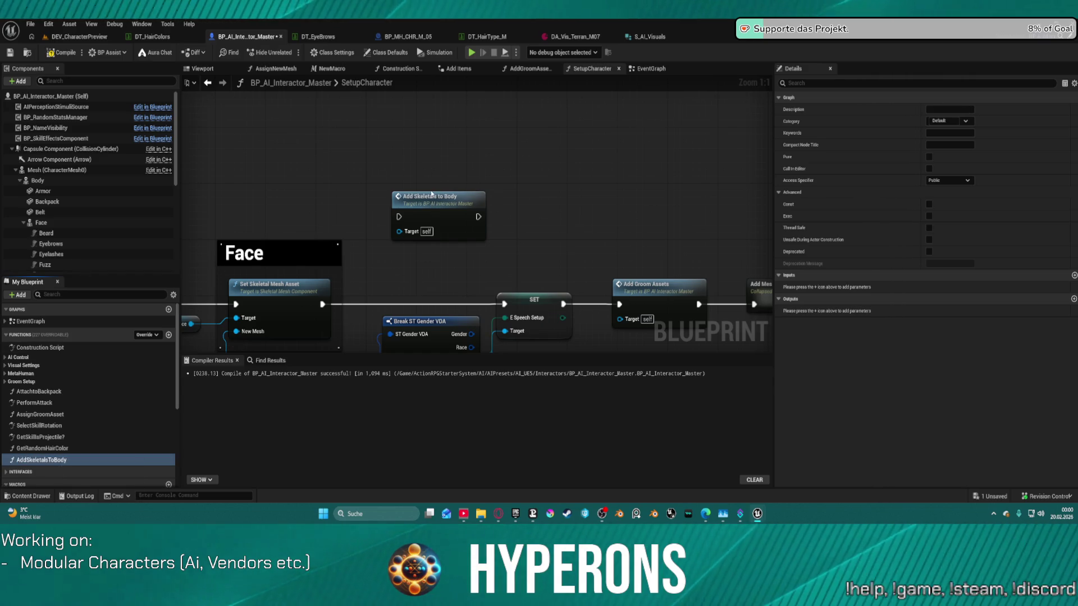
- Wire Add Skeletals to Body between Set Skeletal Mesh Asset and SET, then open it
left_click_drag(325, 304, 398, 216)
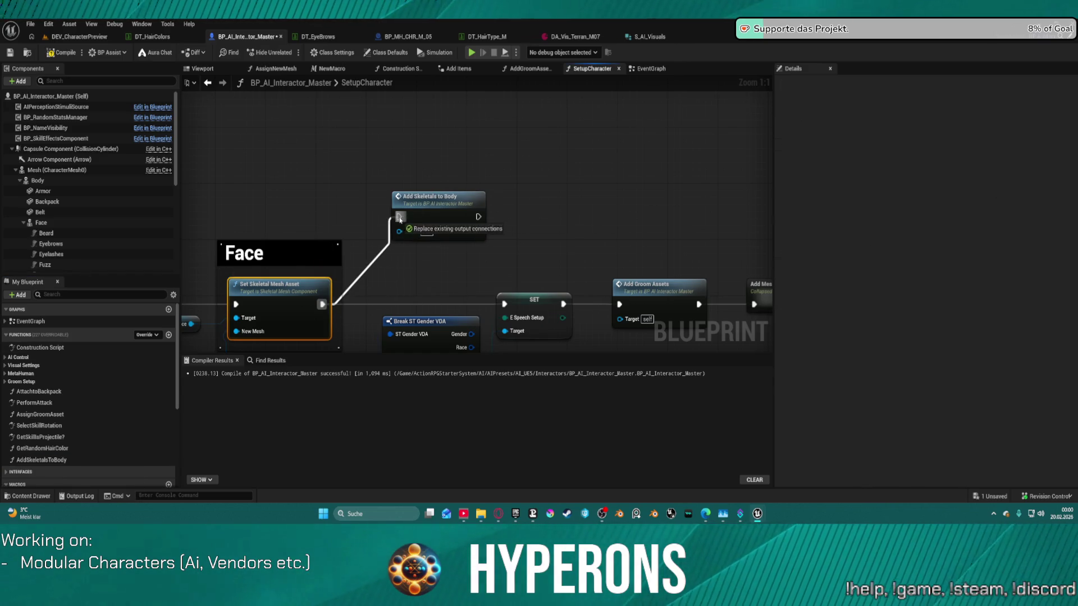
mouse_move(477, 217)
left_mouse_down()
mouse_move(552, 287)
mouse_move(504, 303)
left_mouse_up()
key("f")
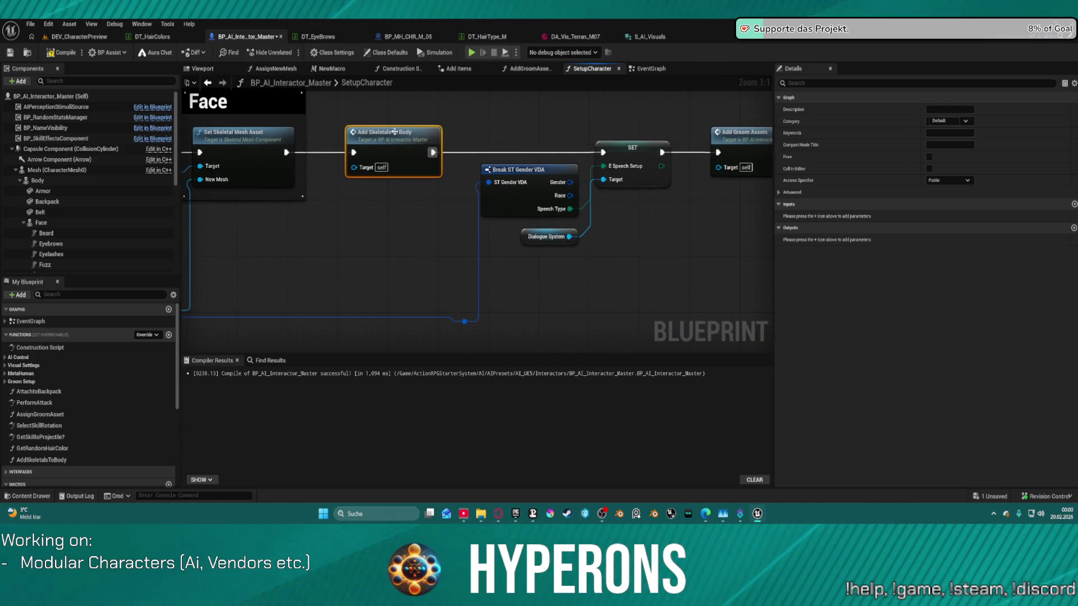
double_click(384, 144)
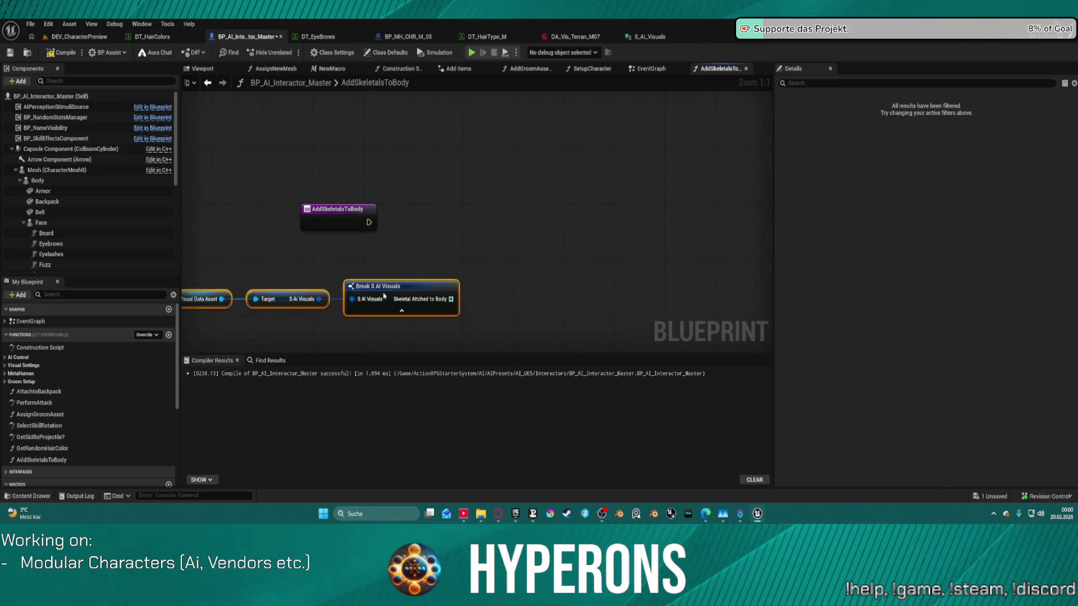
- Add an Attach Component To Component node fed by Body
left_click_drag(368, 222, 581, 223)
type("a")
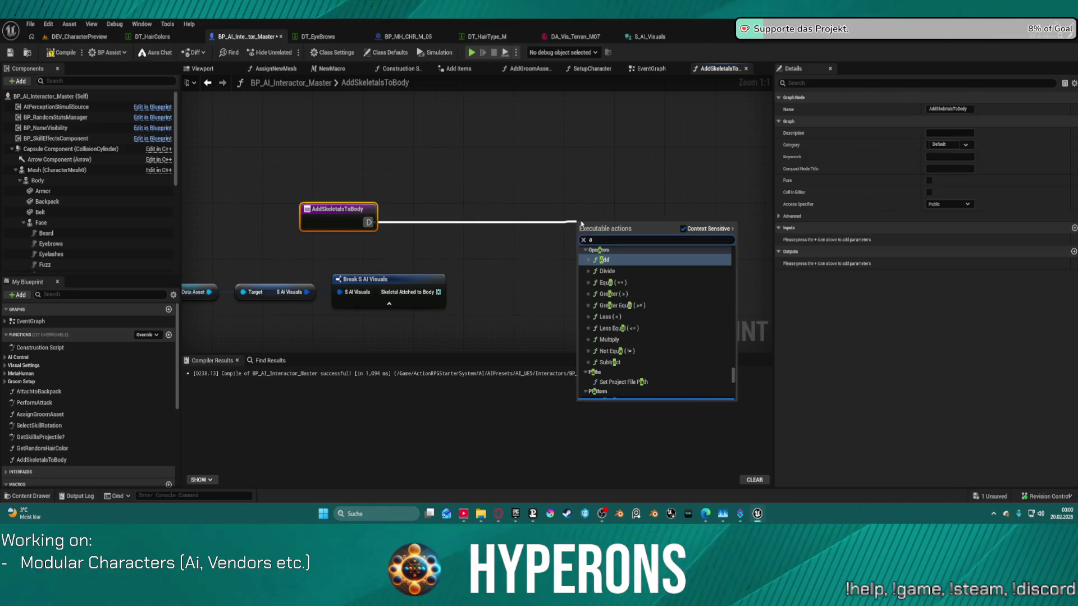
type("ttachc")
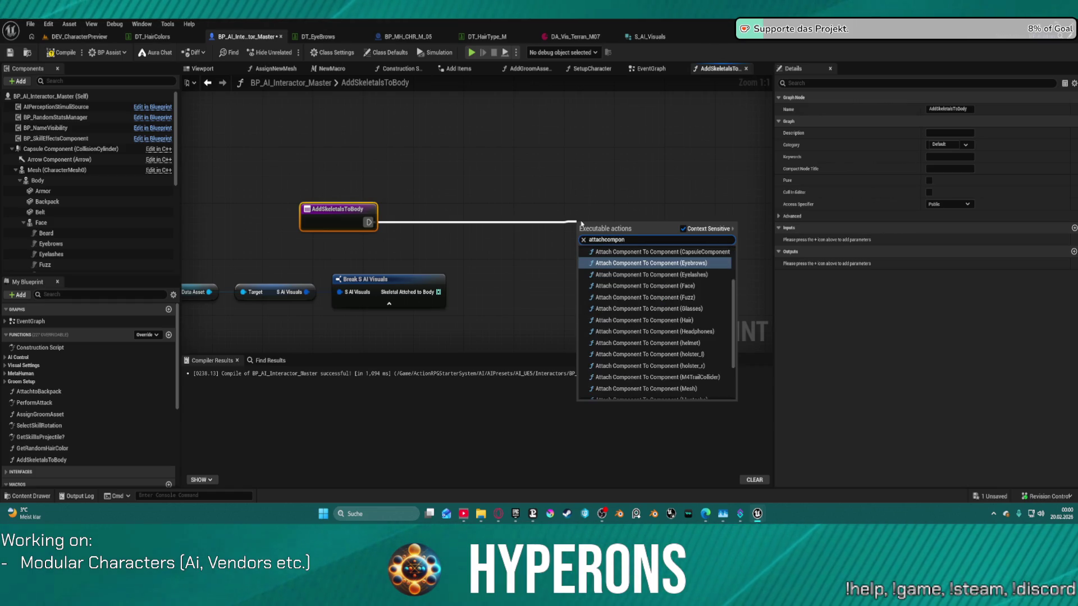
scroll(688, 292, "up", 2)
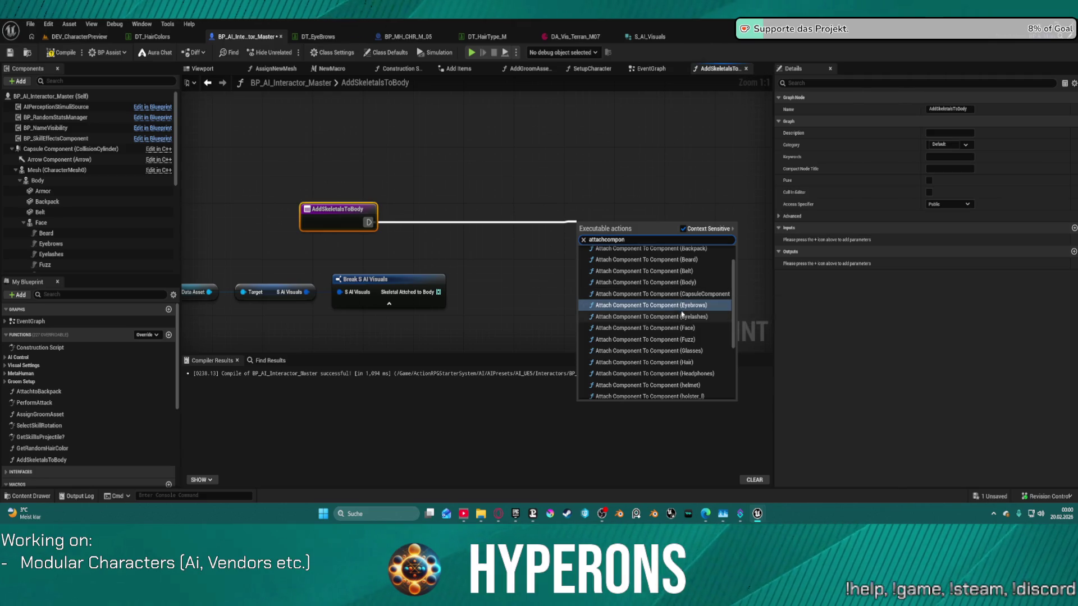
left_click(674, 282)
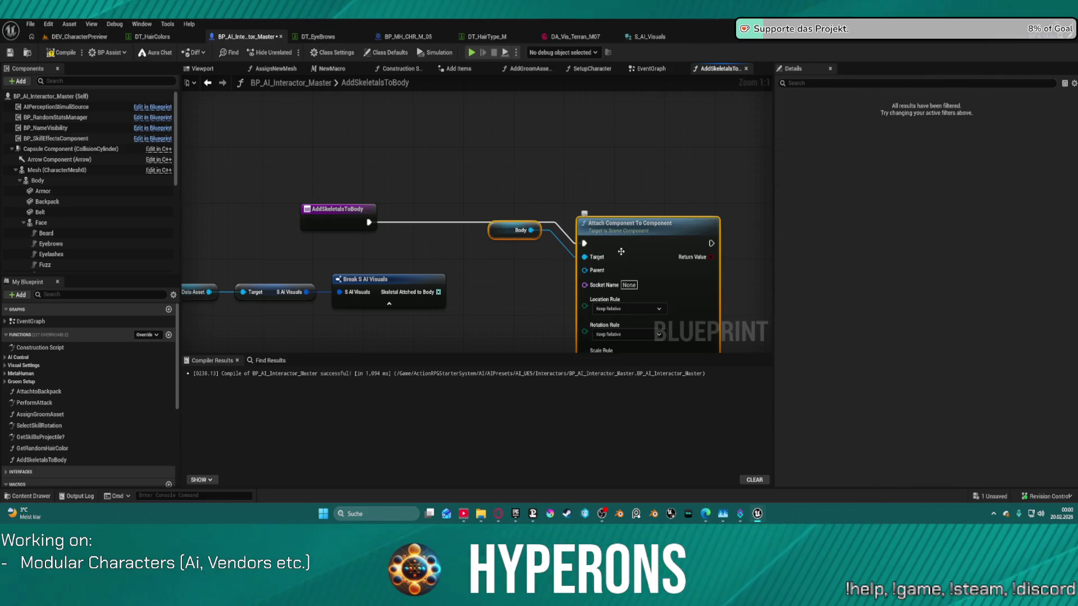
left_click_drag(520, 188, 539, 190)
- Loop over Skeletal Attached to Body with a For Each Loop driving the attach node
mouse_move(454, 240)
left_mouse_down()
mouse_move(471, 250)
mouse_move(494, 225)
mouse_move(534, 232)
mouse_move(466, 247)
mouse_move(474, 222)
left_mouse_up()
key("Escape")
left_click(502, 217)
left_click_drag(387, 181, 384, 172)
mouse_move(576, 232)
left_mouse_down()
mouse_move(587, 236)
mouse_move(618, 201)
left_mouse_up()
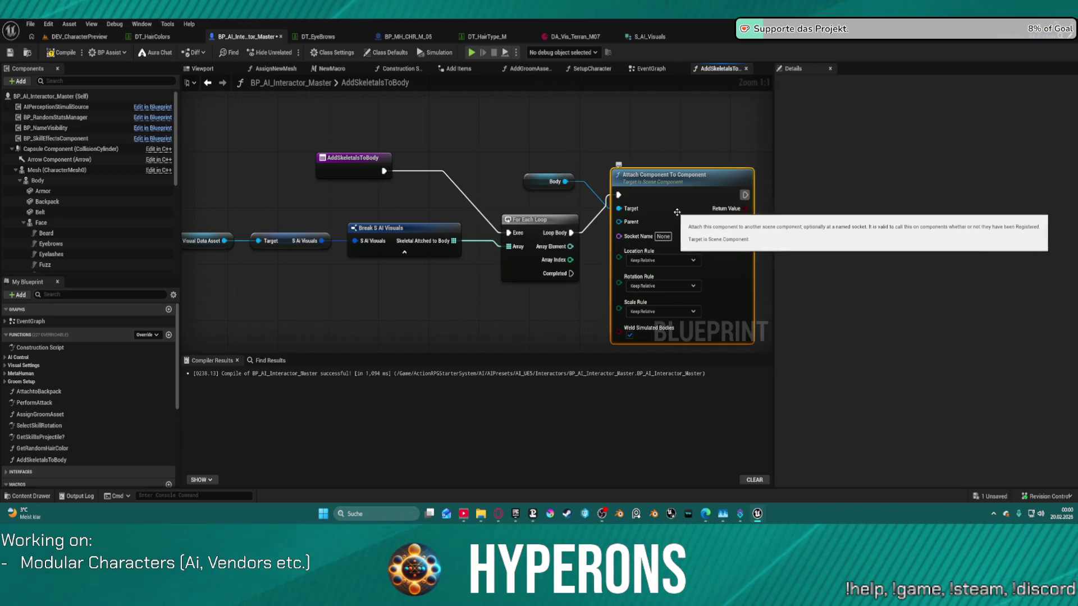
left_click(667, 209)
key("q")
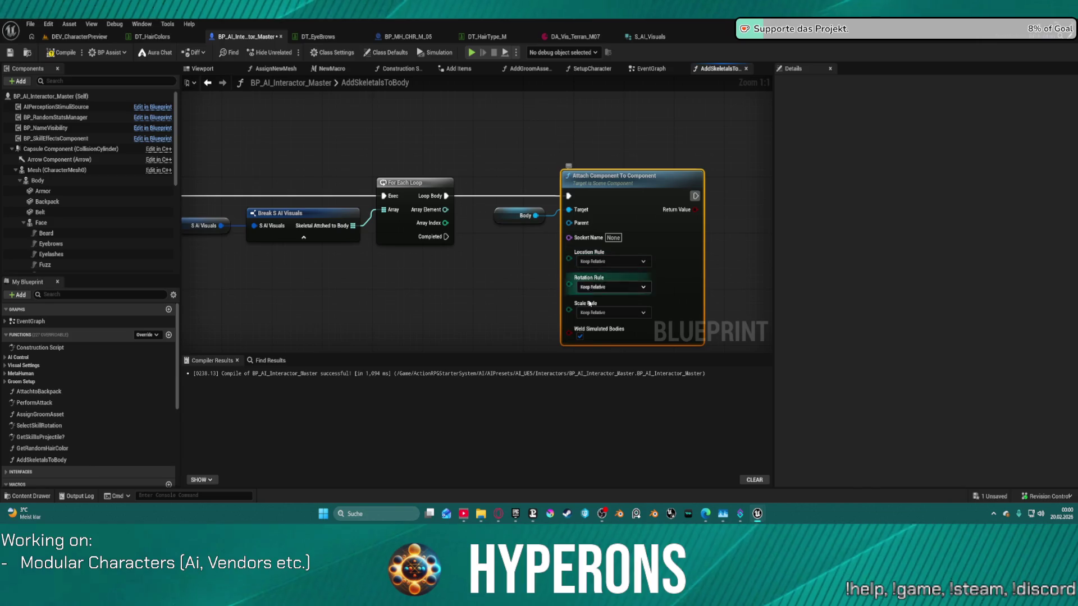
- Set the attach node's location, rotation and scale rules to Snap to Target
left_click(609, 262)
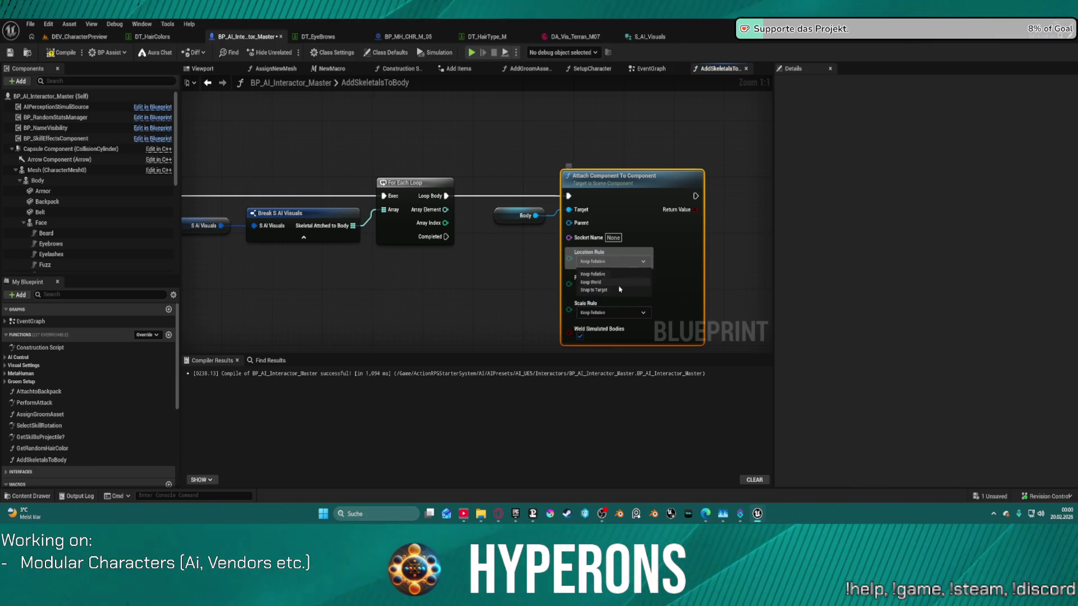
left_click(618, 290)
left_click(611, 287)
left_click(615, 315)
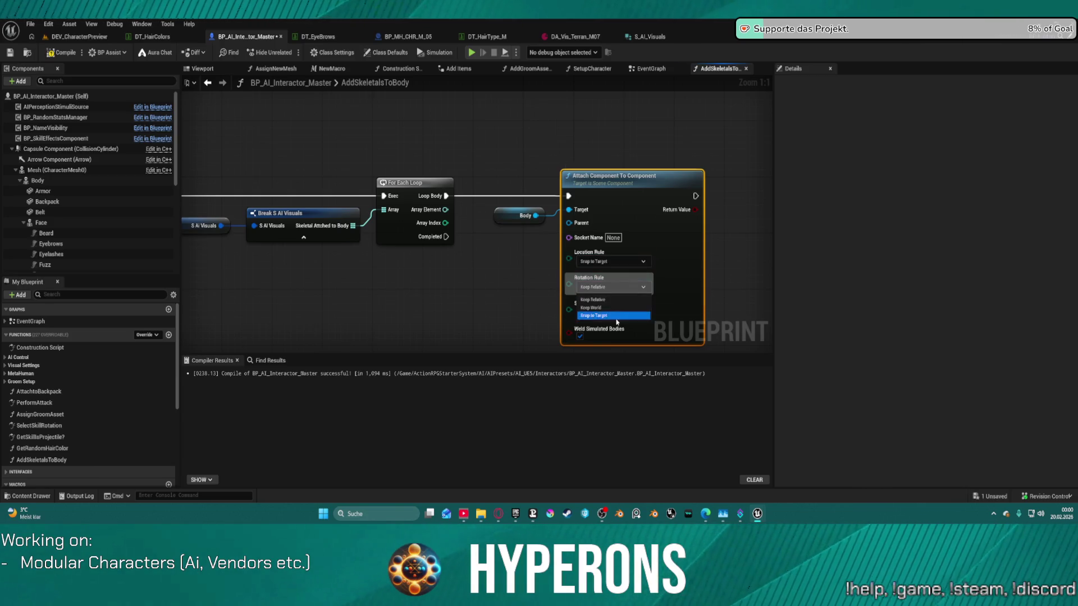
left_click(621, 314)
left_click(623, 341)
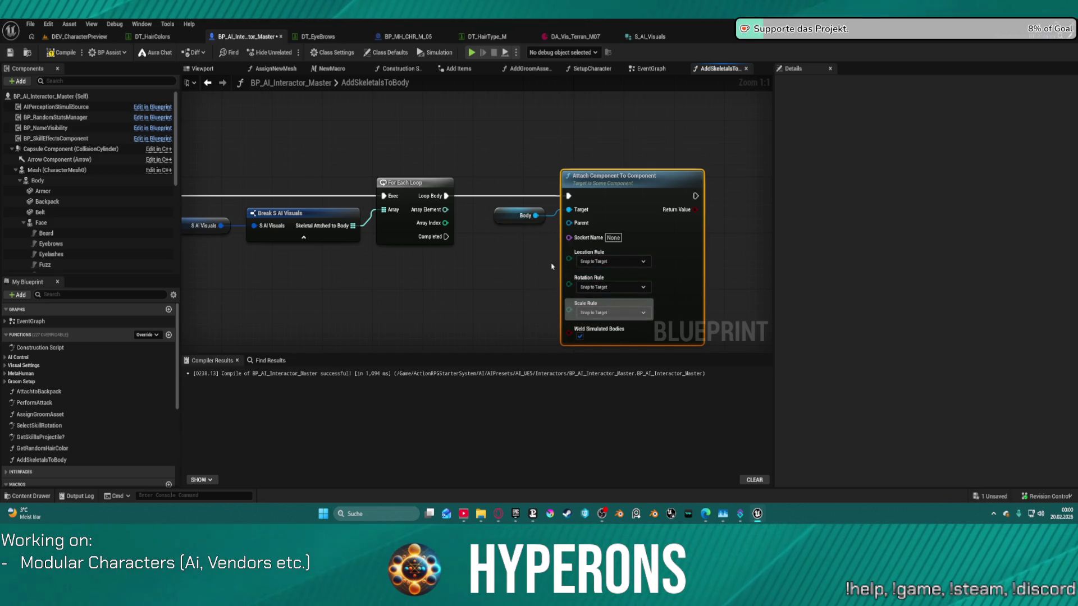
- Rearrange the Body and attach nodes and save the blueprint
left_click_drag(503, 218, 464, 152)
left_click_drag(438, 211, 568, 226)
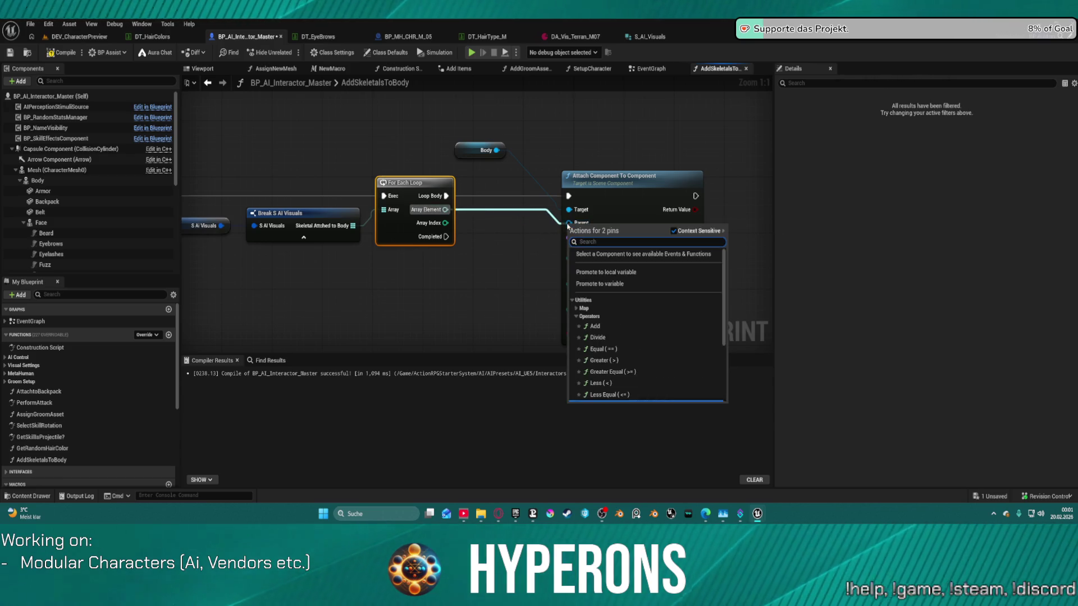
key("Escape")
left_click_drag(617, 176, 769, 169)
key("ctrl+s")
- Add a Load Asset Blocking node from Array Element, then delete it again
mouse_move(436, 209)
left_mouse_down()
mouse_move(505, 234)
mouse_move(505, 250)
left_mouse_up()
type("load asset blocking")
key("Return")
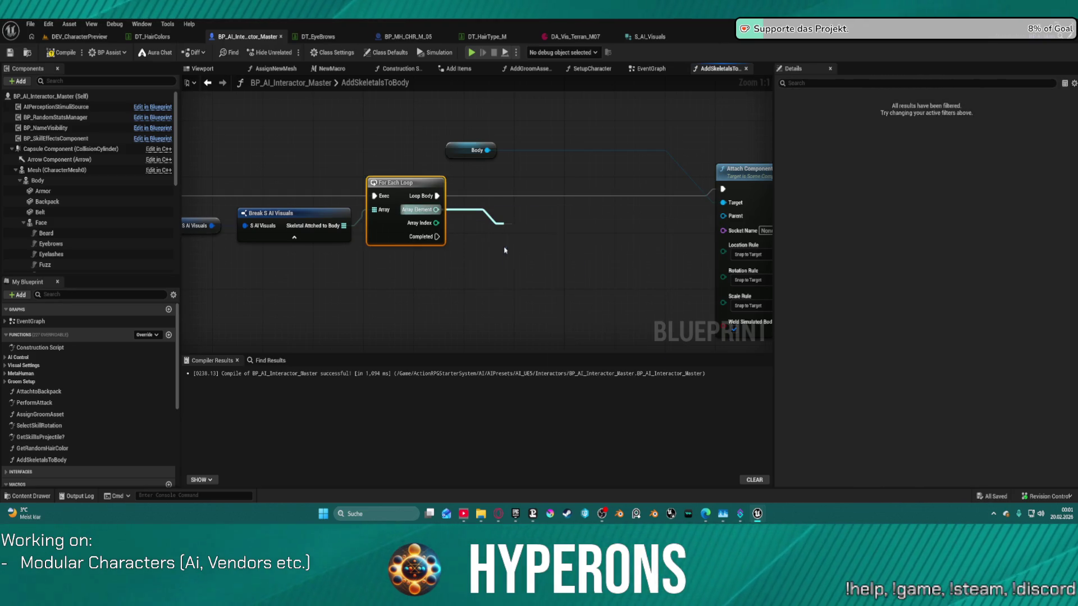
mouse_move(572, 252)
left_mouse_down()
mouse_move(724, 216)
mouse_move(571, 252)
left_mouse_up()
left_click(643, 229)
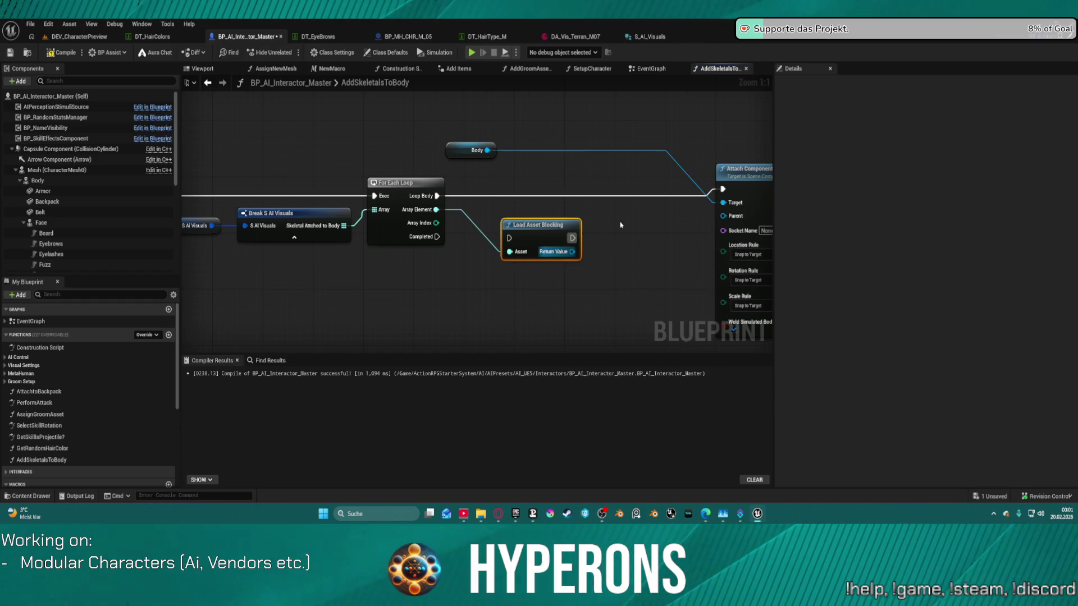
left_click_drag(620, 225, 506, 217)
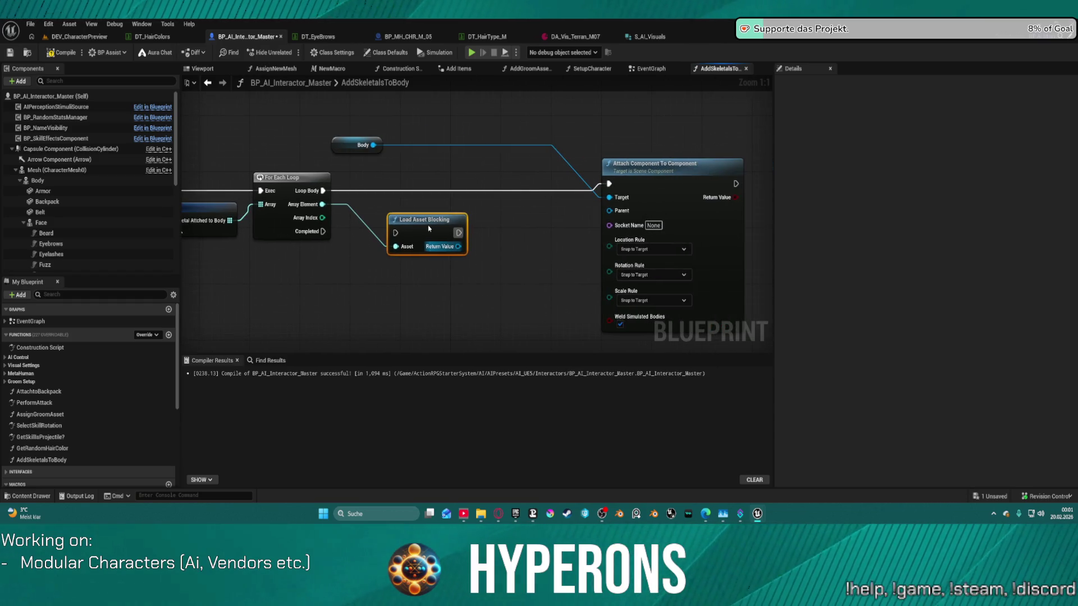
key("Delete")
left_click_drag(330, 129, 690, 161)
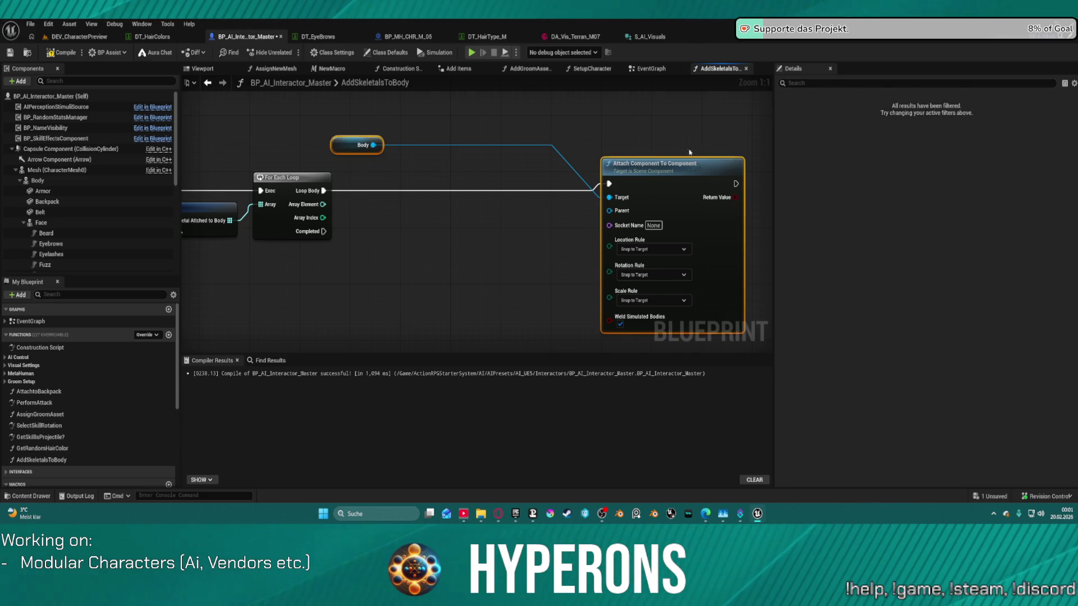
- Delete the Attach Component node and add an Add Skeletal Mesh Component node
left_click(690, 163)
key("Delete")
left_click_drag(361, 131, 458, 176)
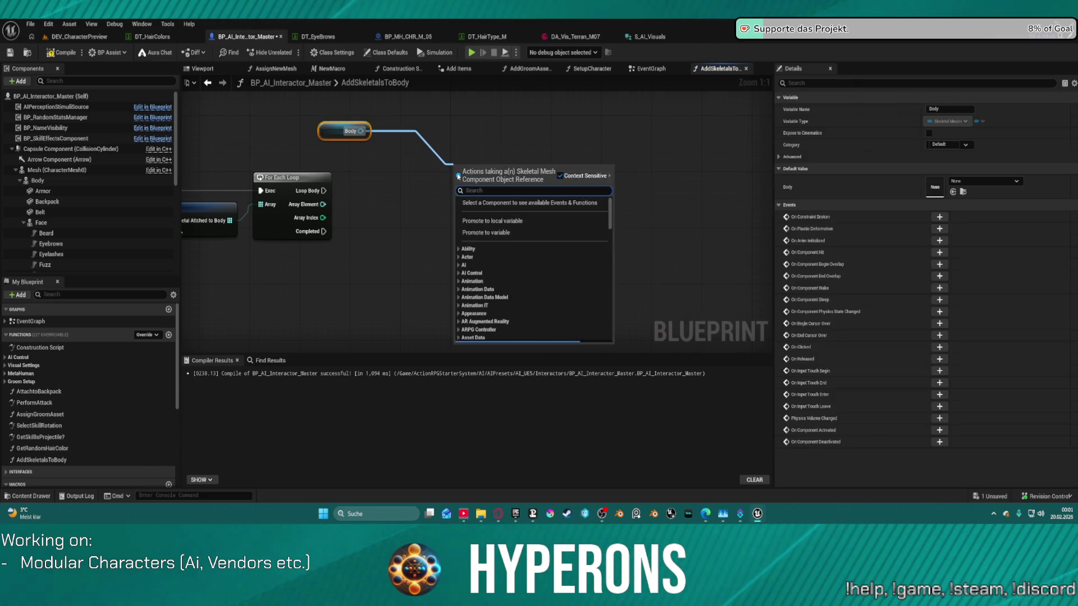
type("add co")
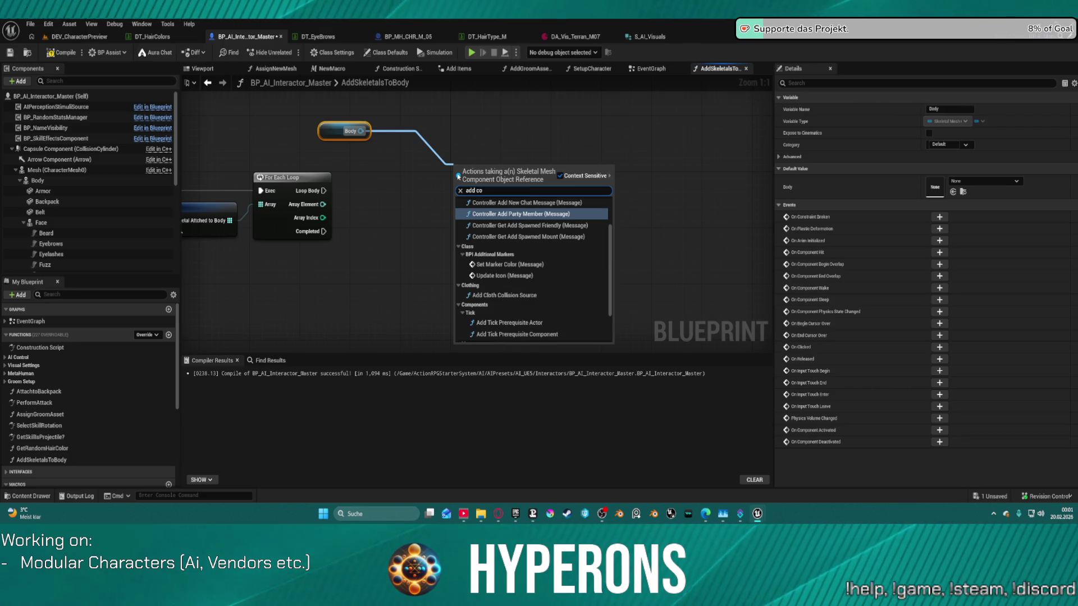
type("m")
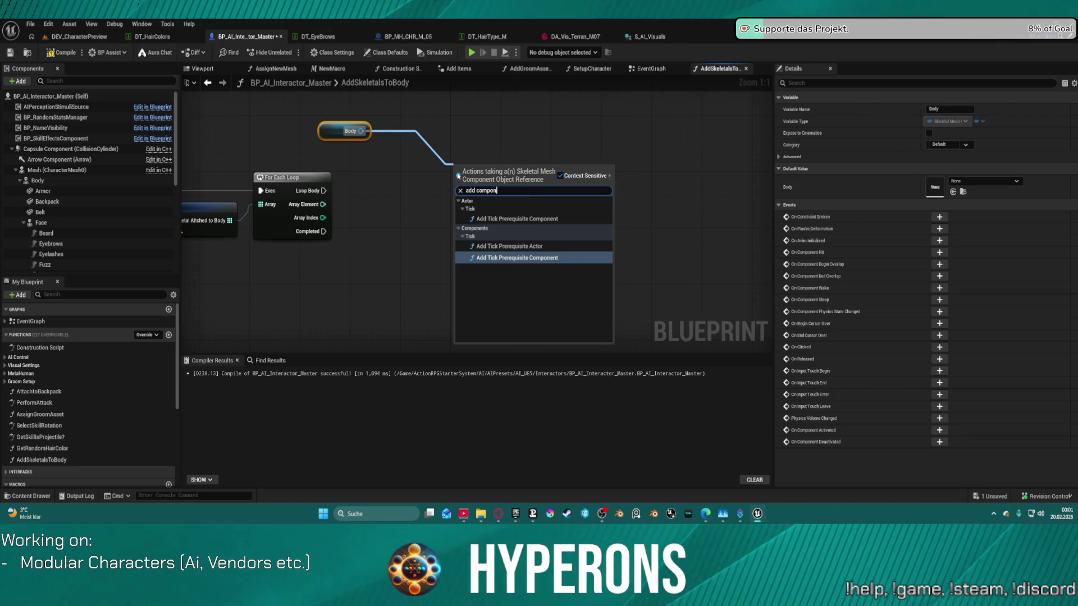
key("BackSpace")
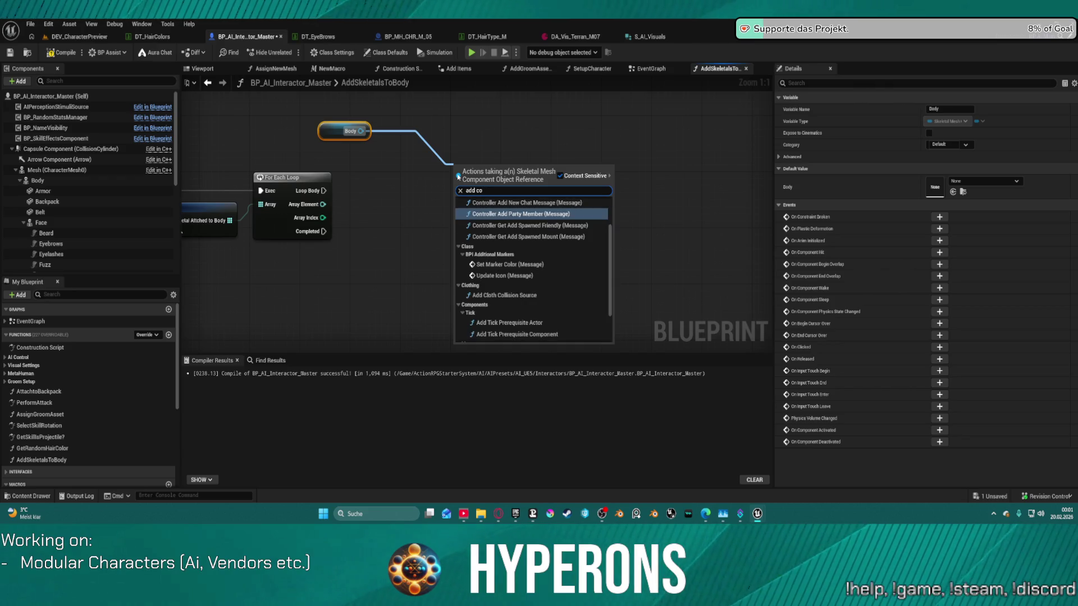
right_click(454, 152)
type("ad")
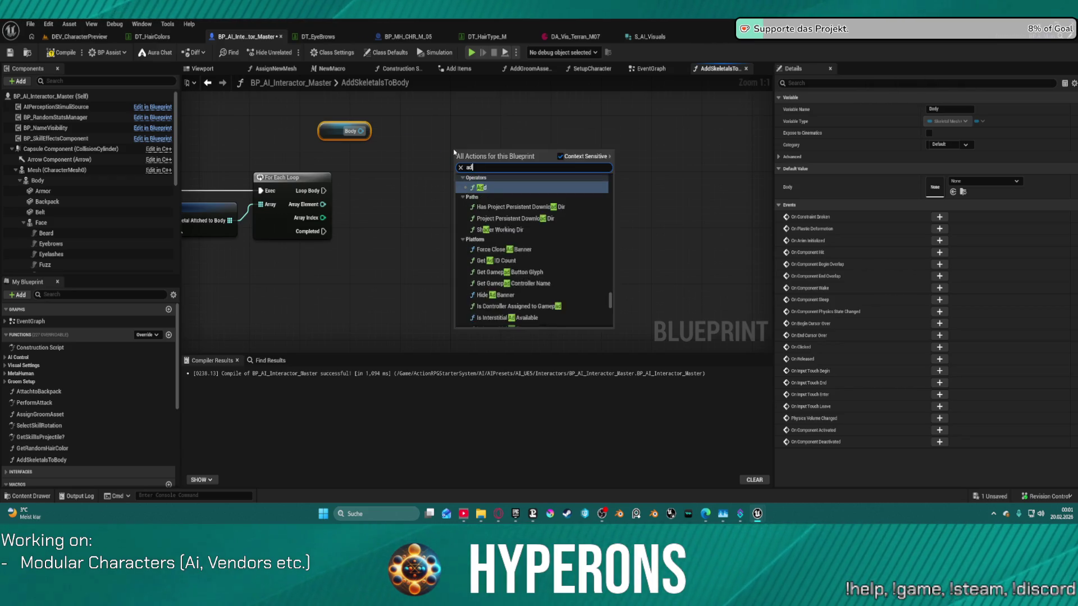
type("d compo")
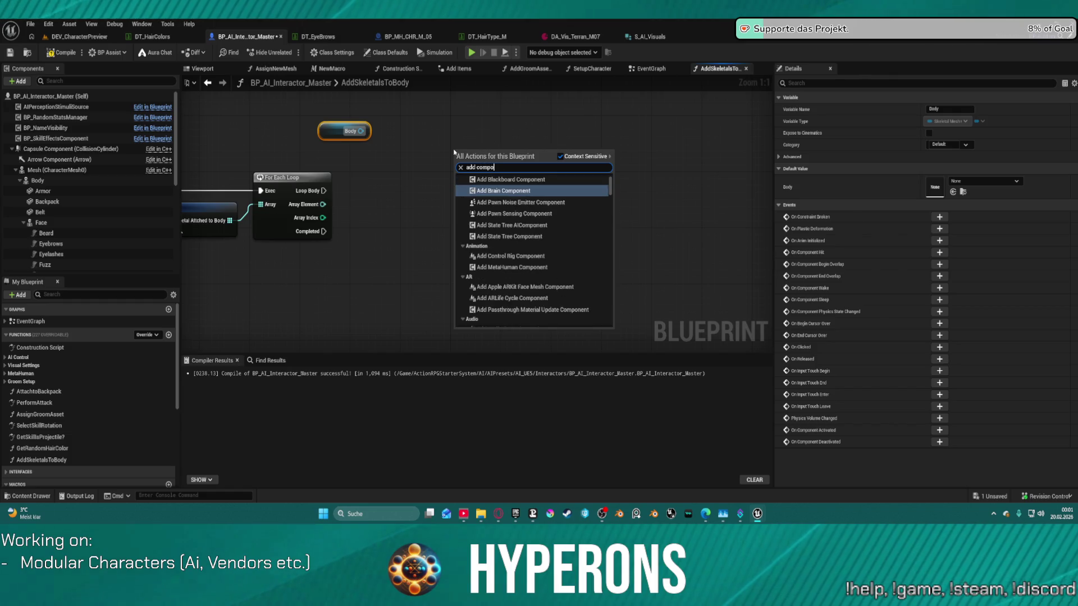
key("BackSpace")
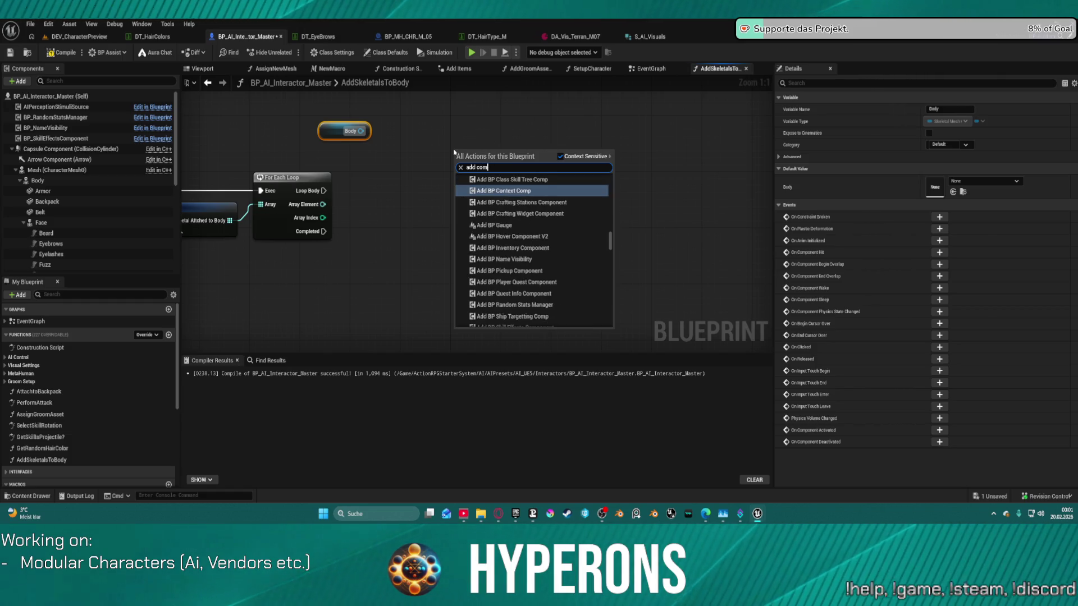
key("BackSpace")
key("BackSpace")
key("BackSpace")
type("skele")
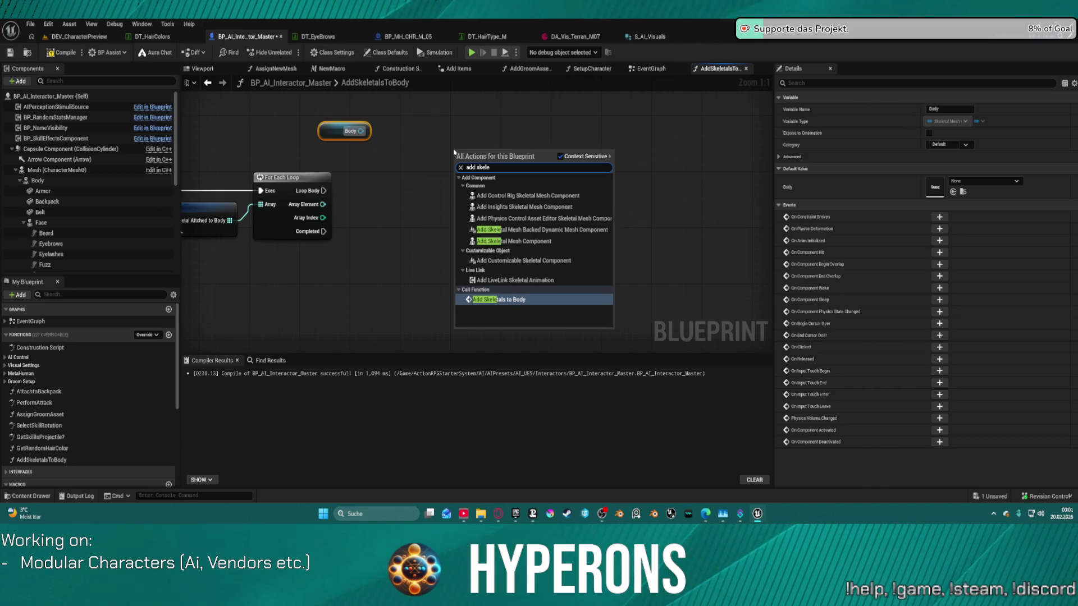
left_click(514, 241)
- Move the Add Skeletal Mesh Component node beside the loop and drive it from Loop Body
mouse_move(458, 185)
left_mouse_down()
mouse_move(421, 205)
mouse_move(317, 207)
left_mouse_up()
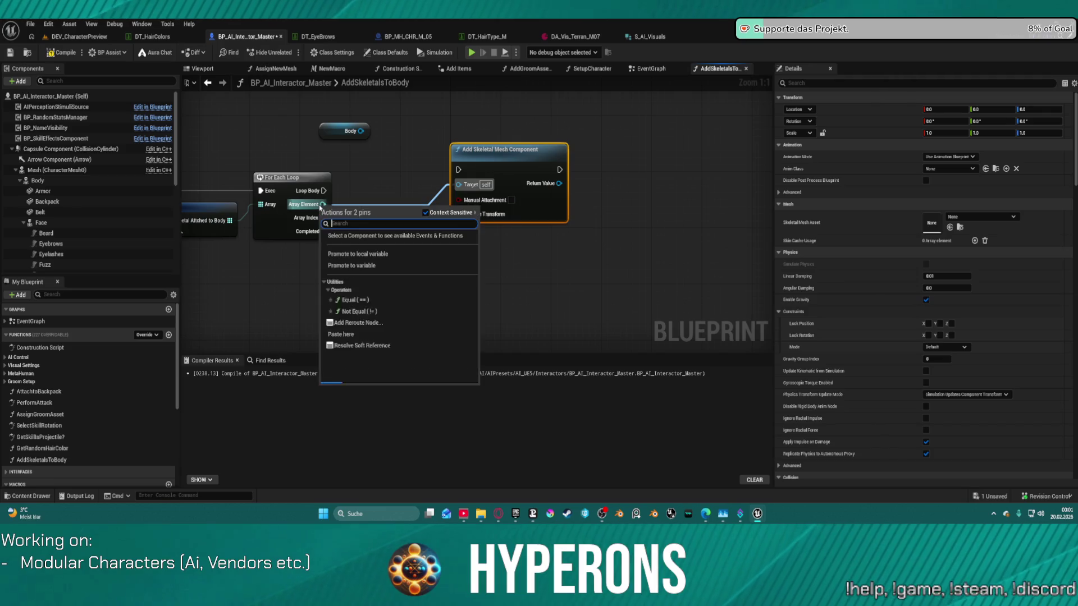
left_click(321, 207)
mouse_move(489, 178)
left_mouse_down()
mouse_move(373, 118)
mouse_move(453, 108)
left_mouse_up()
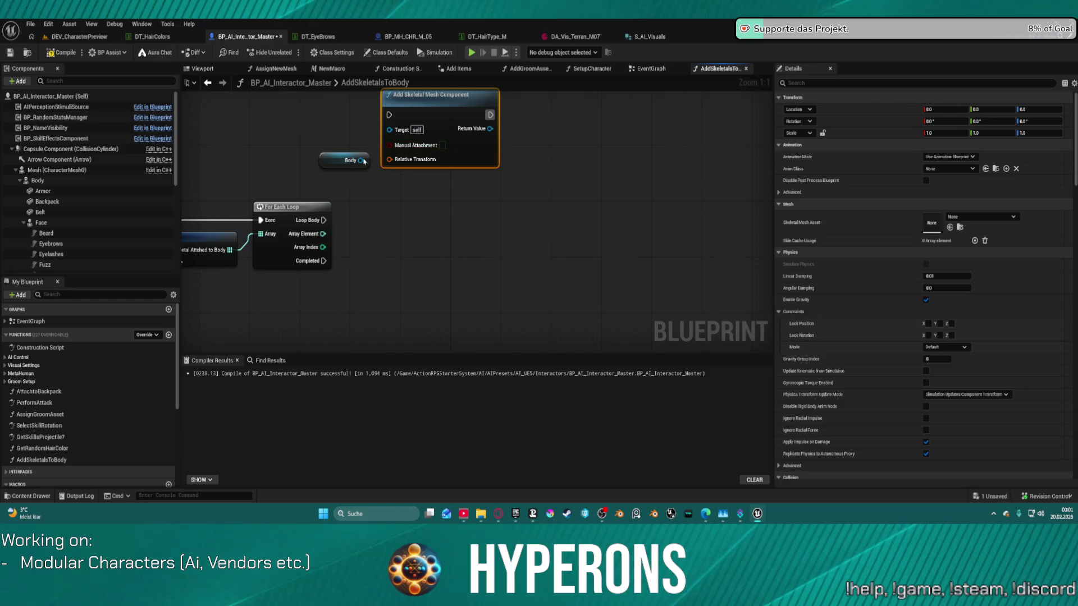
left_click(345, 160)
mouse_move(361, 160)
left_mouse_down()
mouse_move(388, 130)
mouse_move(285, 132)
left_mouse_up()
mouse_move(390, 113)
left_mouse_down()
mouse_move(350, 204)
mouse_move(324, 220)
left_mouse_up()
mouse_move(445, 123)
left_mouse_down()
mouse_move(467, 204)
mouse_move(439, 229)
left_mouse_up()
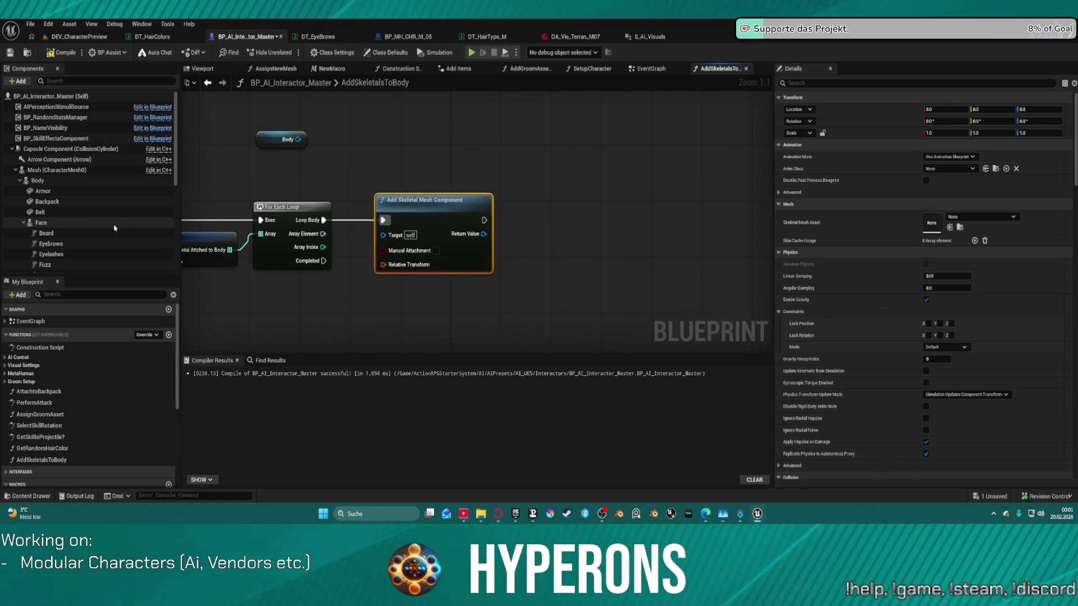
left_click_drag(298, 139, 369, 127)
type("add")
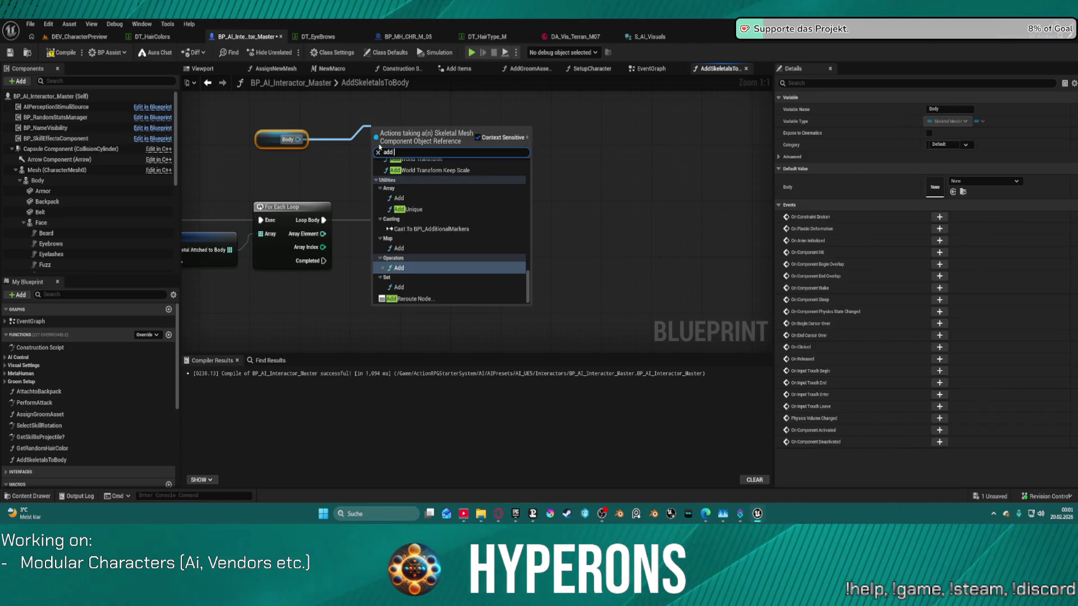
type(" sk")
- Add an Attach Component To Component node from the Body variable
key("BackSpace")
key("BackSpace")
key("BackSpace")
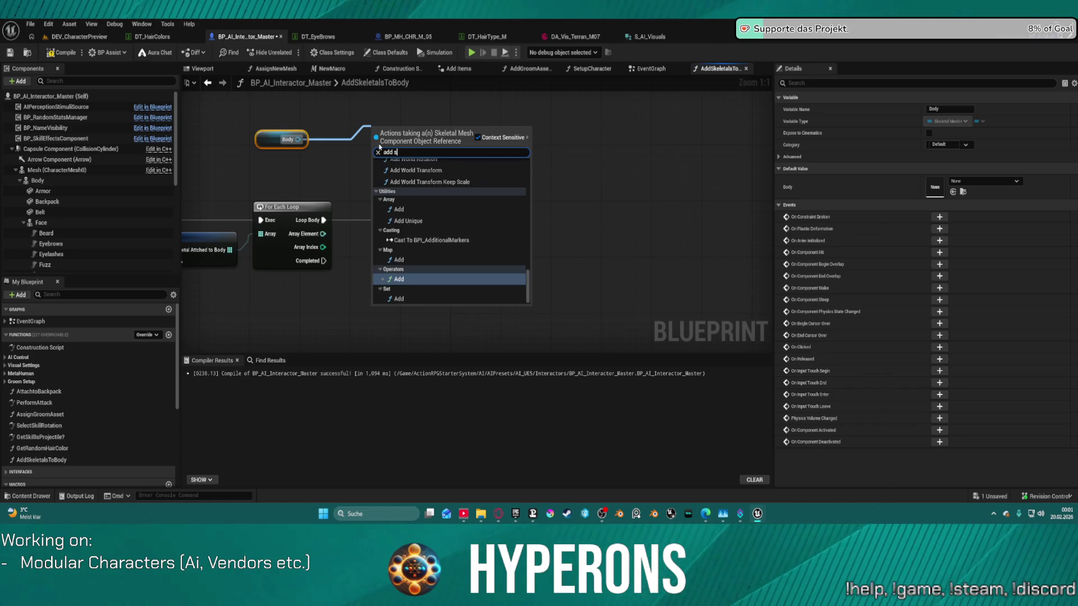
key("BackSpace")
key("BackSpace")
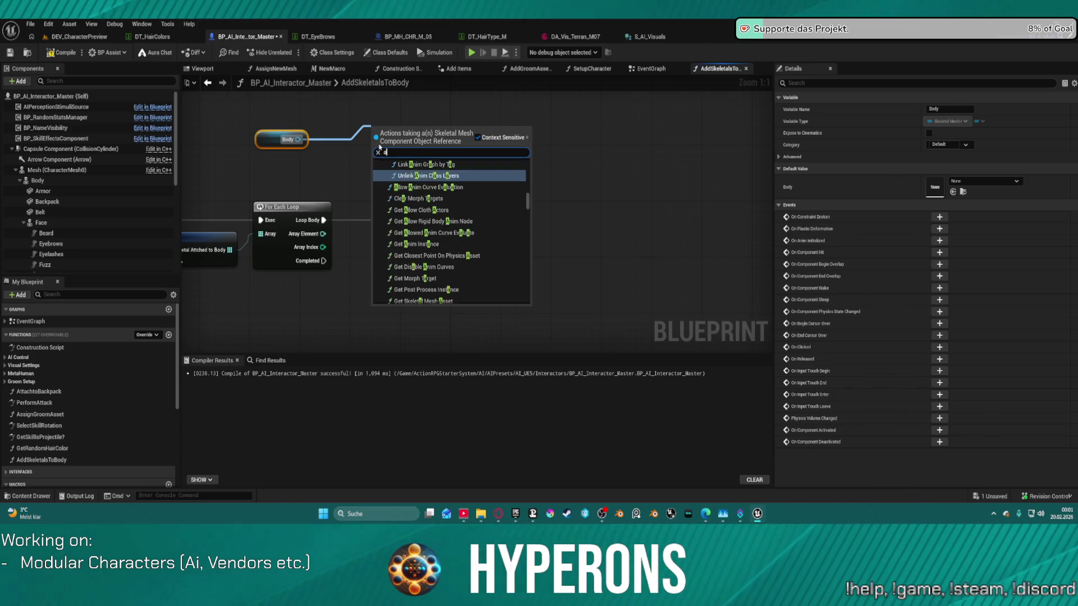
type("tt")
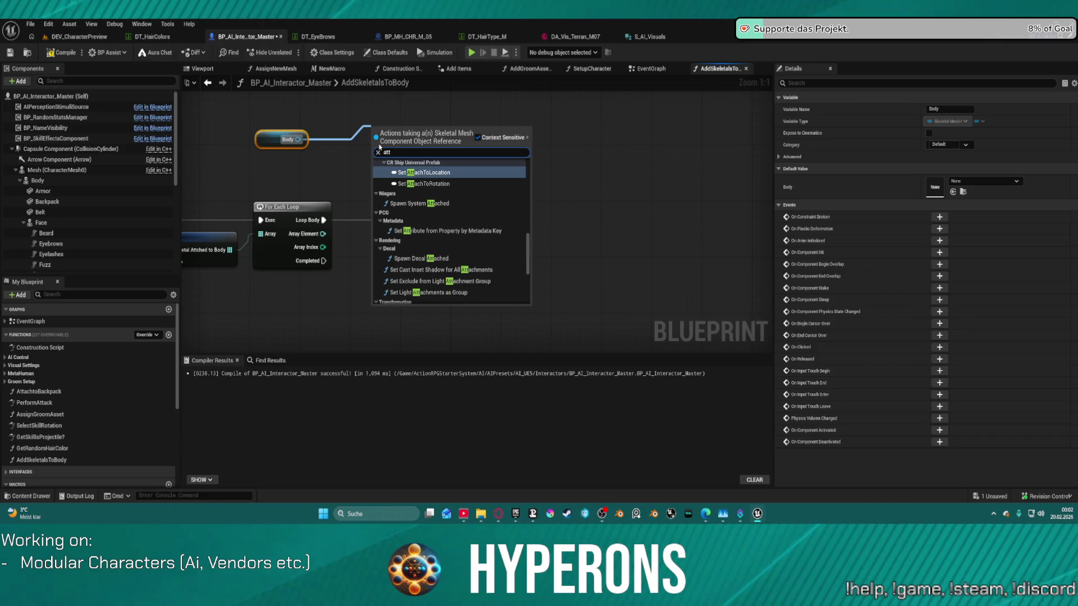
type("a")
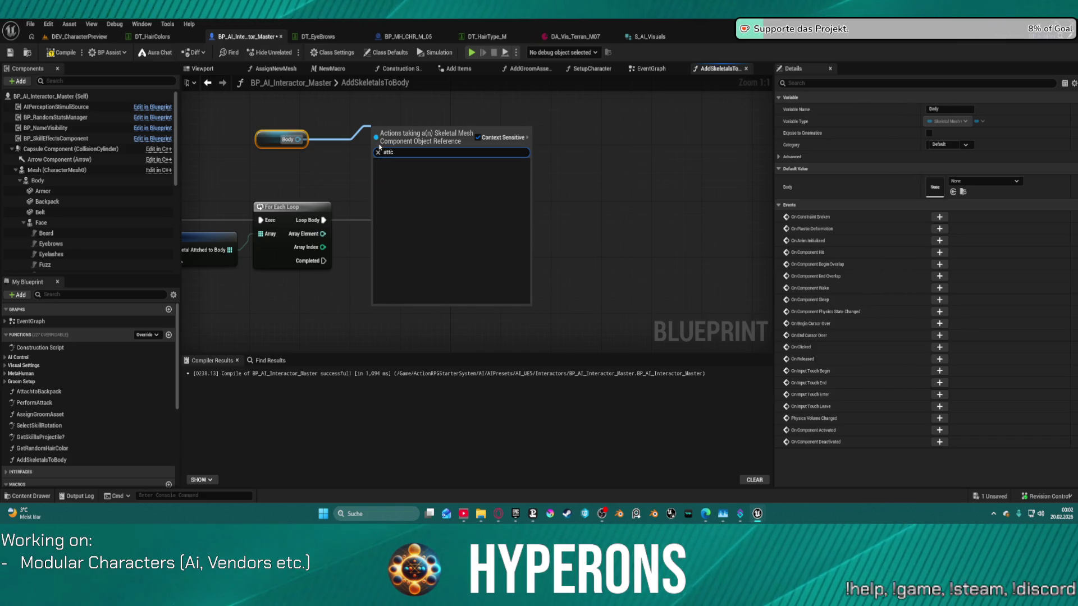
key("BackSpace")
type("co")
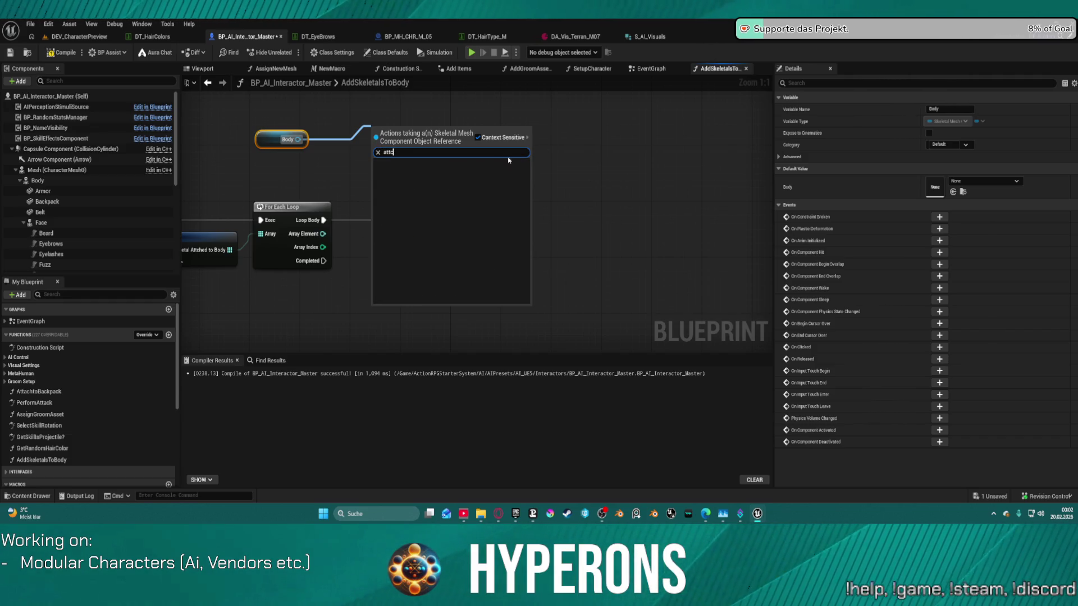
left_click(362, 170)
left_click(283, 143)
left_click_drag(298, 140, 605, 162)
type("attach")
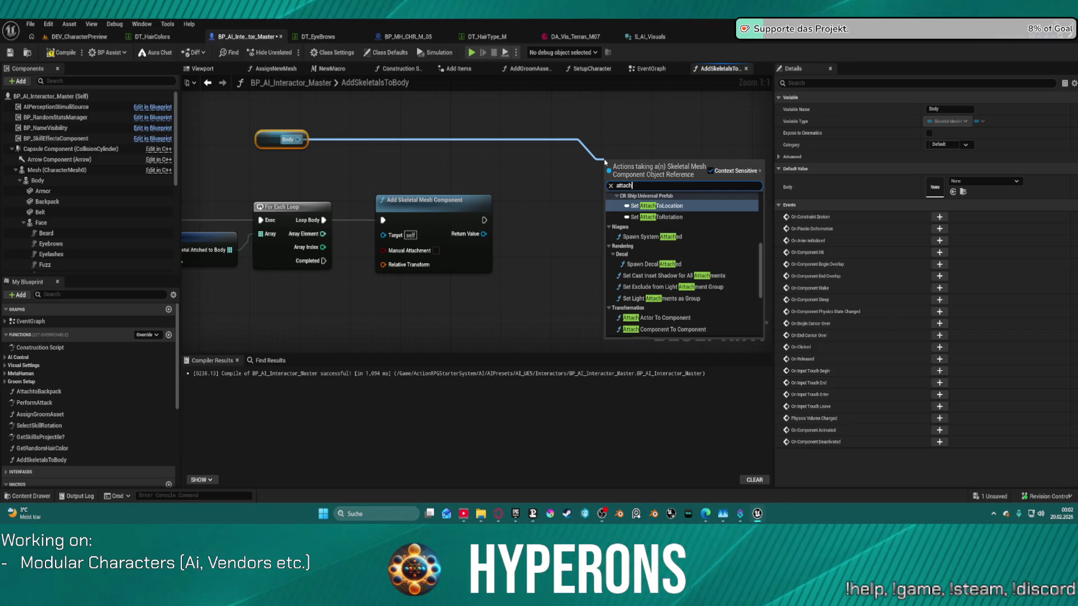
left_click(673, 330)
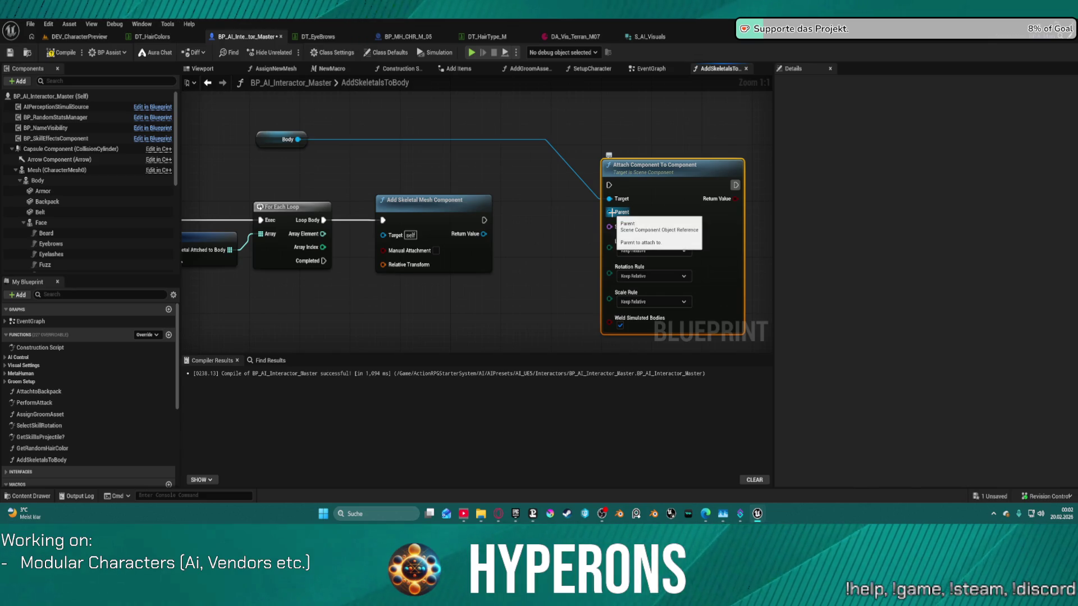
- Wire Body into the attach node's Parent and set Location, Rotation and Scale Rules to Snap to Target
mouse_move(297, 139)
left_mouse_down()
mouse_move(609, 212)
mouse_move(484, 234)
mouse_move(611, 186)
left_mouse_up()
left_click(588, 189, "alt")
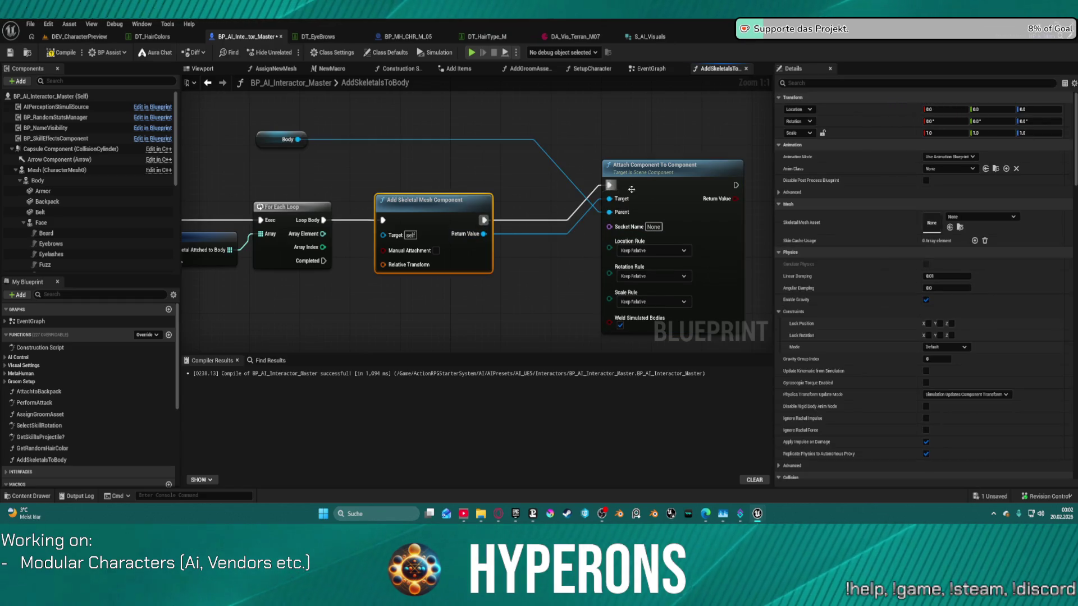
left_click(624, 189)
key("q")
left_click(645, 286)
left_click(629, 315)
left_click(646, 311)
left_click(626, 339)
left_click(645, 337)
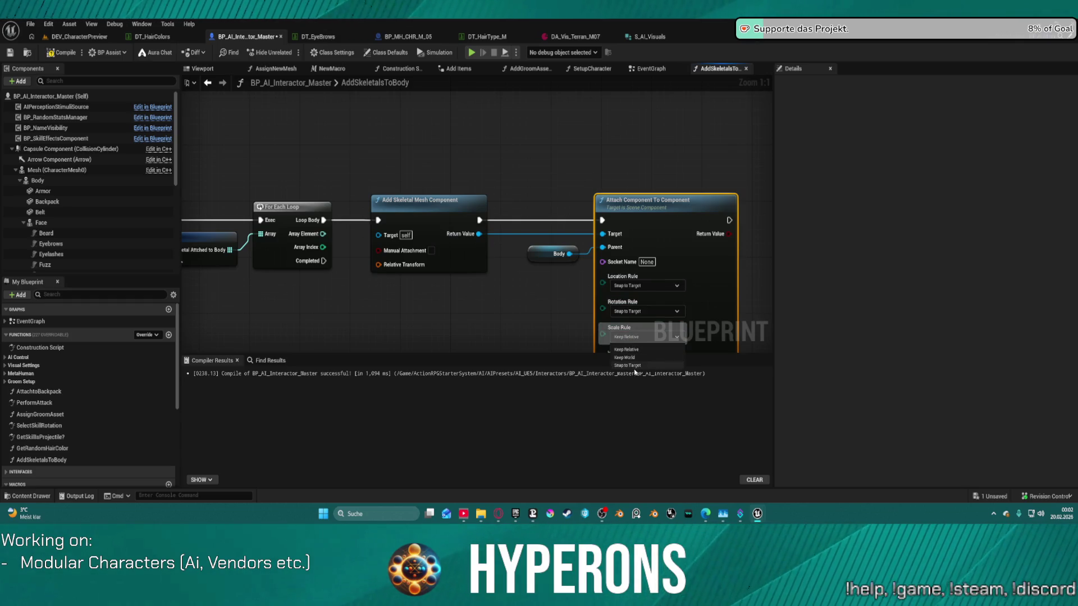
left_click(628, 366)
left_click_drag(645, 260, 616, 195)
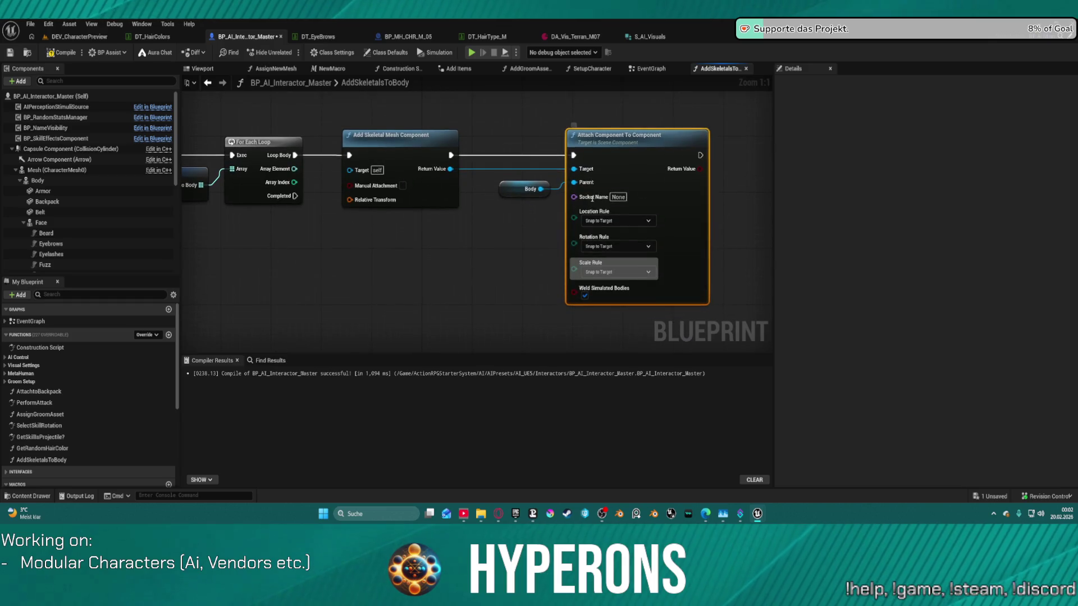
mouse_move(292, 168)
left_mouse_down()
mouse_move(348, 175)
mouse_move(329, 259)
left_mouse_up()
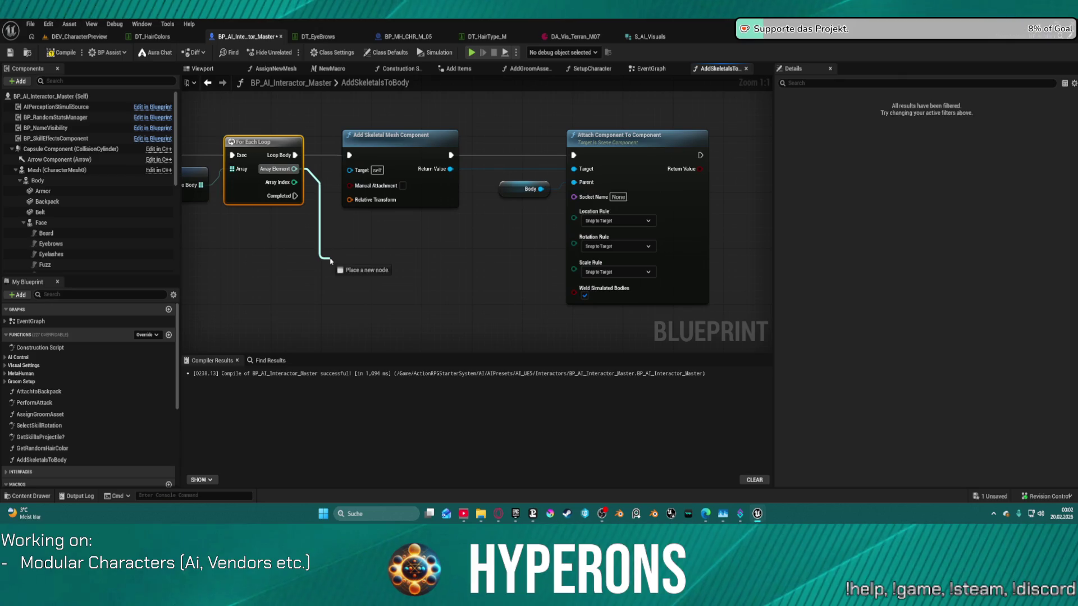
- Add a Load Asset Blocking node fed by the loop's Array Element
type("load")
key("Return")
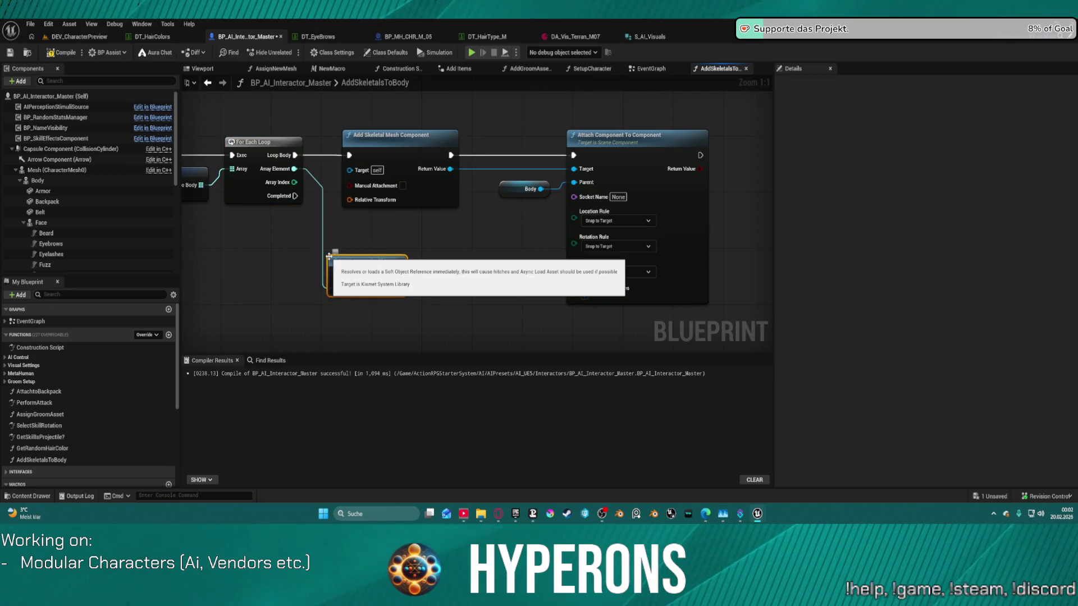
mouse_move(397, 287)
left_mouse_down()
mouse_move(349, 170)
mouse_move(400, 115)
left_mouse_up()
left_click(425, 105)
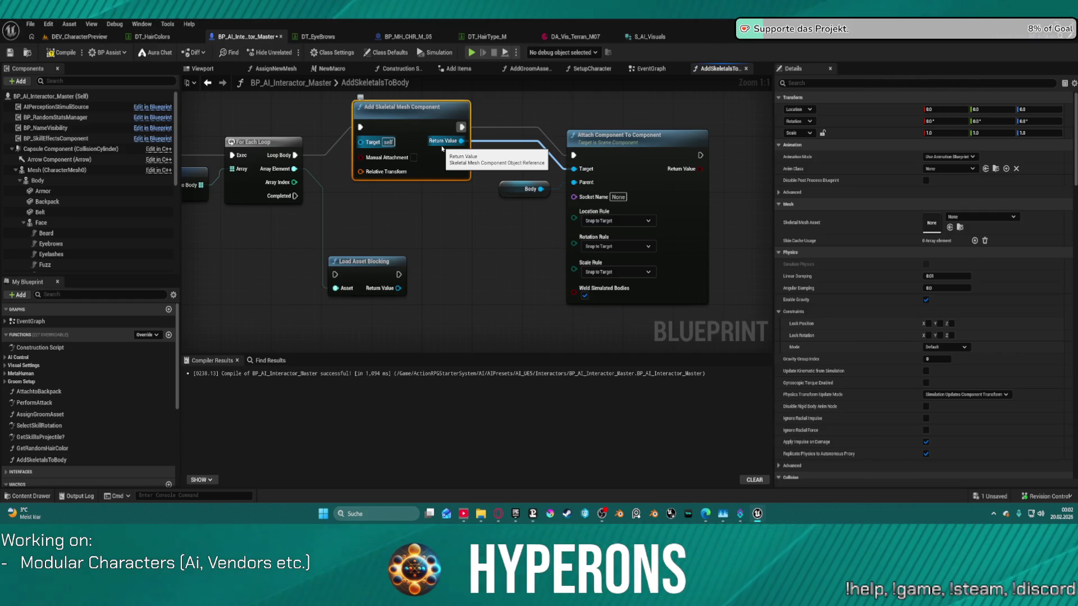
left_click(484, 132)
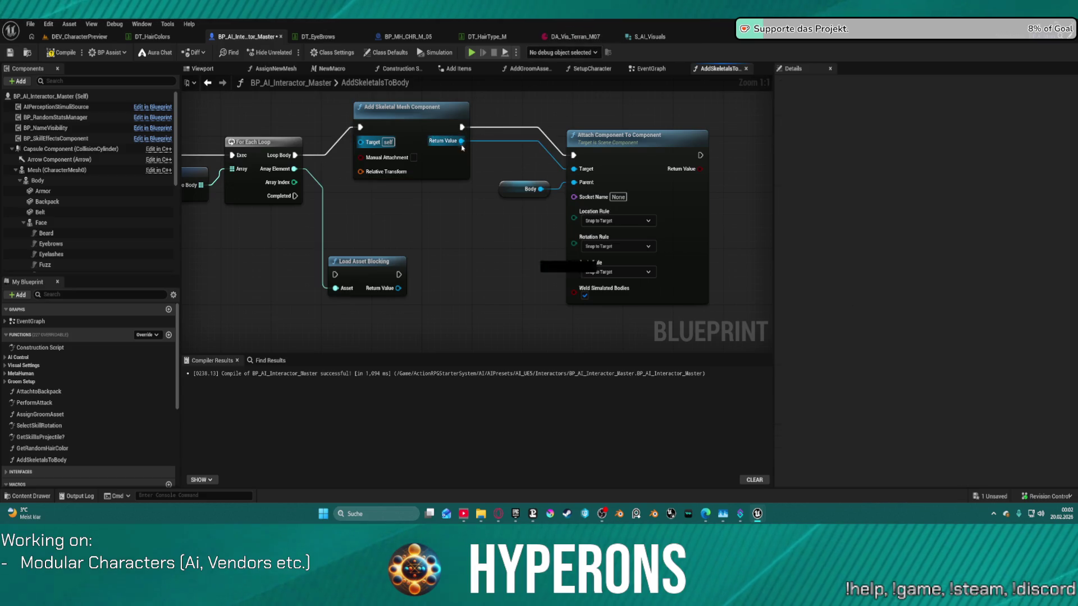
left_click_drag(461, 141, 456, 218)
type("set")
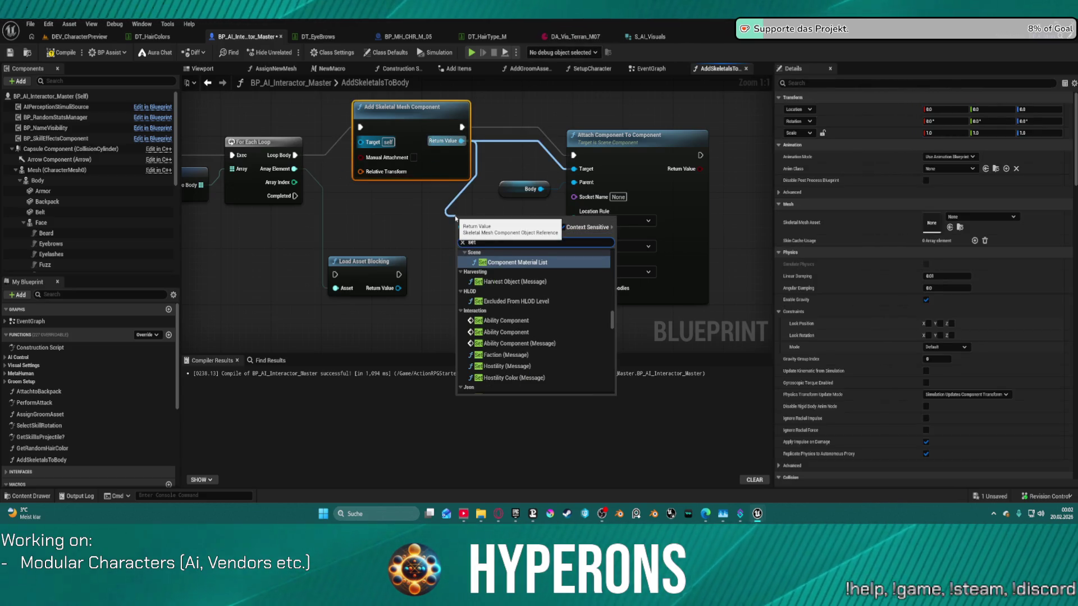
type(" compon")
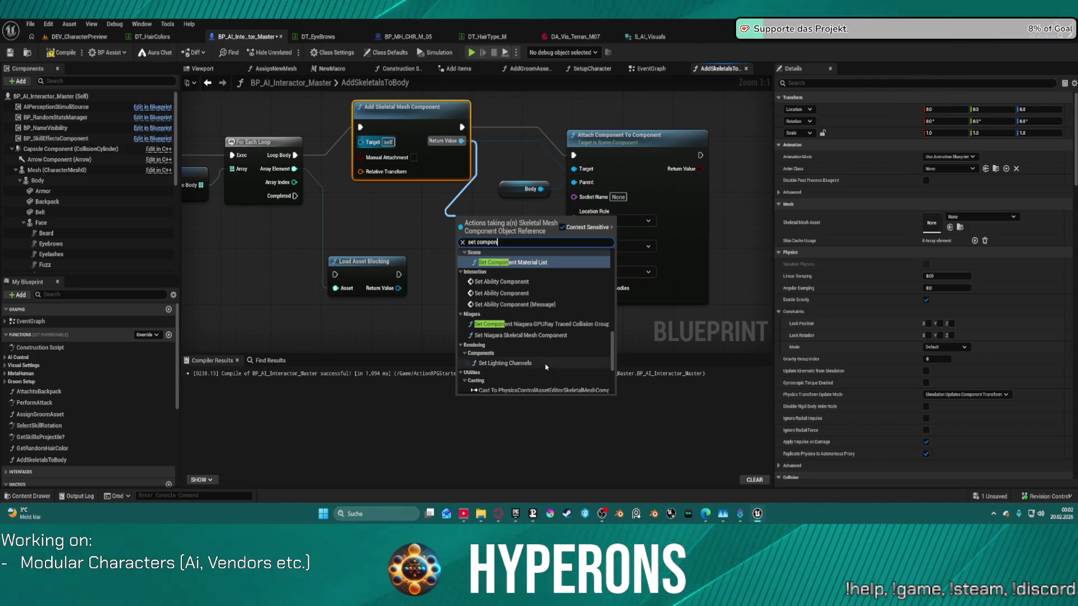
scroll(555, 368, "down", 5)
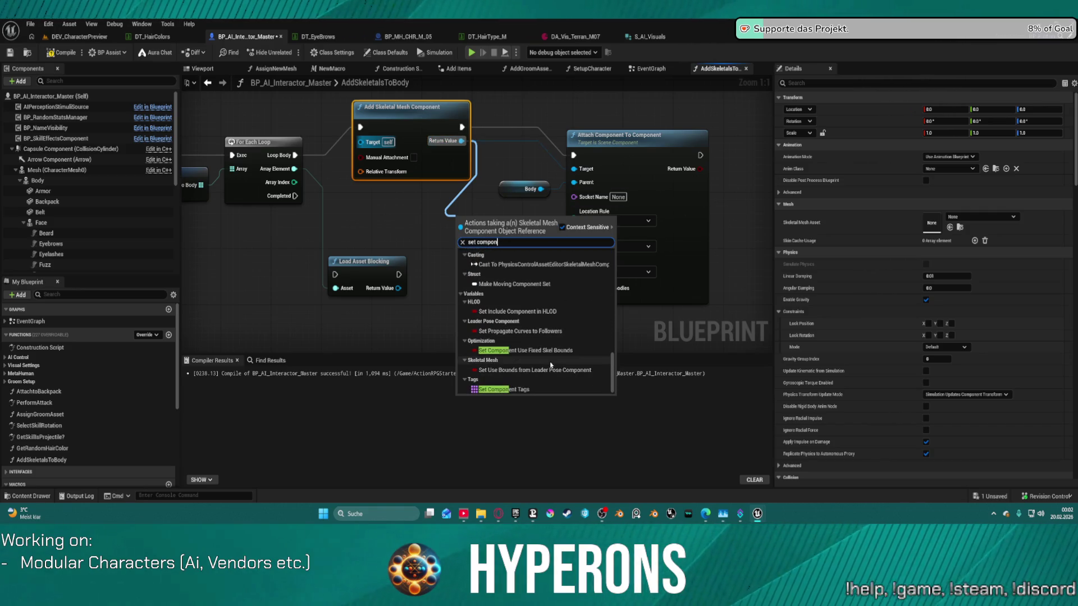
scroll(555, 368, "up", 10)
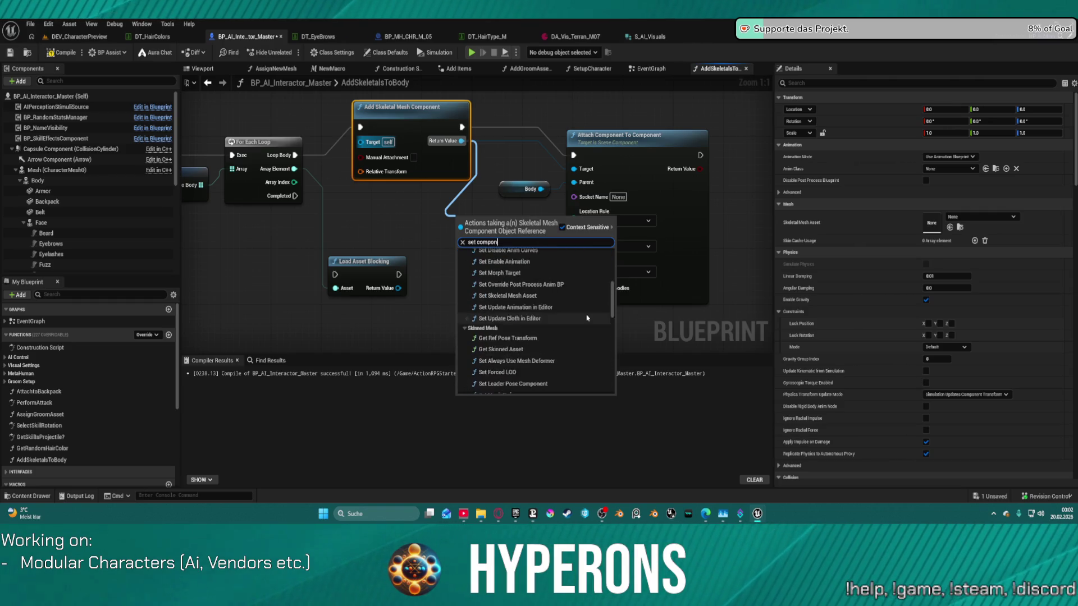
scroll(553, 318, "up", 3)
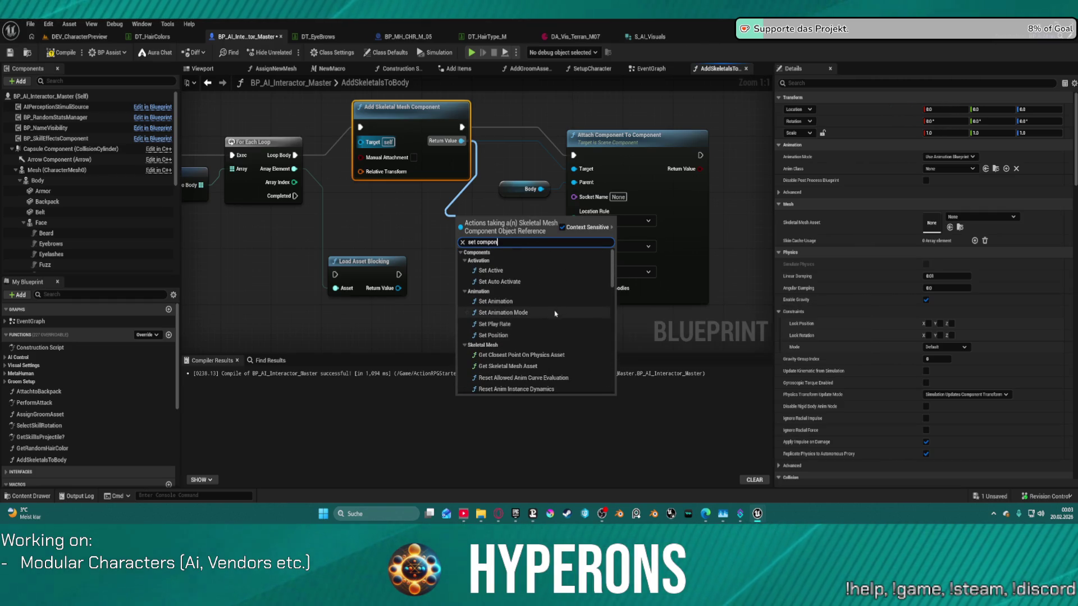
left_click(417, 192)
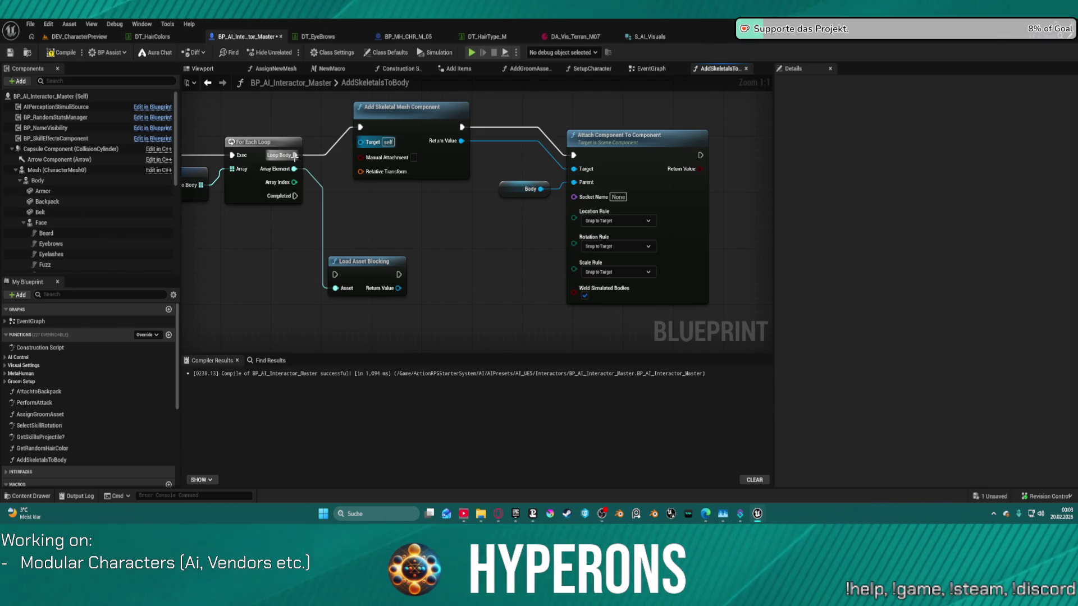
- Run Load Asset Blocking first from Loop Body and arrange it beside the For Each Loop
mouse_move(294, 155)
left_mouse_down()
mouse_move(376, 278)
mouse_move(446, 281)
mouse_move(460, 261)
left_mouse_up()
type("add")
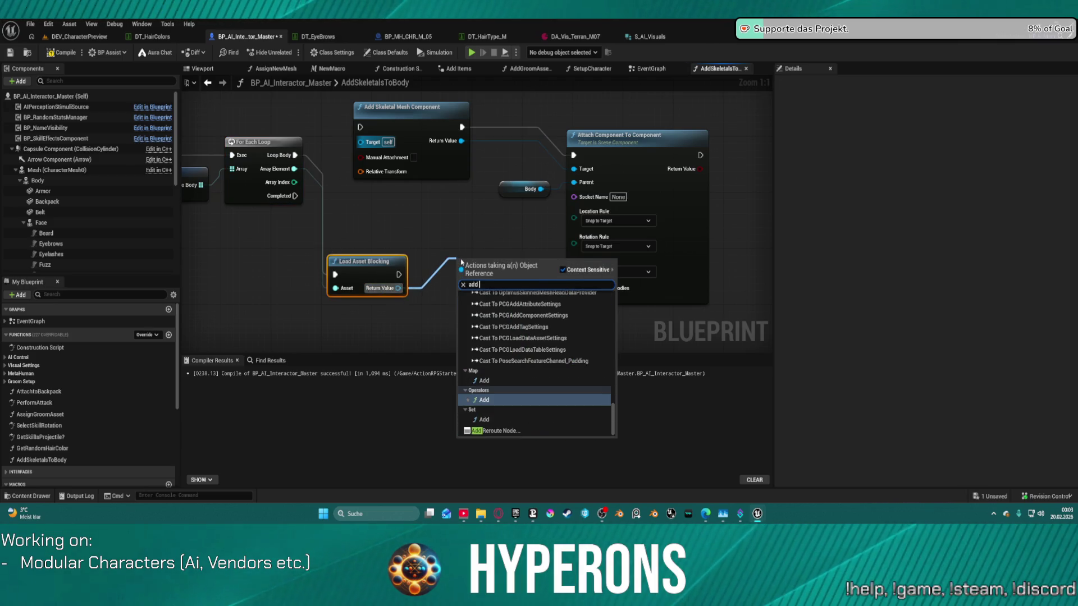
type(" comp")
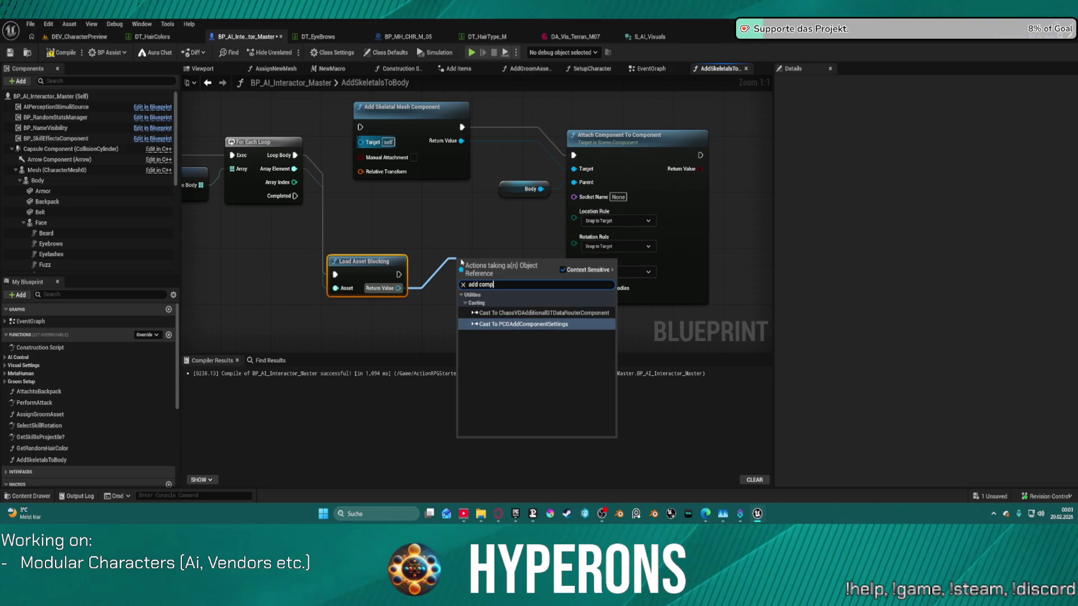
key("BackSpace")
key("BackSpace")
key("BackSpace")
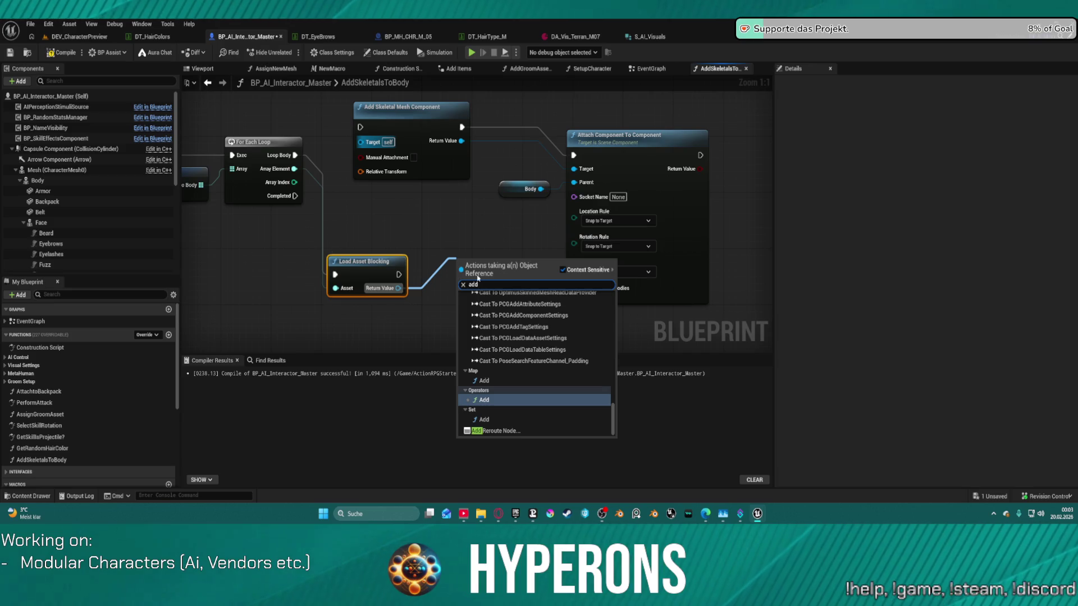
key("BackSpace")
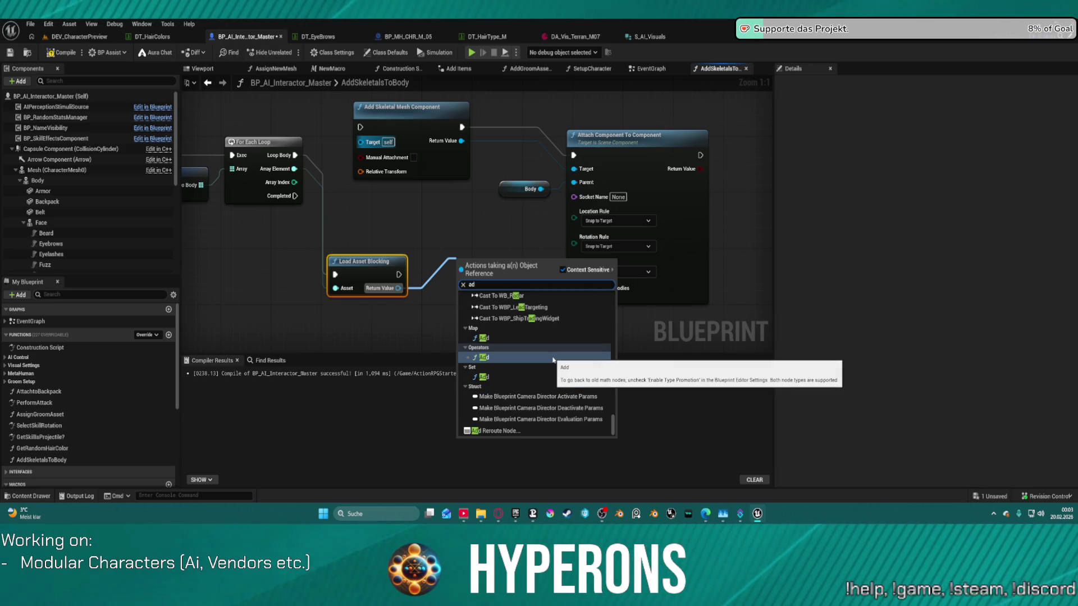
mouse_move(398, 287)
left_mouse_down()
mouse_move(582, 172)
mouse_move(528, 264)
mouse_move(468, 255)
mouse_move(448, 288)
left_mouse_up()
type("attac")
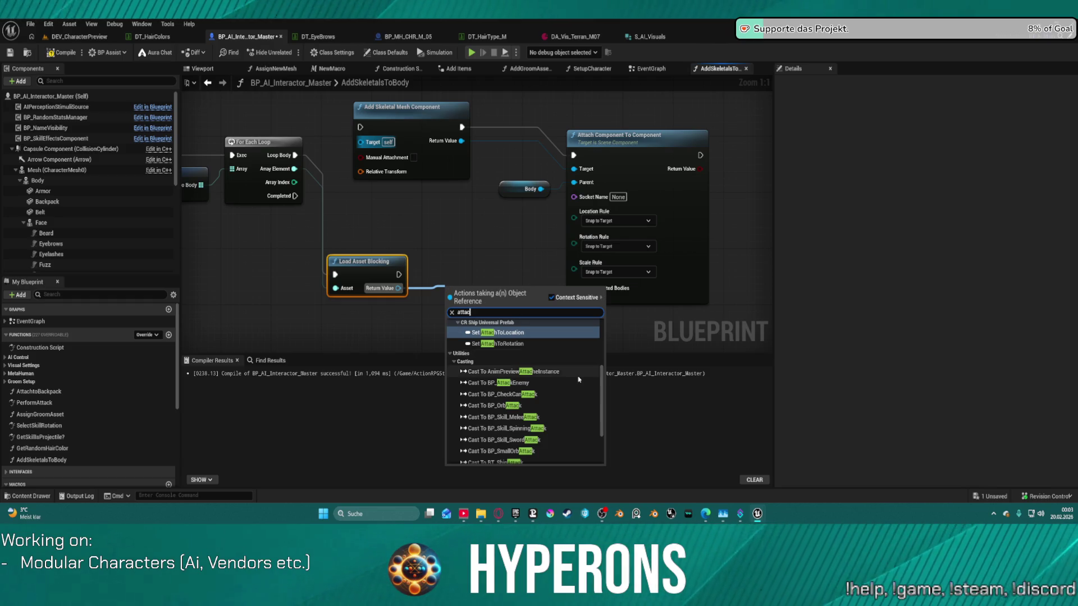
scroll(579, 379, "up", 2)
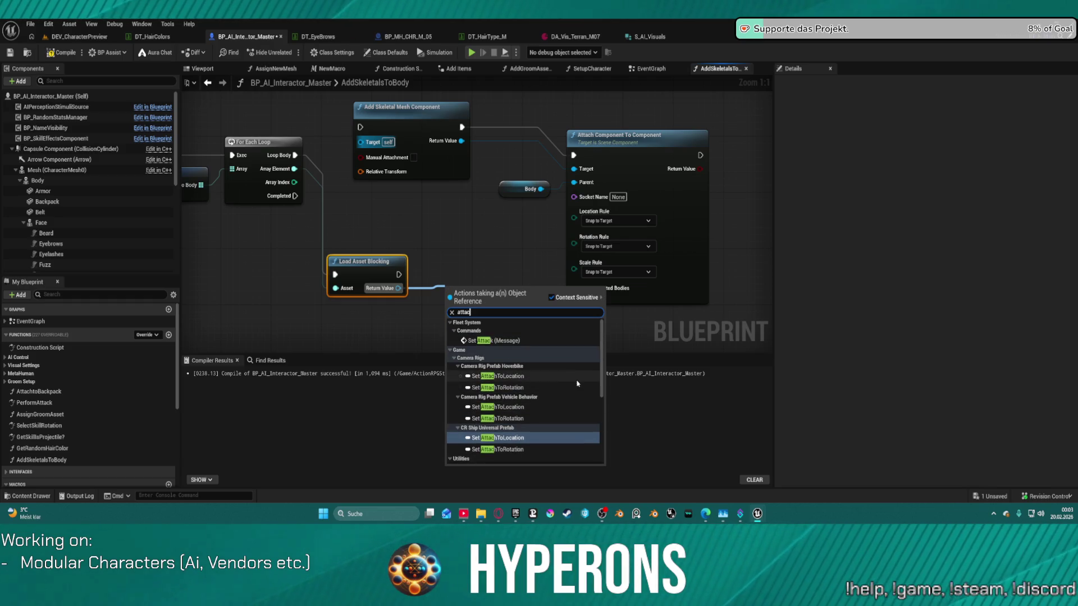
key("Escape")
left_click_drag(345, 261, 345, 253)
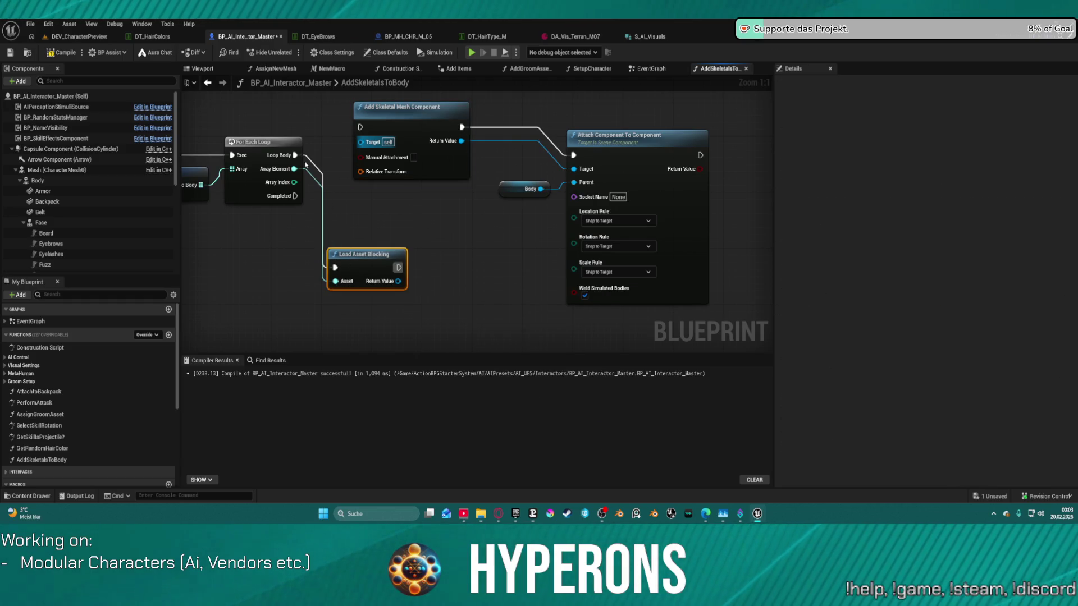
mouse_move(386, 119)
left_mouse_down()
mouse_move(417, 119)
mouse_move(404, 104)
mouse_move(433, 88)
mouse_move(393, 115)
left_mouse_up()
mouse_move(384, 333)
left_mouse_down()
mouse_move(392, 224)
mouse_move(380, 220)
left_mouse_up()
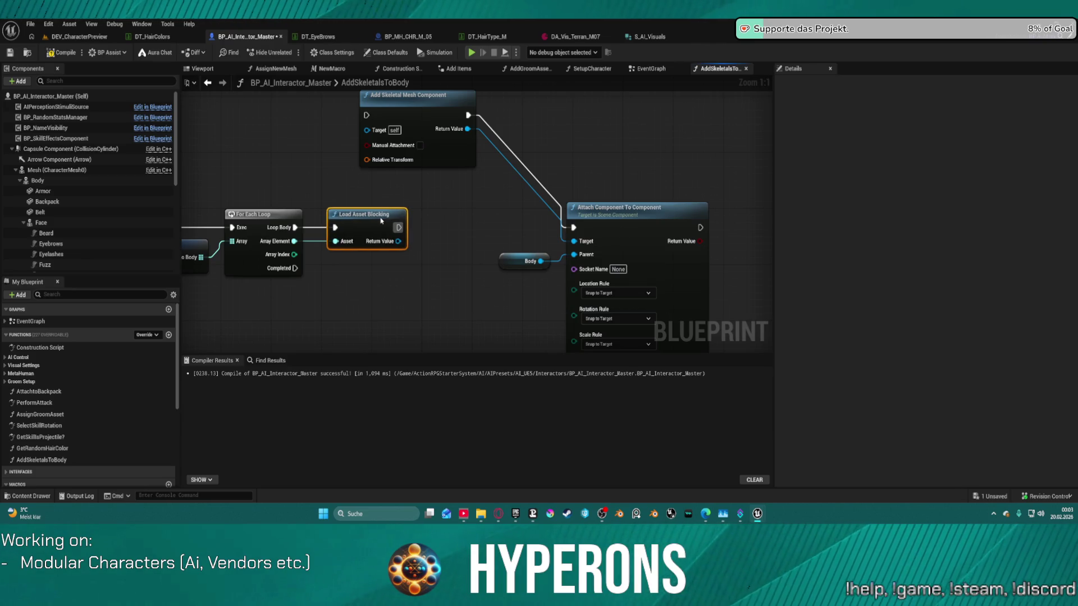
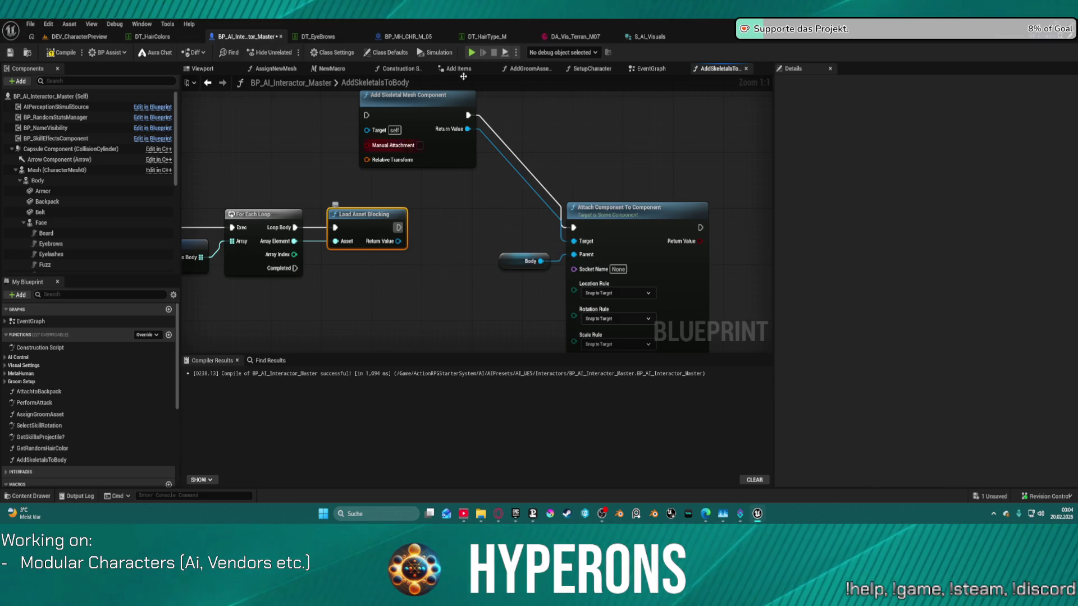
- Search for a 'skele' node from the component's Return Value, then dismiss the search
scroll(141, 224, "down", 5)
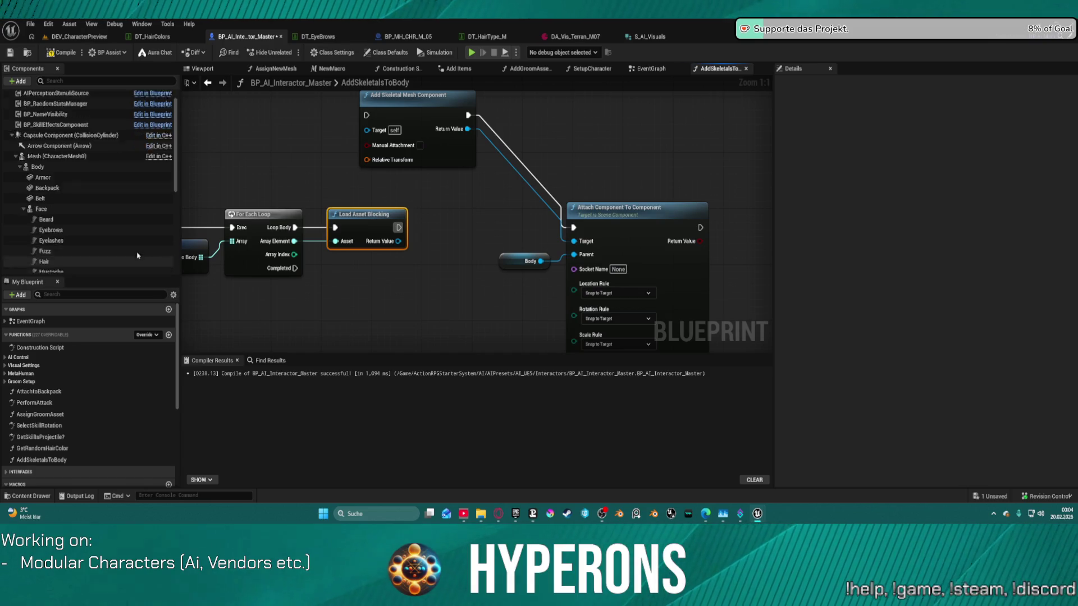
scroll(169, 188, "up", 4)
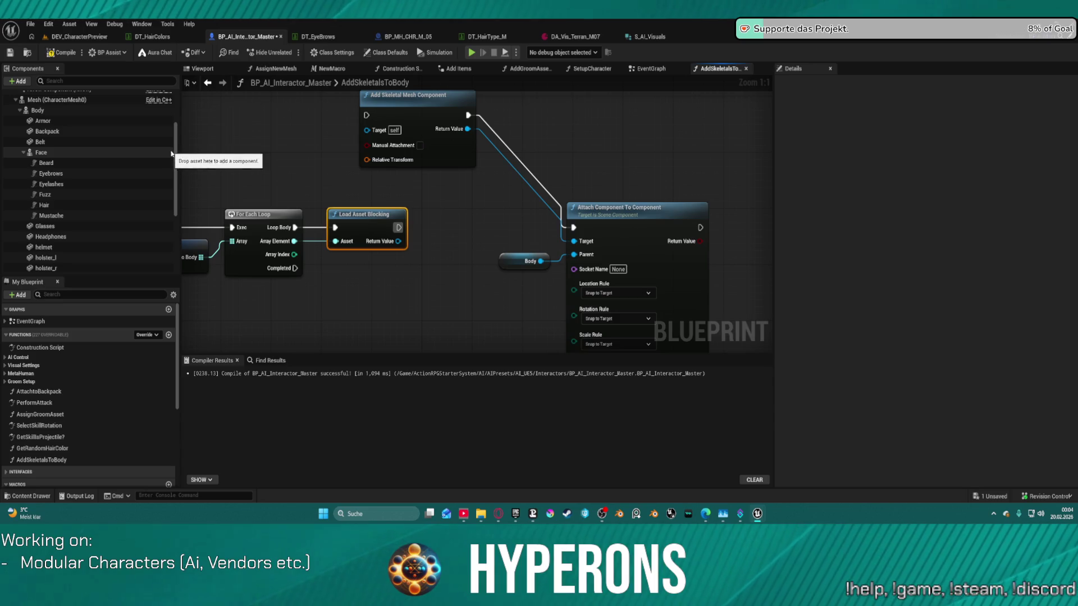
mouse_move(418, 119)
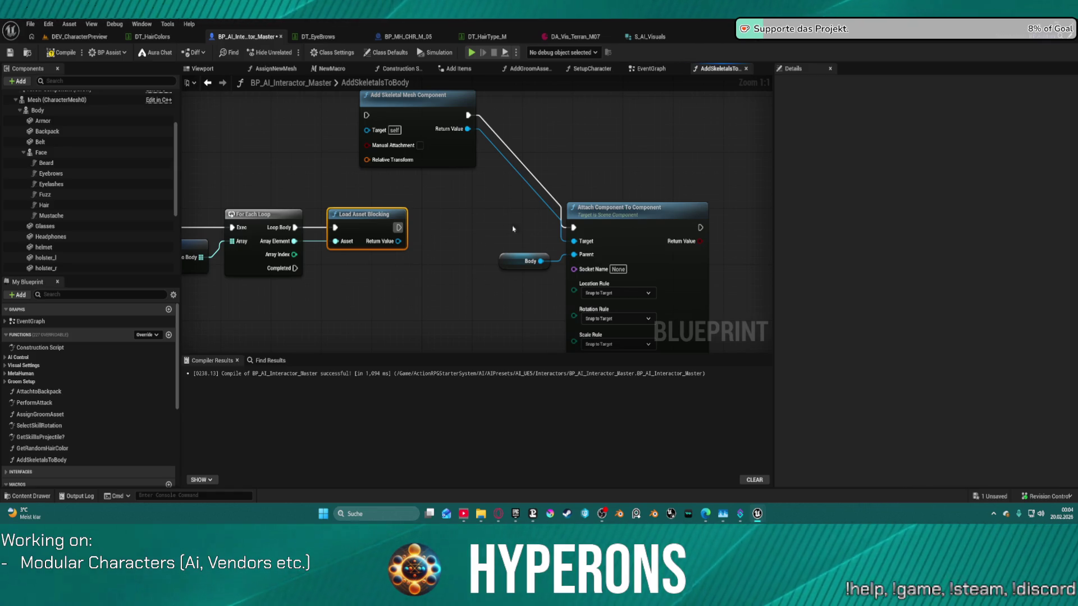
mouse_move(568, 242)
left_mouse_down()
mouse_move(469, 226)
mouse_move(466, 217)
left_mouse_up()
type("skele")
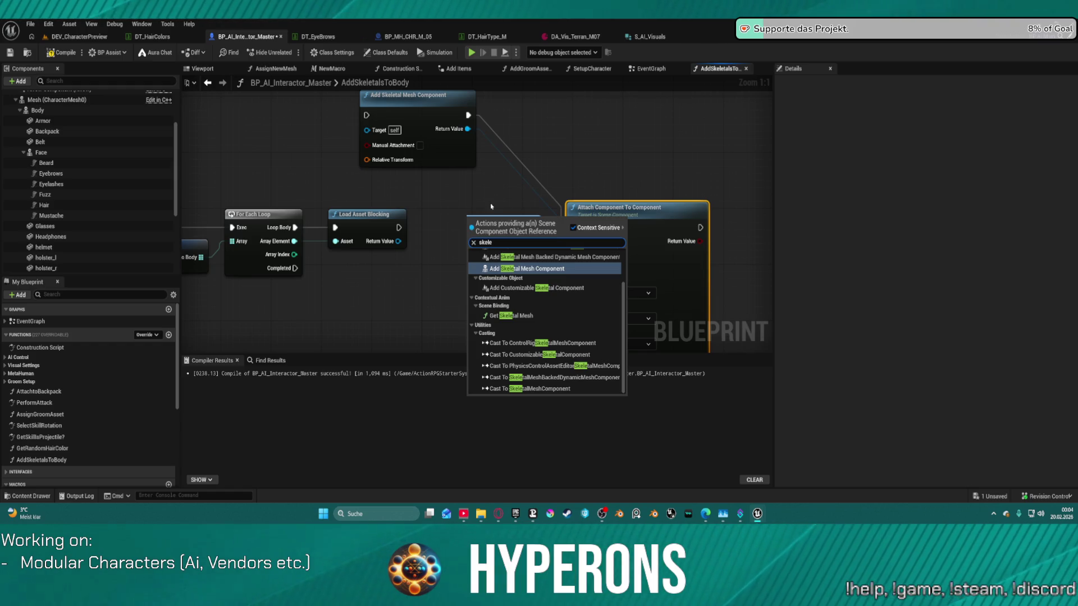
scroll(550, 303, "up", 2)
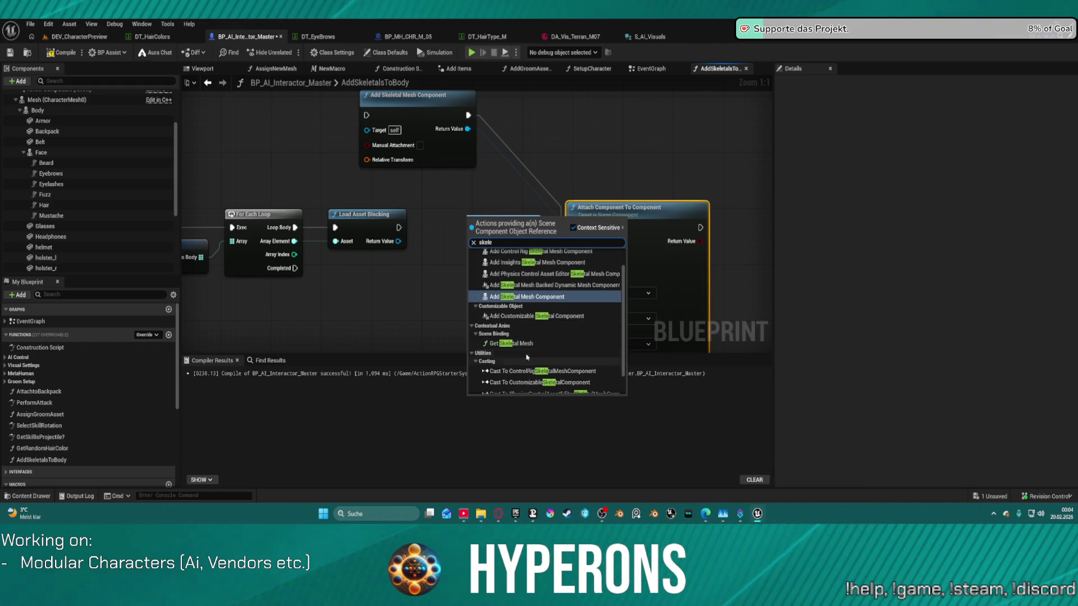
left_click(517, 343)
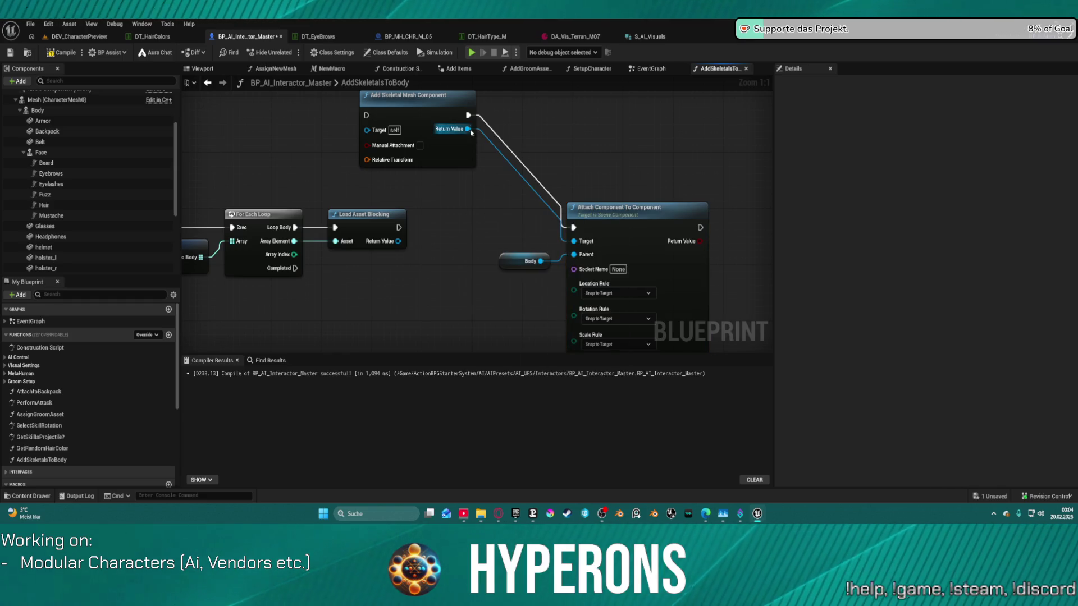
- Search 'set' from the Target input and cancel without adding a node
left_click_drag(367, 130, 469, 225)
type("set")
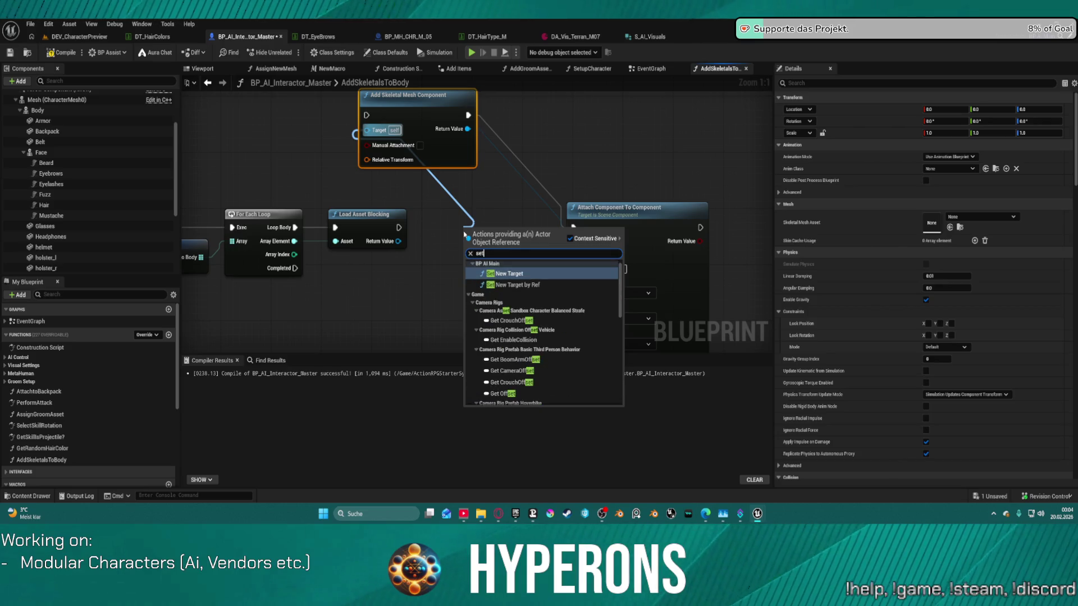
scroll(573, 348, "down", 10)
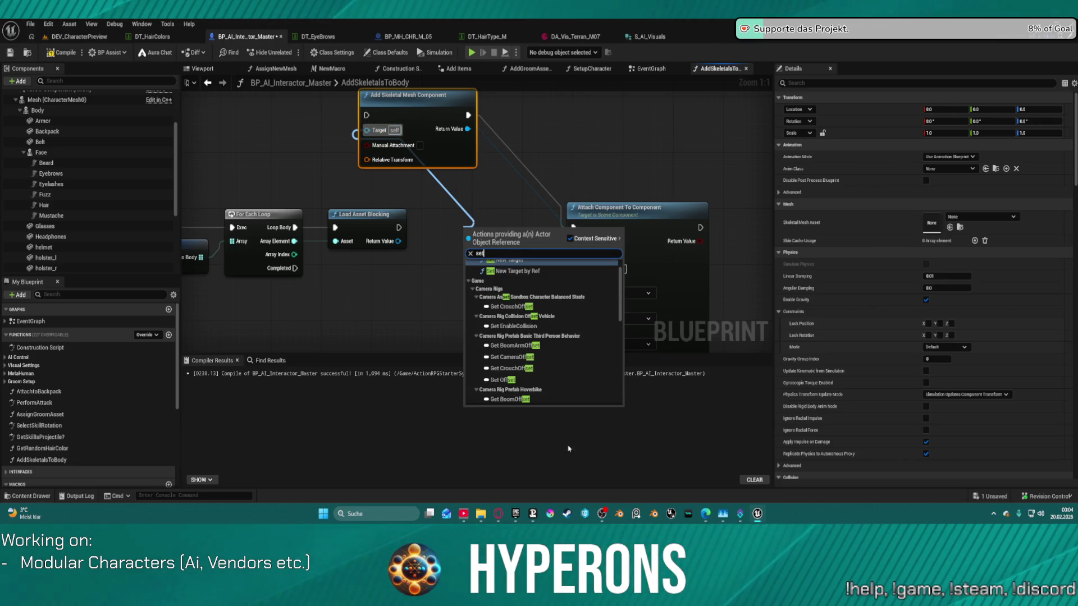
scroll(573, 348, "up", 10)
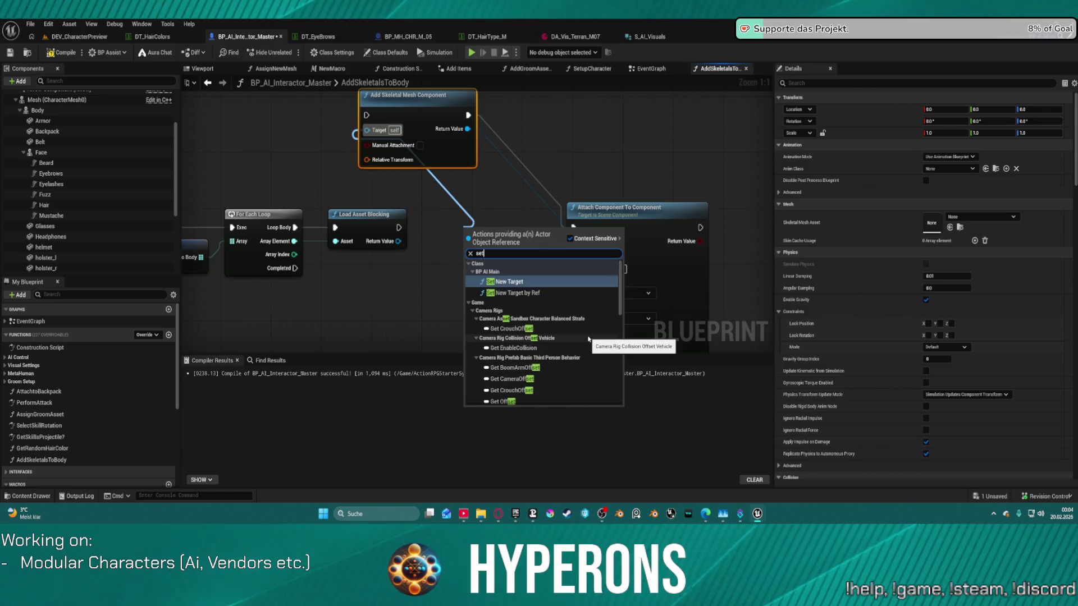
scroll(561, 348, "down", 3)
left_click(499, 165)
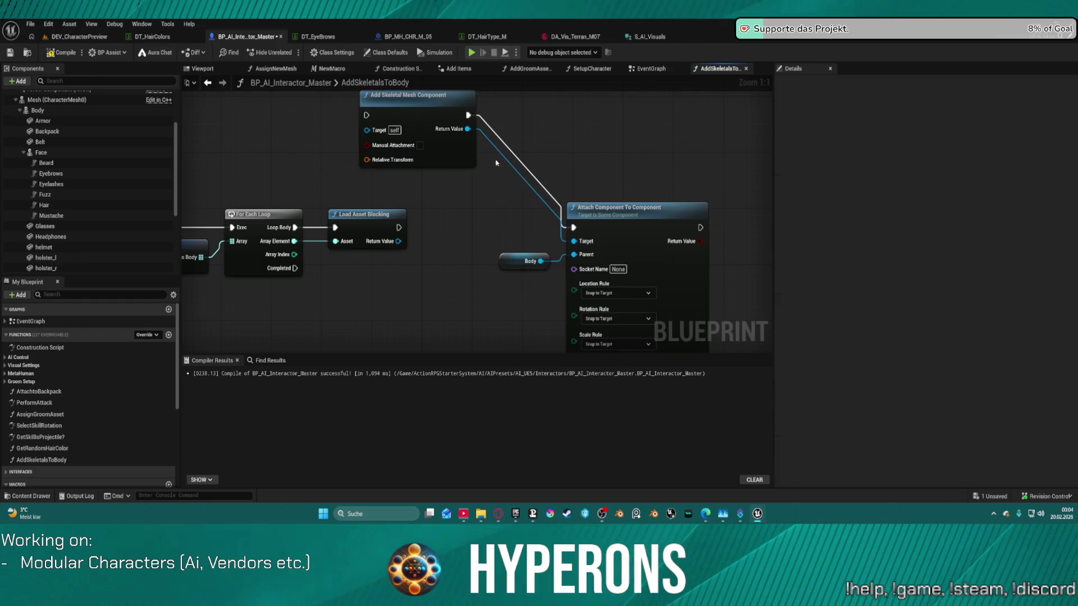
- Add a Set Skeletal Mesh Asset node for the new component, wiring the loaded asset into New Mesh
mouse_move(435, 119)
left_mouse_down()
mouse_move(284, 127)
mouse_move(414, 150)
left_mouse_up()
type("se")
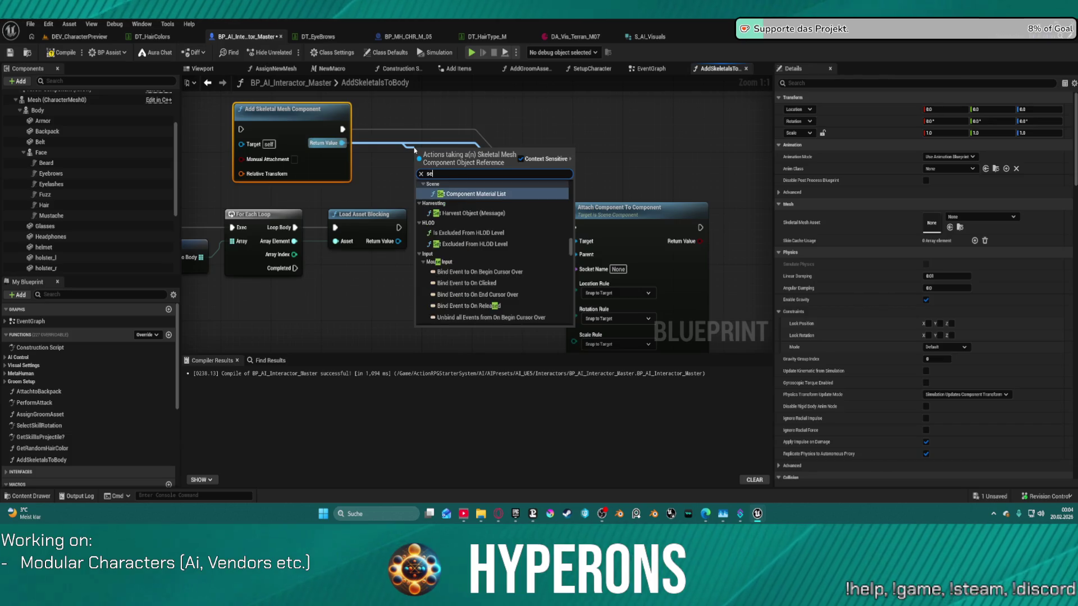
type("t ske")
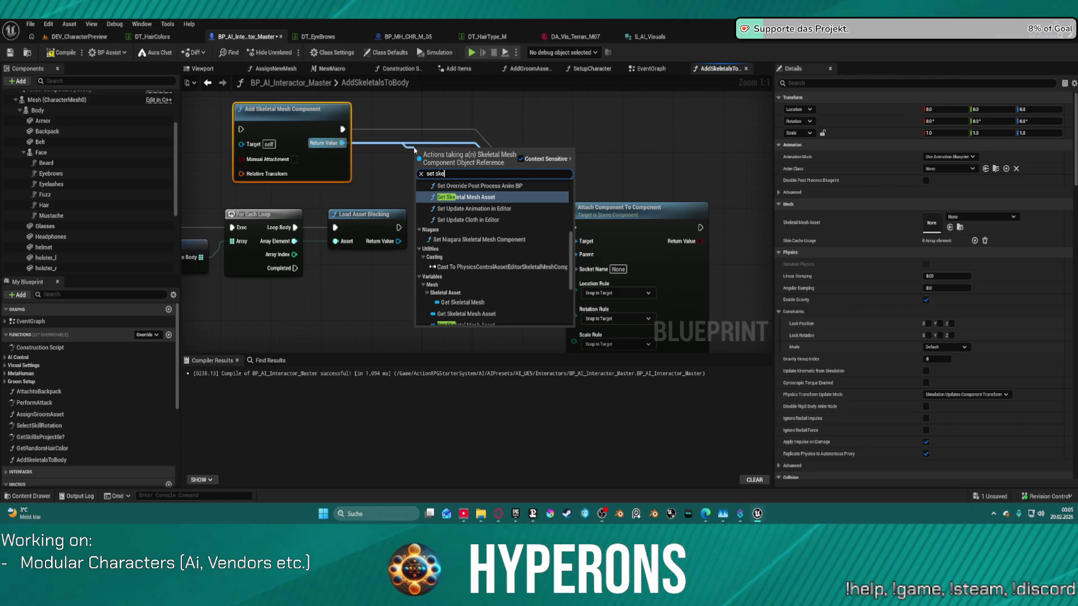
left_click(438, 197)
mouse_move(417, 204)
left_mouse_down()
mouse_move(420, 229)
mouse_move(375, 245)
left_mouse_up()
- Wire the loop's Array Element into New Mesh and try a 'skeletal mesh' node search without adding one
left_click(375, 246)
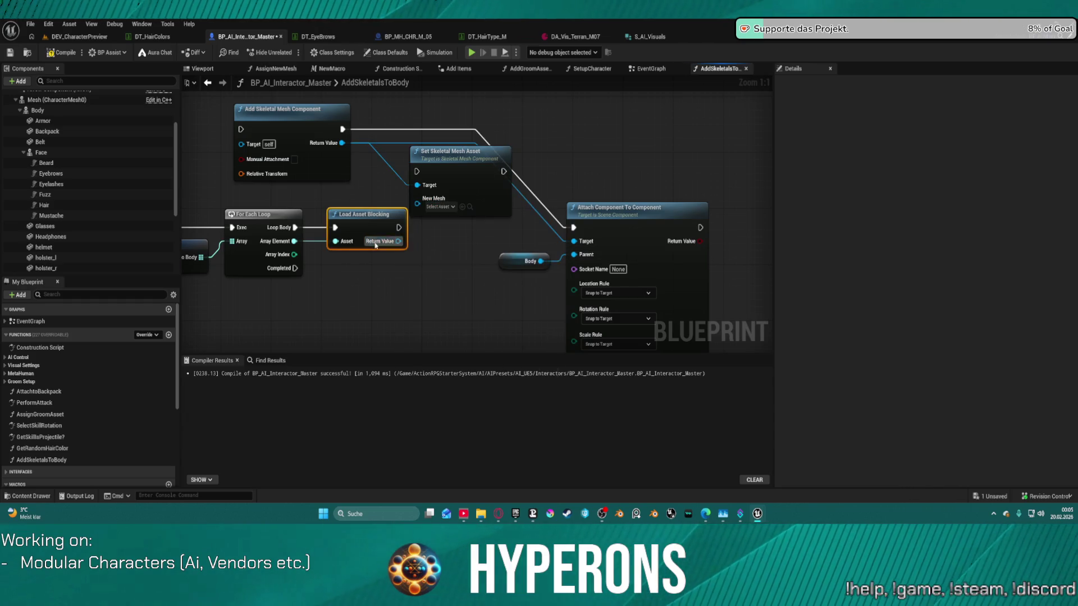
mouse_move(291, 242)
left_mouse_down()
mouse_move(419, 206)
mouse_move(434, 275)
left_mouse_up()
left_click(387, 227)
key("Escape")
type("s")
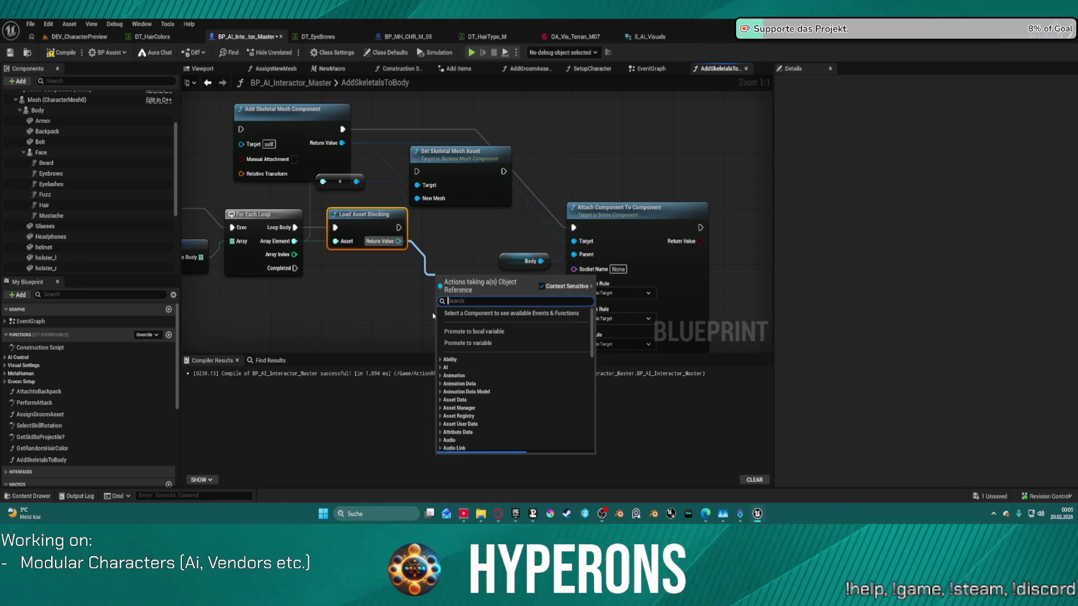
type("kele")
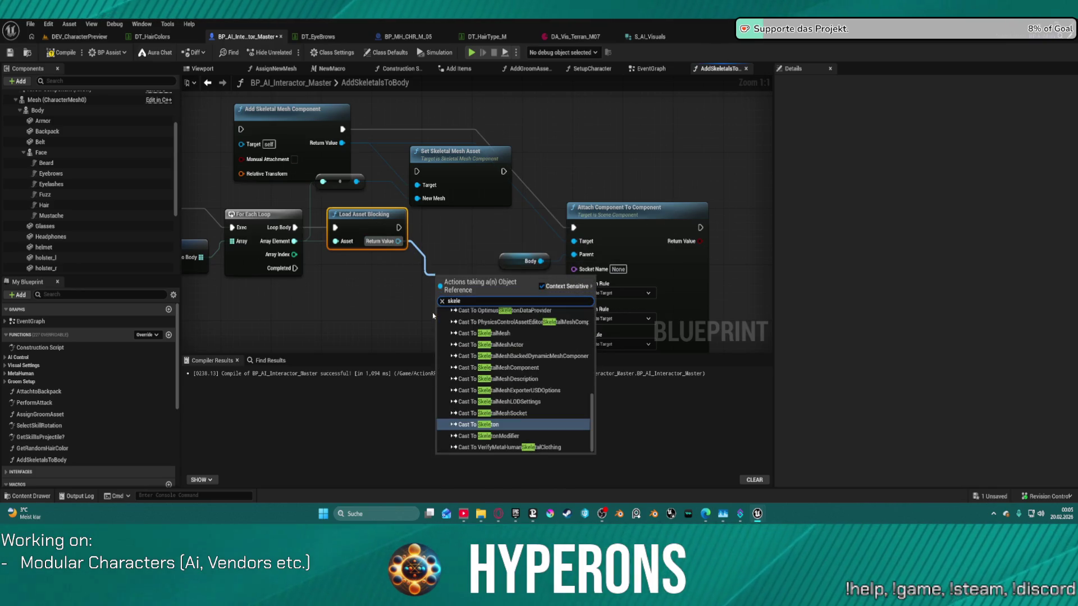
type("t ass")
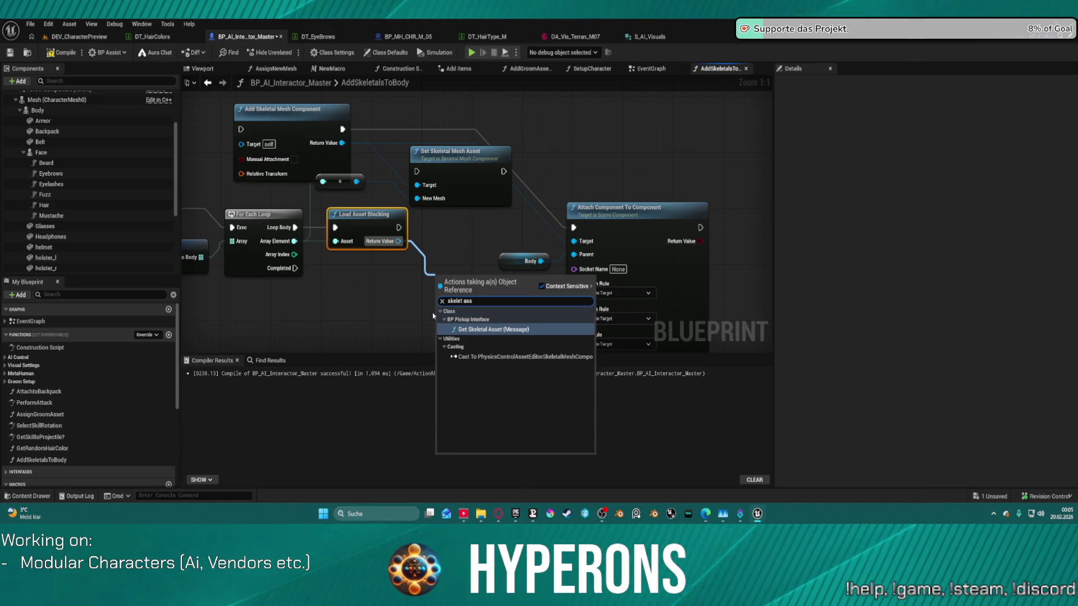
key("BackSpace")
key("BackSpace")
key("BackSpace")
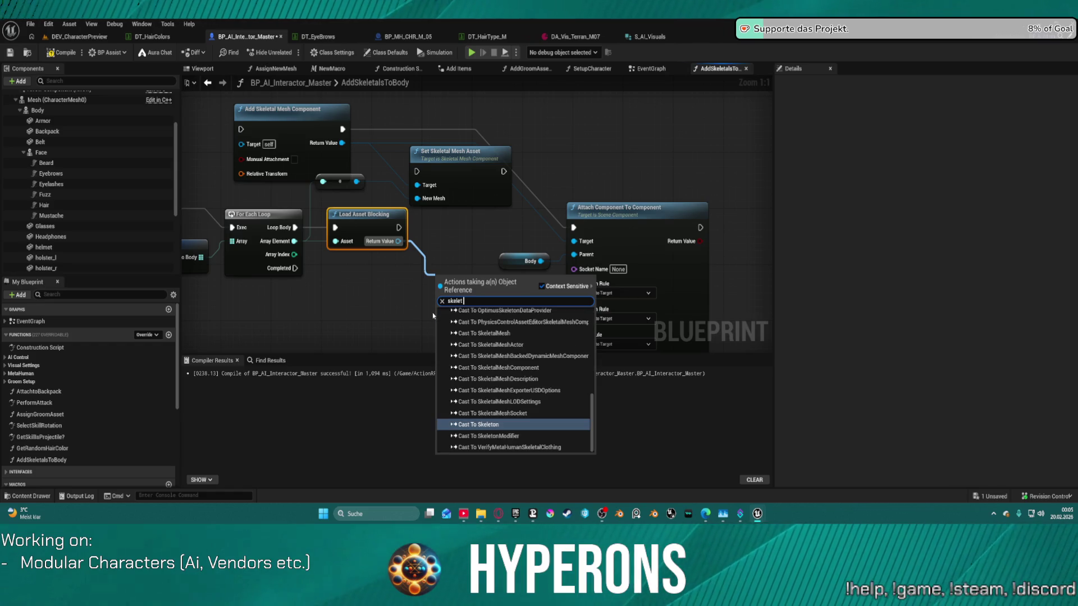
type("al mesh")
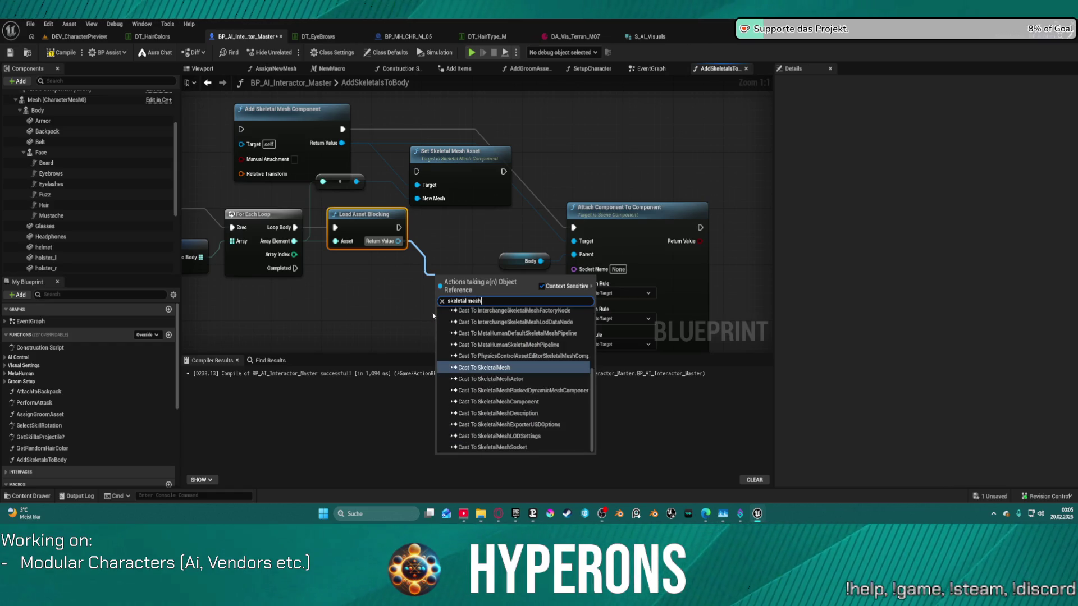
scroll(582, 408, "up", 5)
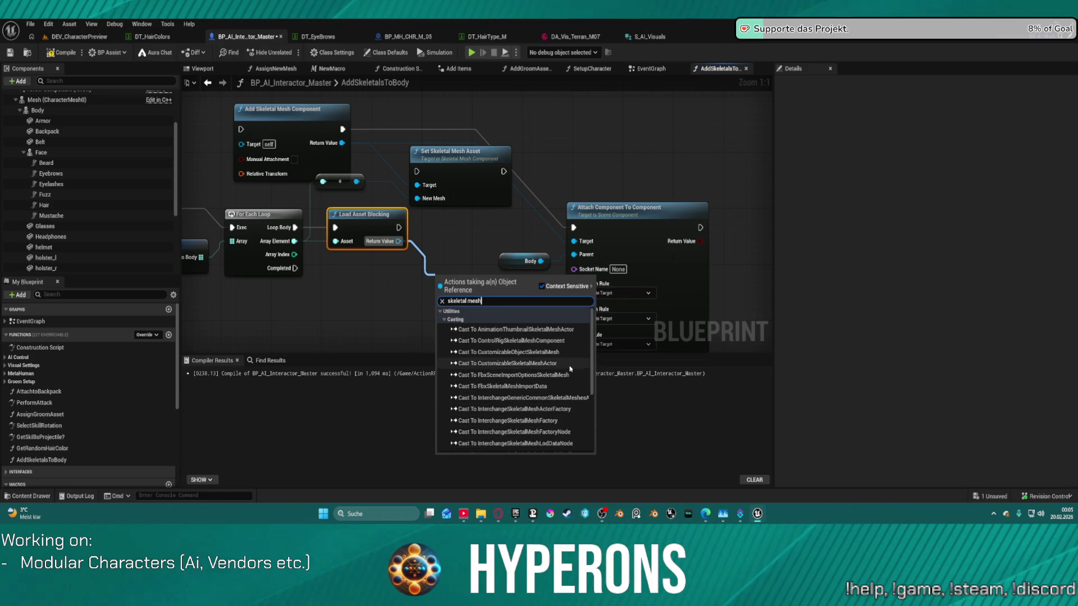
key("Escape")
- Delete Load Asset Blocking, run Set Skeletal Mesh Asset after Add Skeletal Mesh Component, and straighten connections
key("Delete")
mouse_move(412, 178)
left_mouse_down()
mouse_move(387, 196)
mouse_move(411, 220)
mouse_move(331, 230)
mouse_move(246, 127)
left_mouse_up()
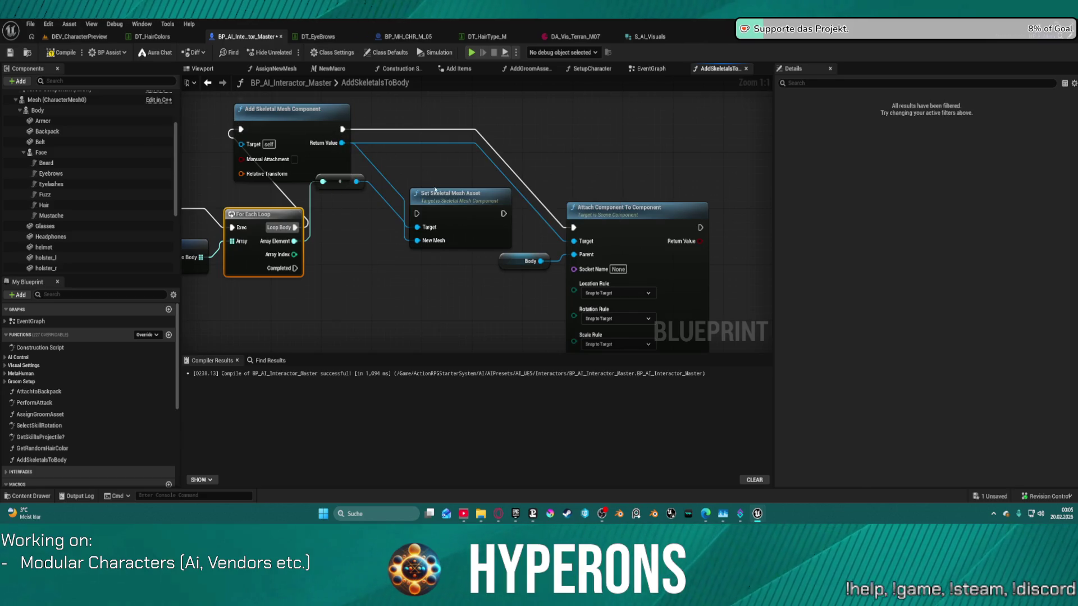
mouse_move(419, 214)
left_mouse_down()
mouse_move(373, 144)
mouse_move(342, 129)
left_mouse_up()
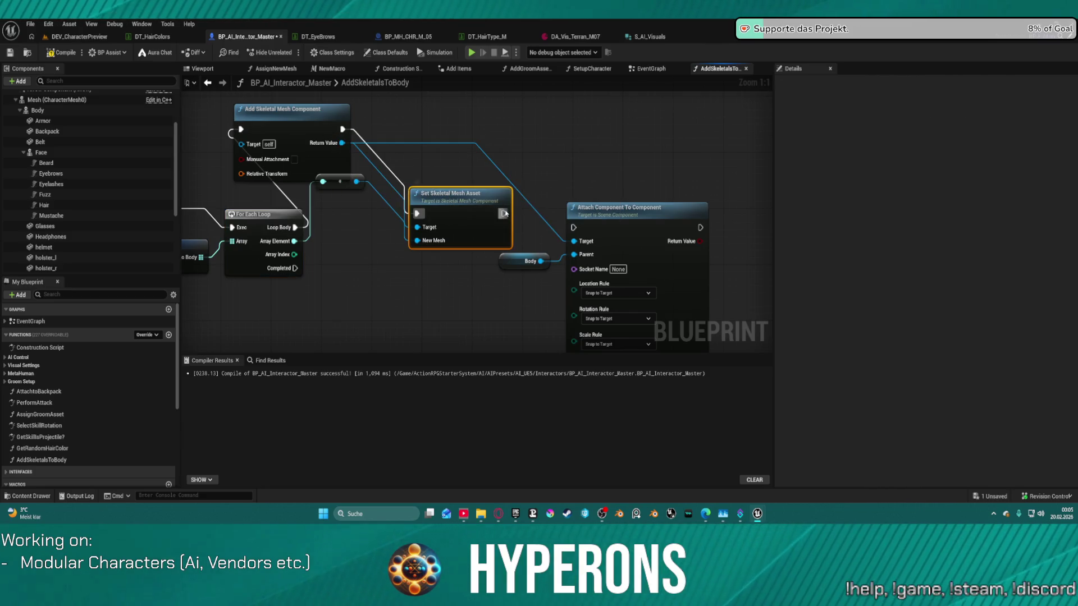
key("f")
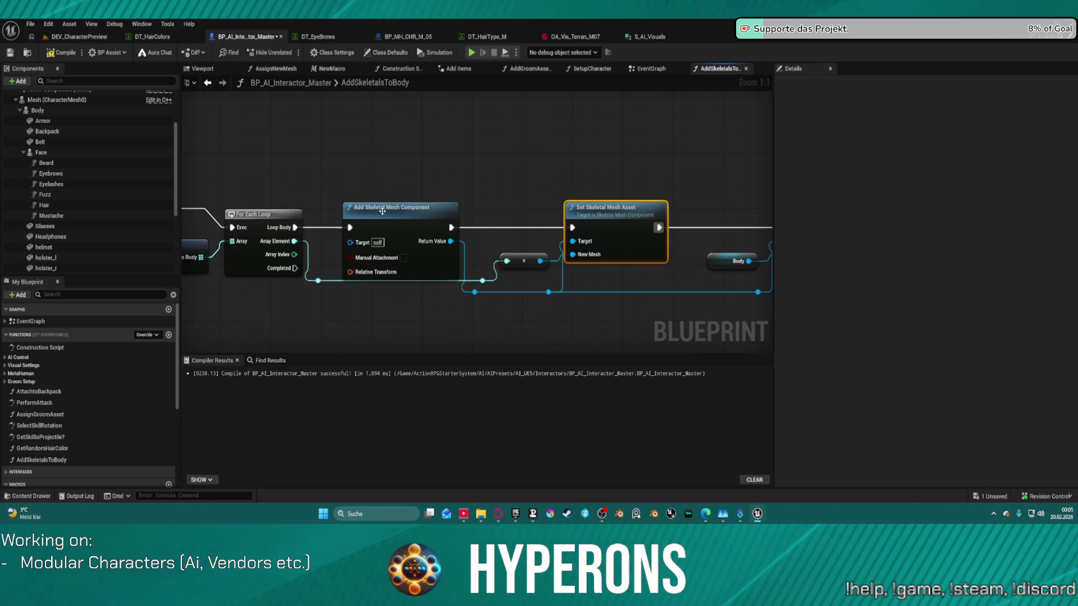
- Feed Body's Get Relative Transform into Add Skeletal Mesh Component's Relative Transform pin
left_click(64, 53)
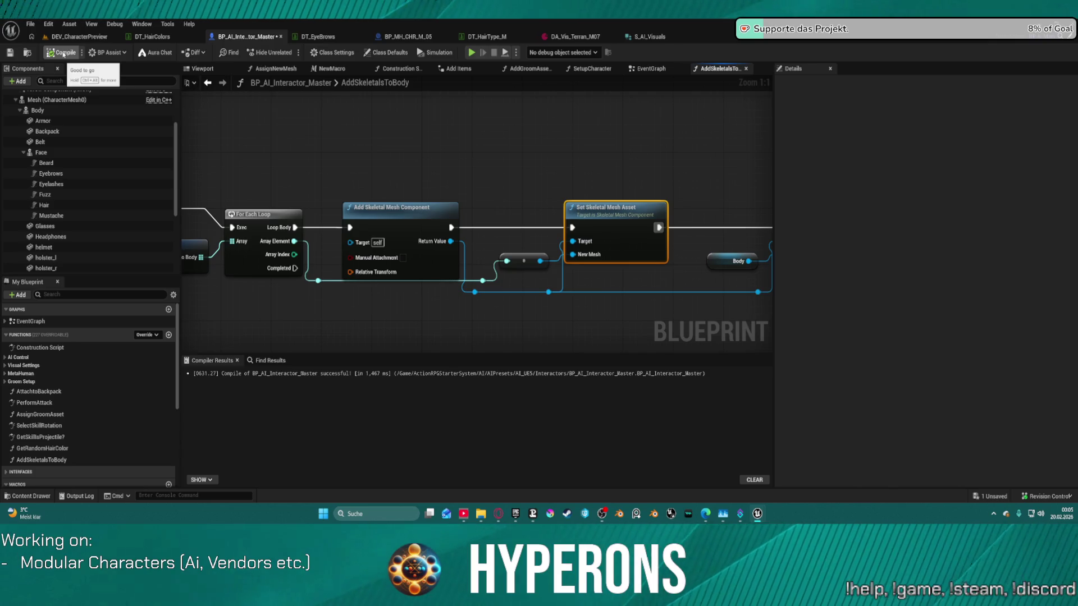
right_click(355, 273)
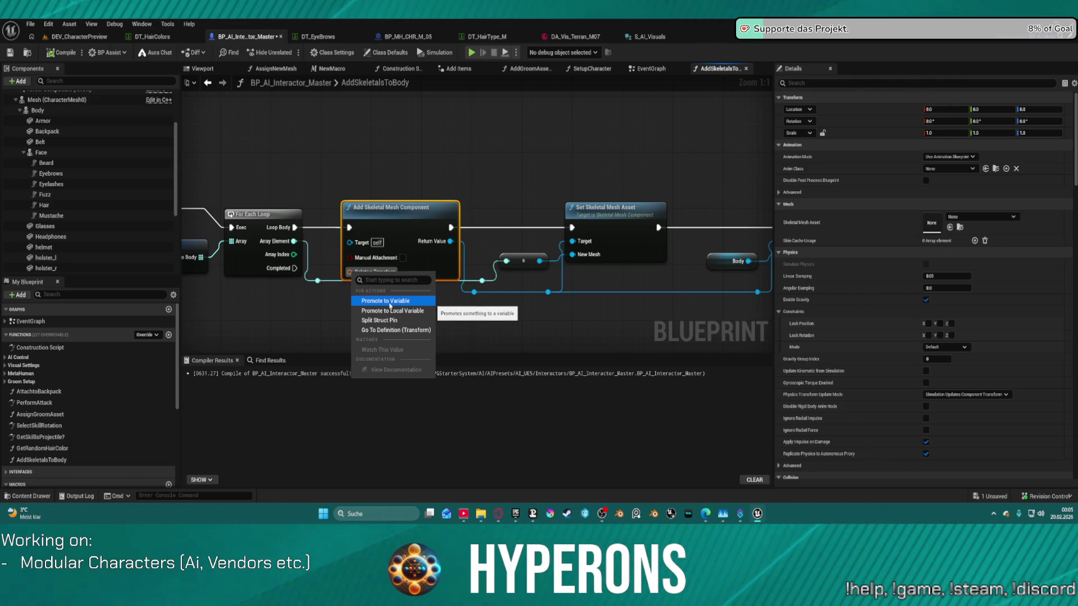
mouse_move(38, 110)
left_mouse_down()
mouse_move(218, 133)
mouse_move(307, 158)
left_mouse_up()
type("getloc")
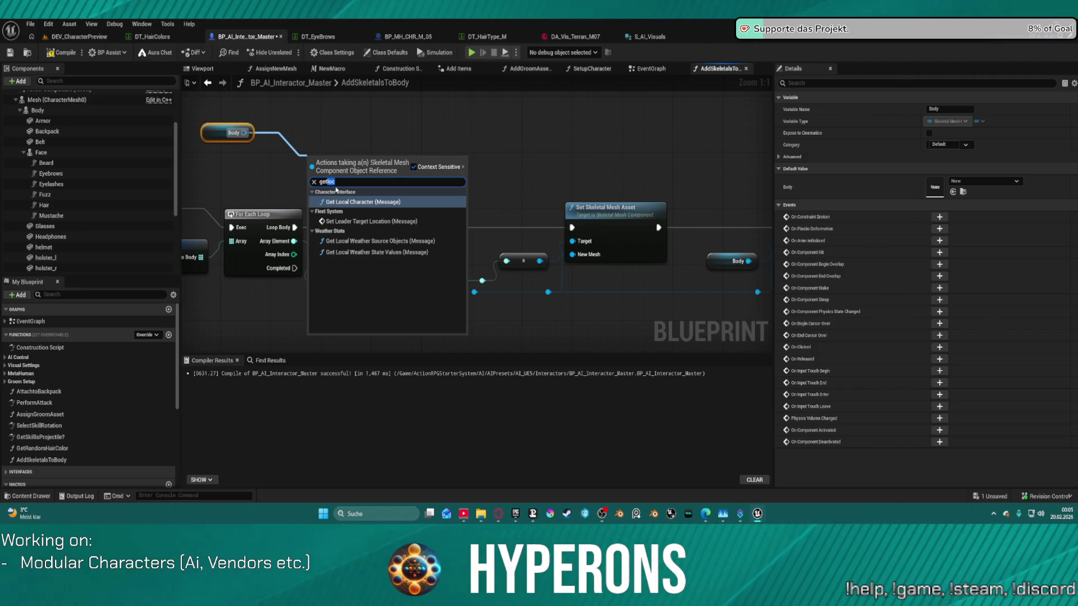
type(" tran")
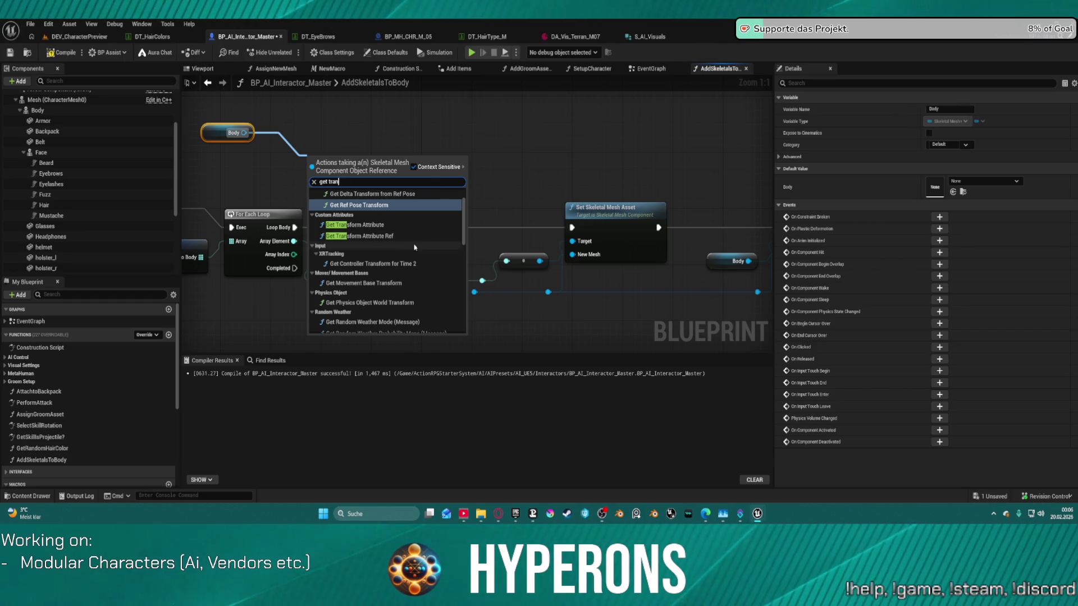
type("s")
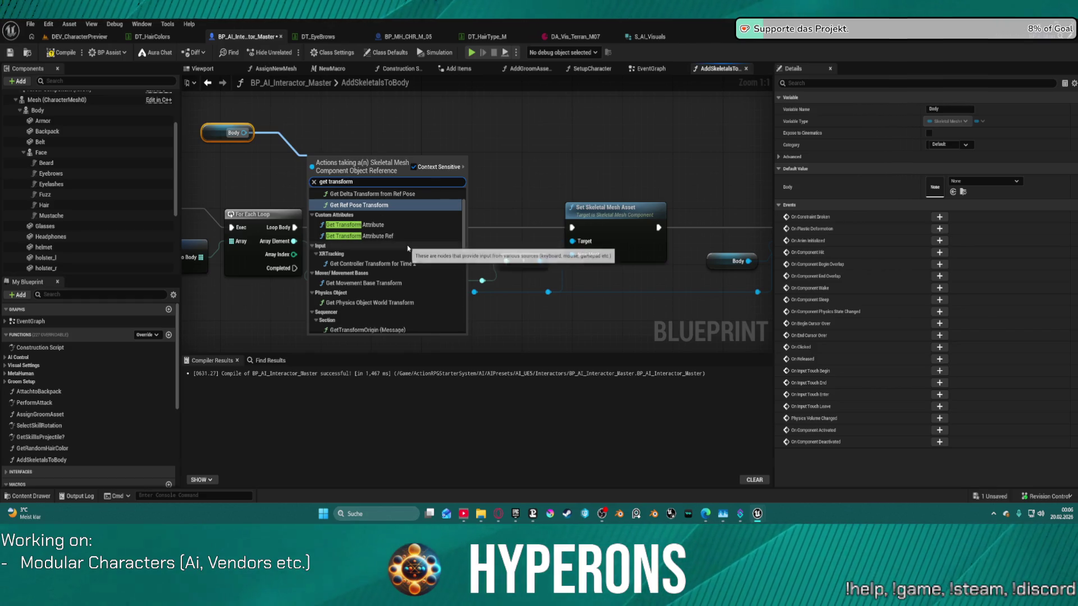
type("form")
scroll(427, 311, "down", 3)
scroll(427, 310, "down", 10)
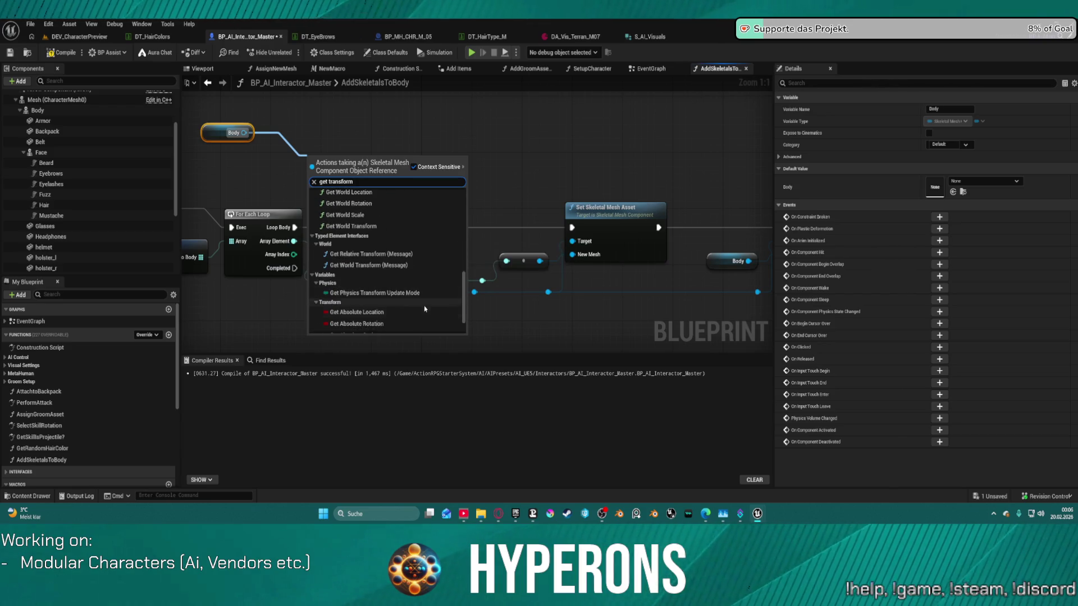
scroll(385, 262, "up", 3)
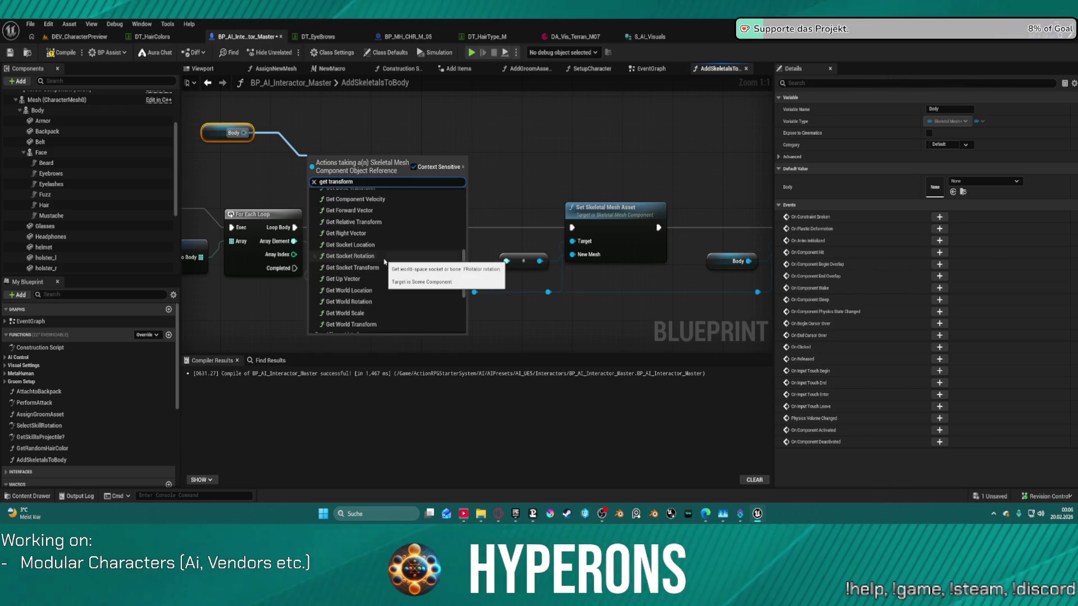
left_click(408, 236)
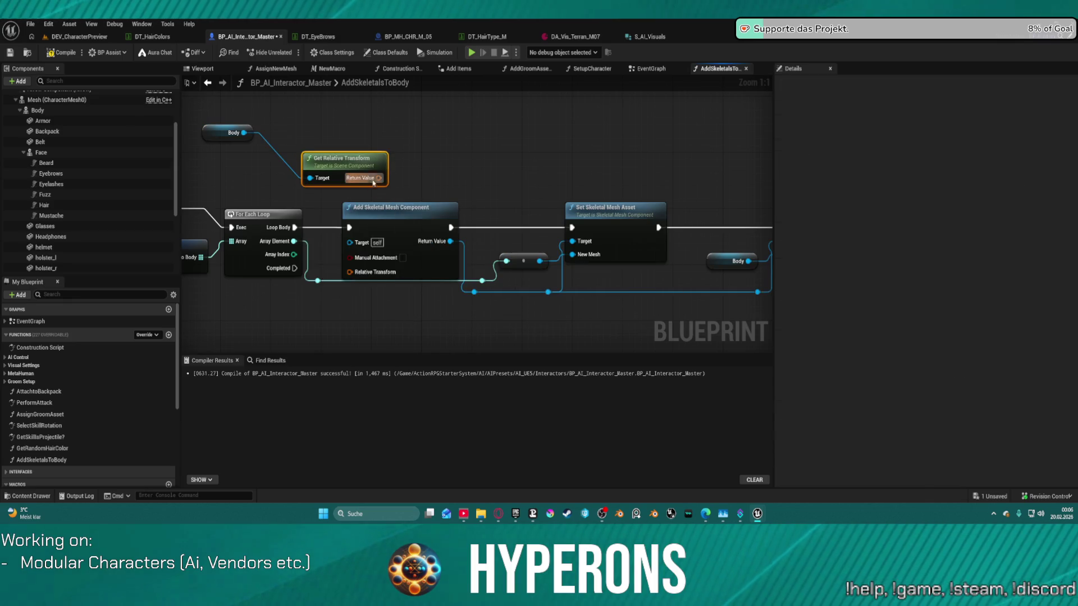
left_click_drag(379, 178, 351, 272)
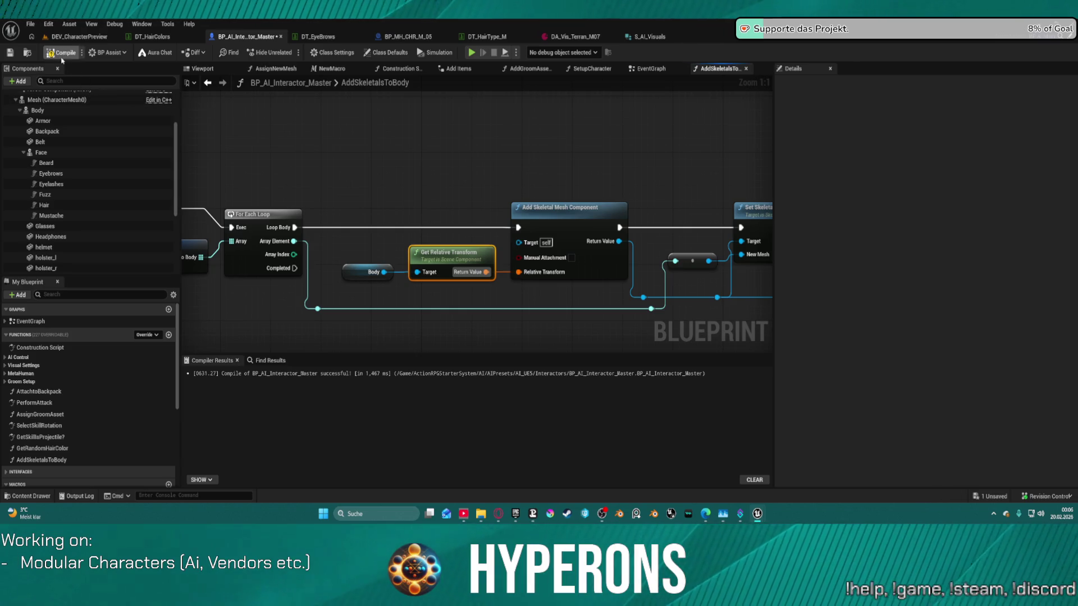
- Reduce DA_Vis_Terran_M07's SkeletalAttachedToBody to one entry, MH_CHR_M_07_Outfits, and save the asset
left_click(59, 38)
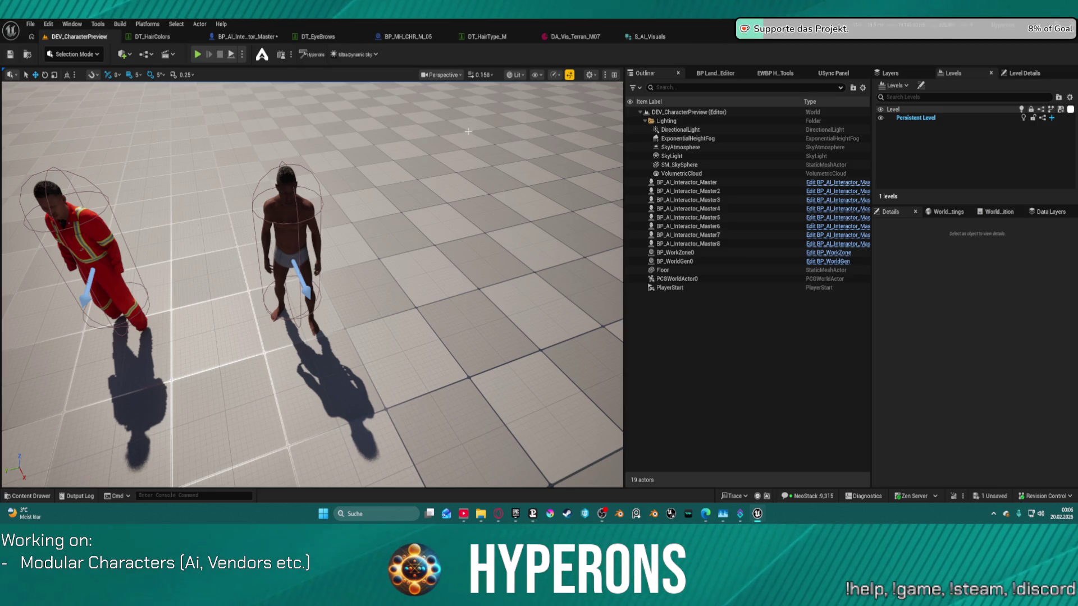
left_click(589, 35)
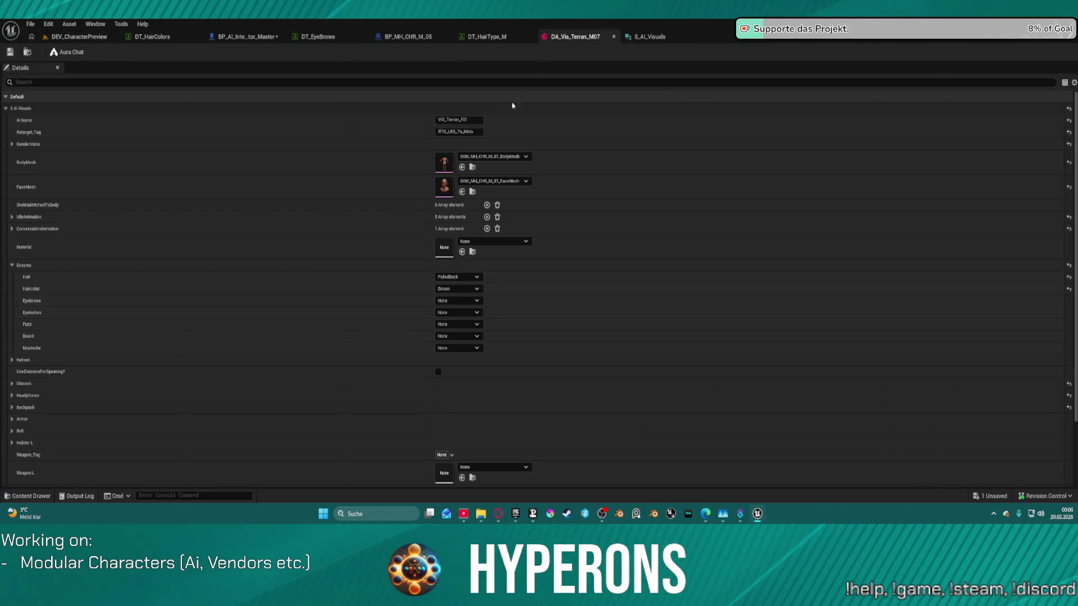
left_click(487, 205)
left_click(487, 204)
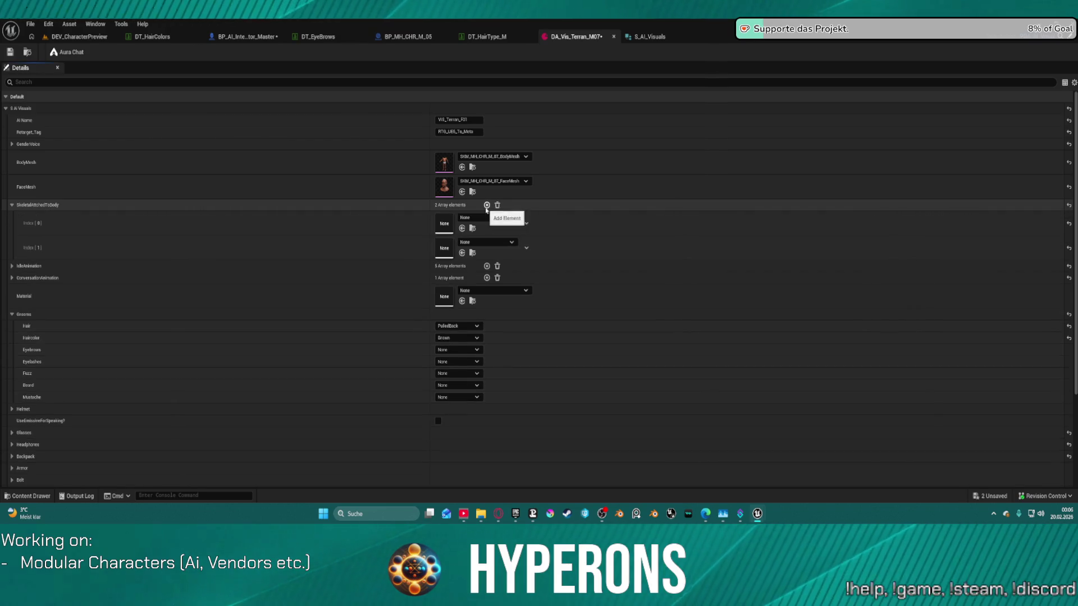
left_click(488, 205)
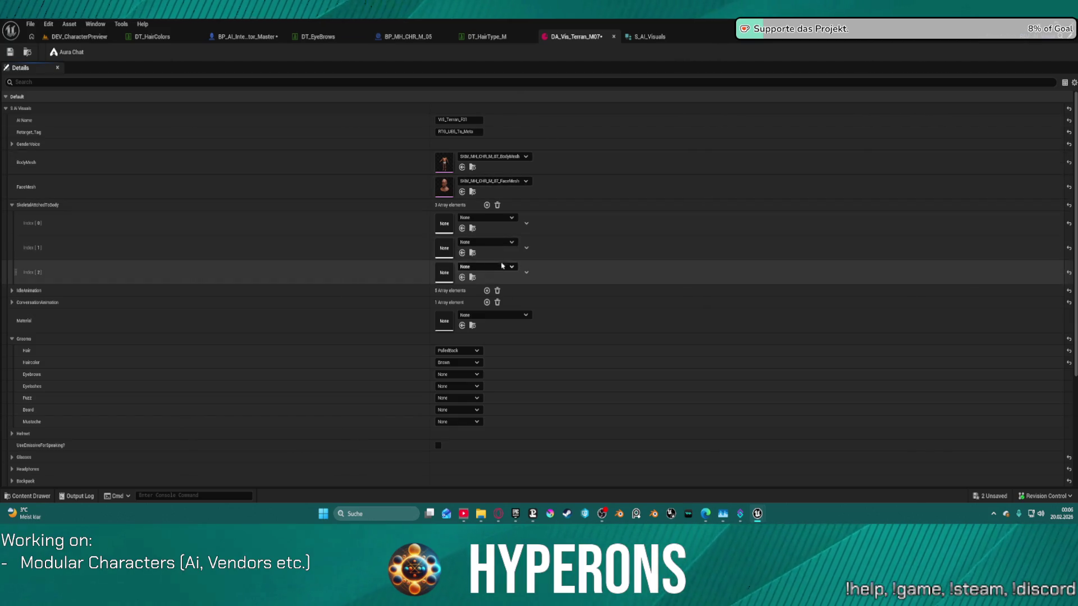
left_click(527, 249)
left_click(538, 272)
left_click(526, 248)
key("Escape")
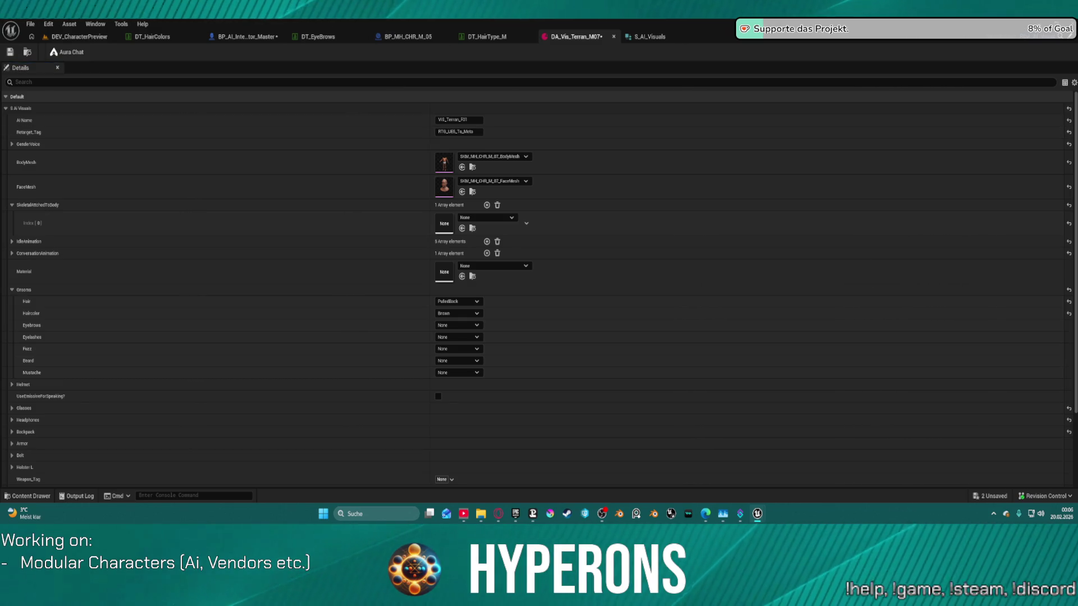
key("ctrl+v")
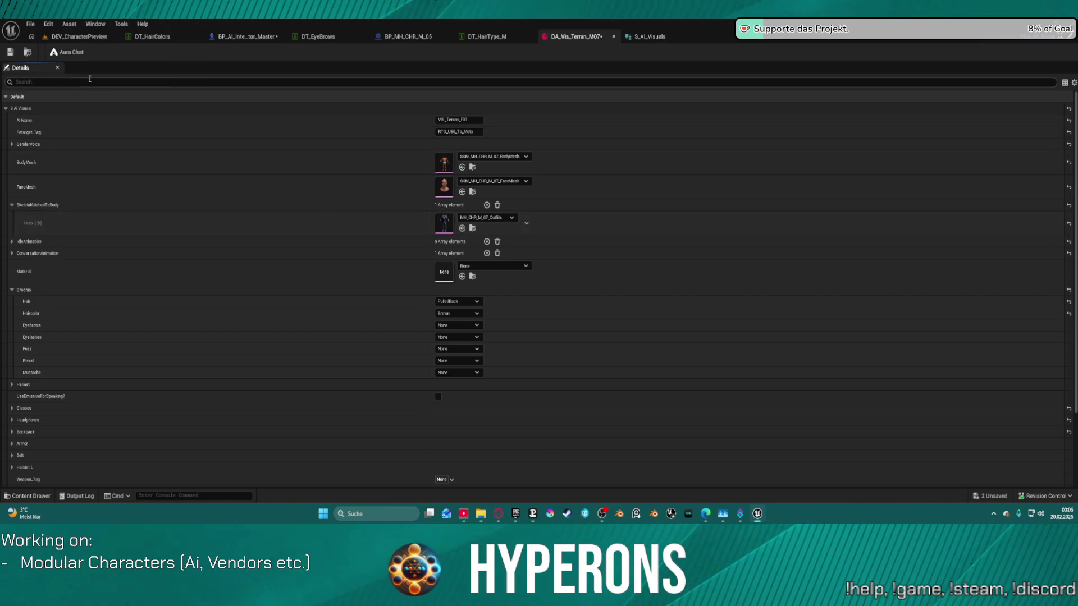
left_click(10, 52)
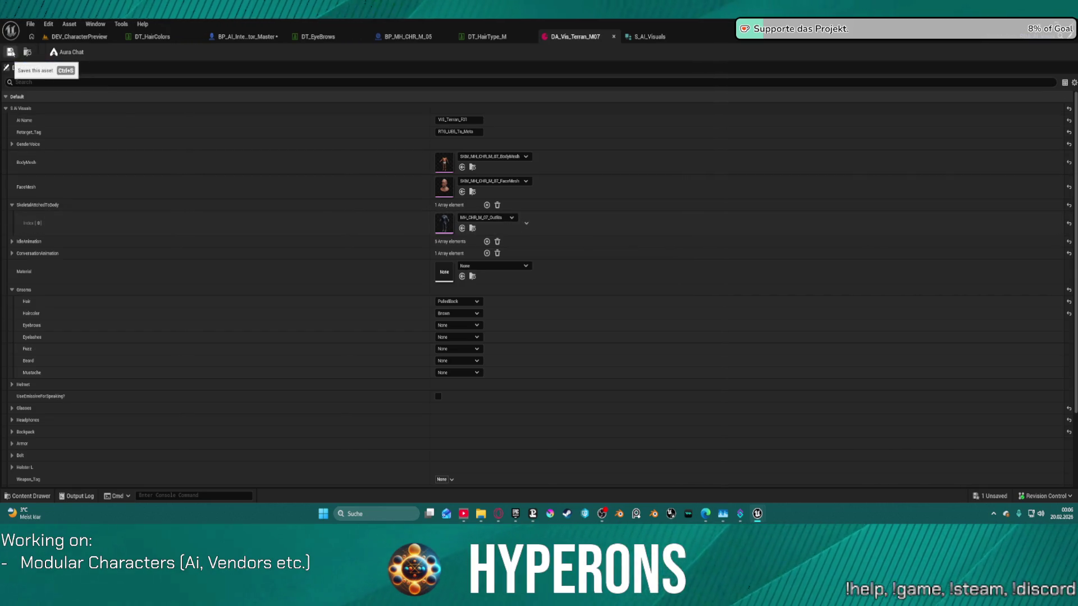
- In the preview level, select the middle unclothed character and filter Details for 'visue'
left_click(97, 37)
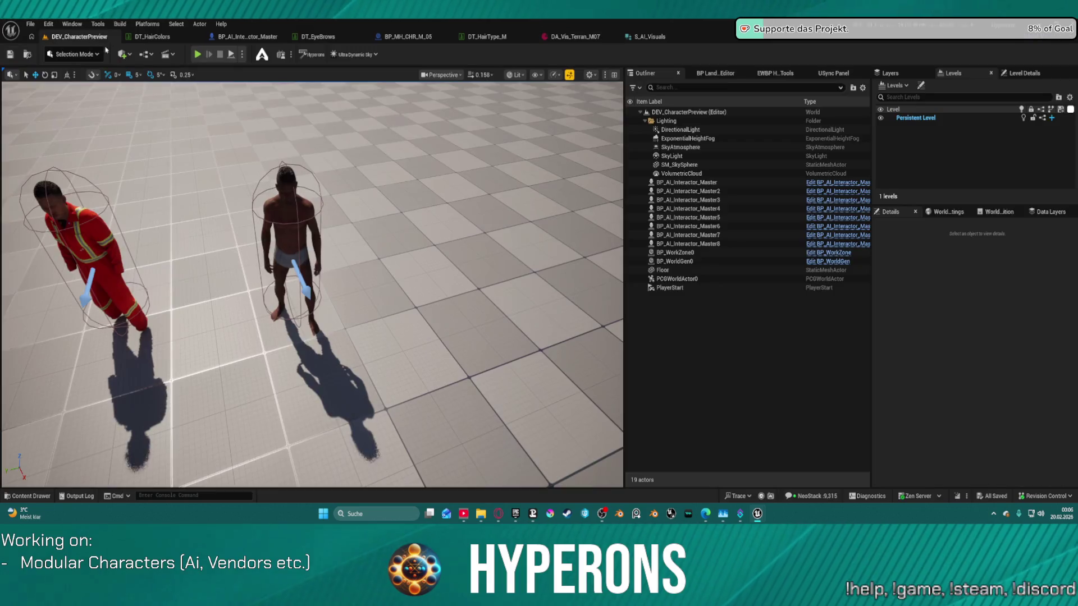
left_click(282, 175)
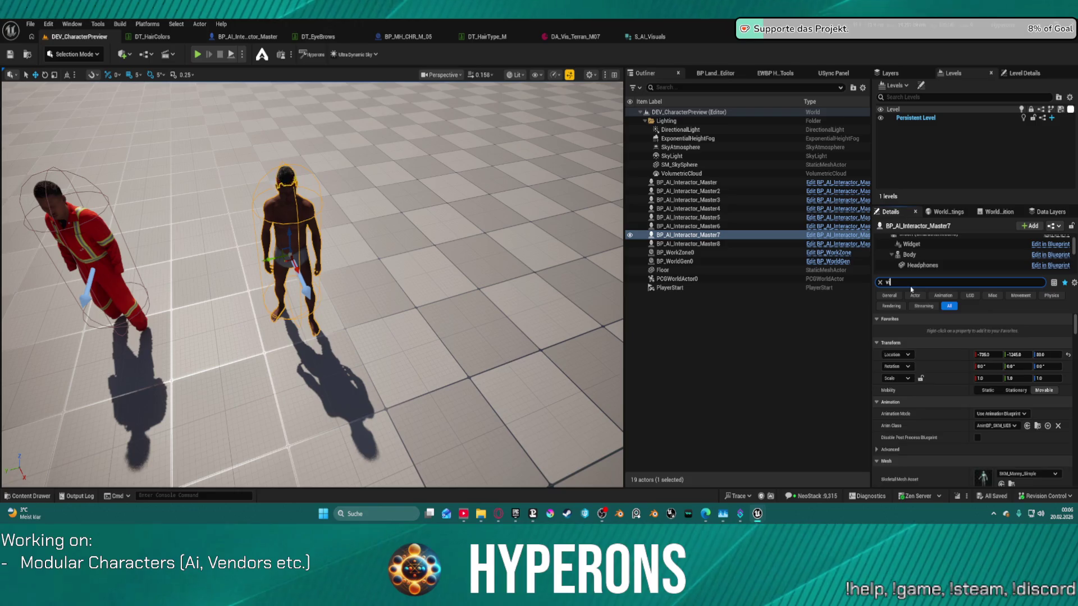
type("visue")
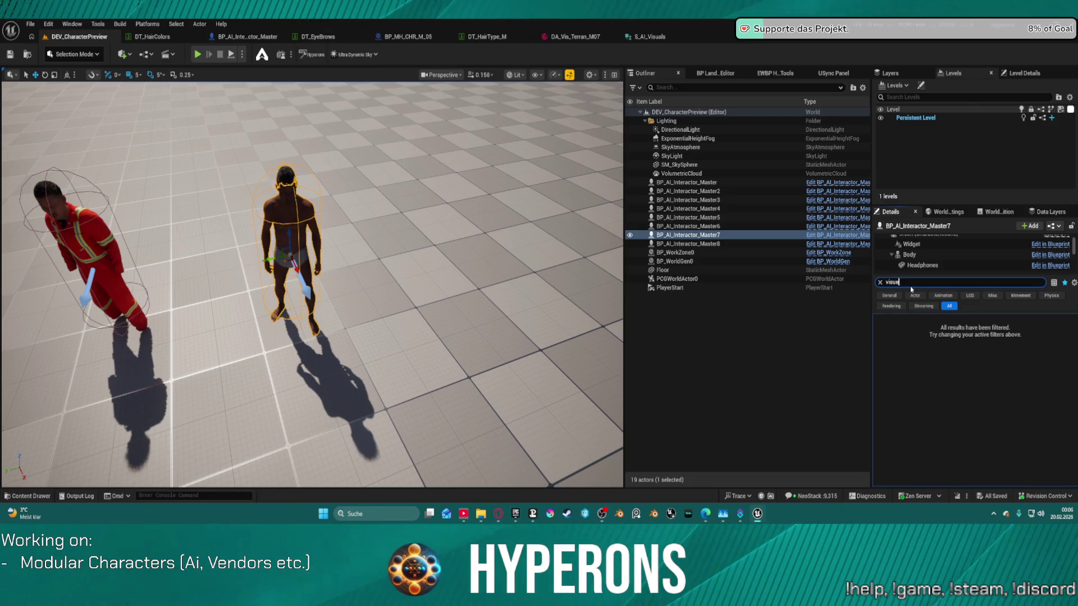
- Filter Details to 'visual', run SetupCharacter to dress the middle character, and return to AddSkeletalsToBody
key("BackSpace")
type("al")
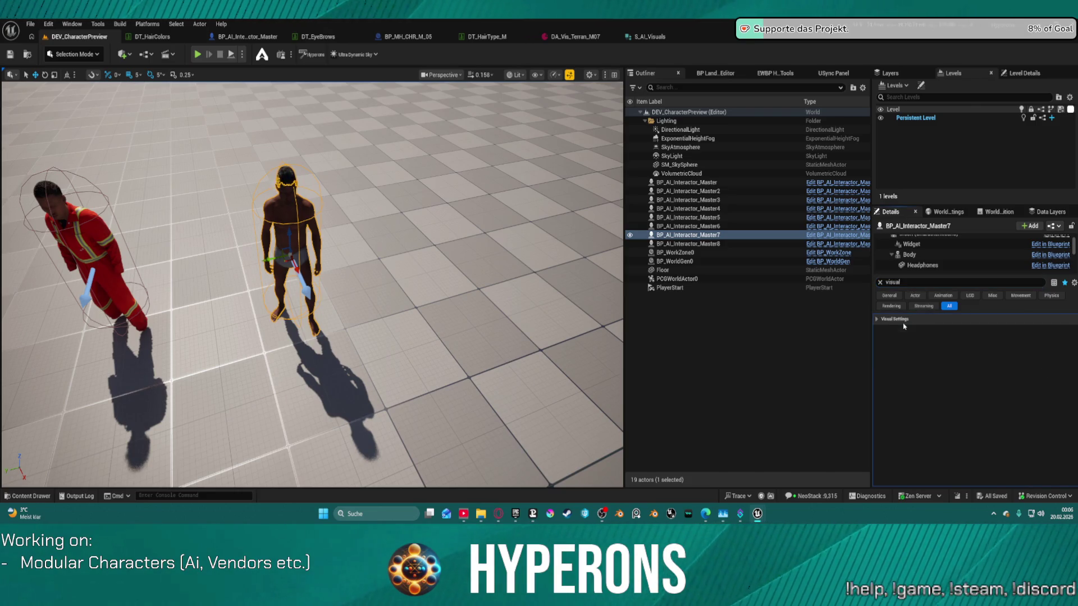
left_click(906, 331)
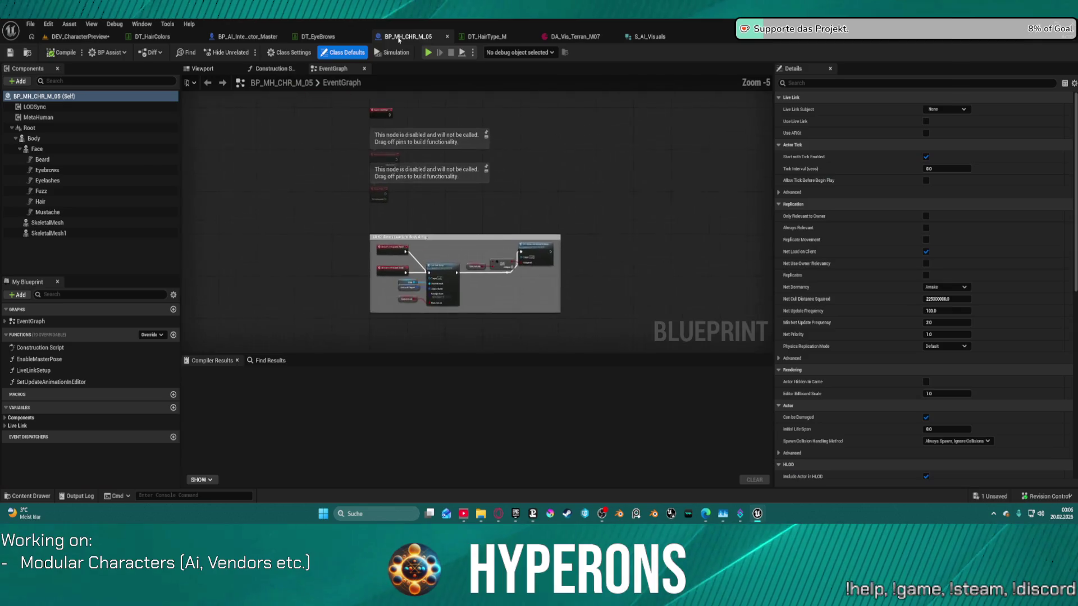
left_click(415, 36)
left_click(219, 37)
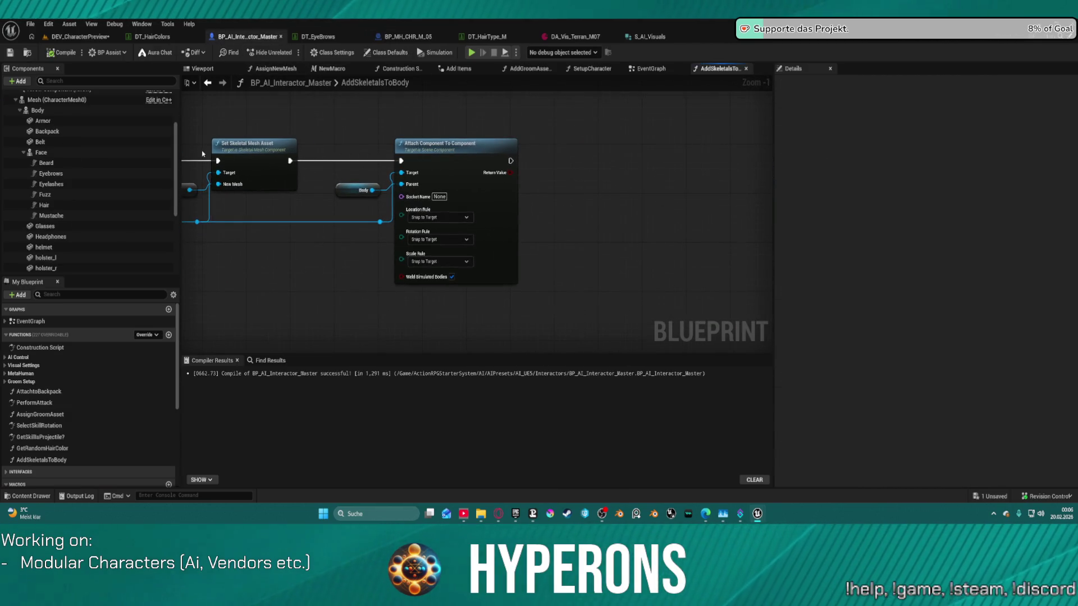
- Tick Include All Descendants on the Construction Script's Get Children Components node
left_click_drag(326, 153, 457, 154)
scroll(455, 149, "down", 2)
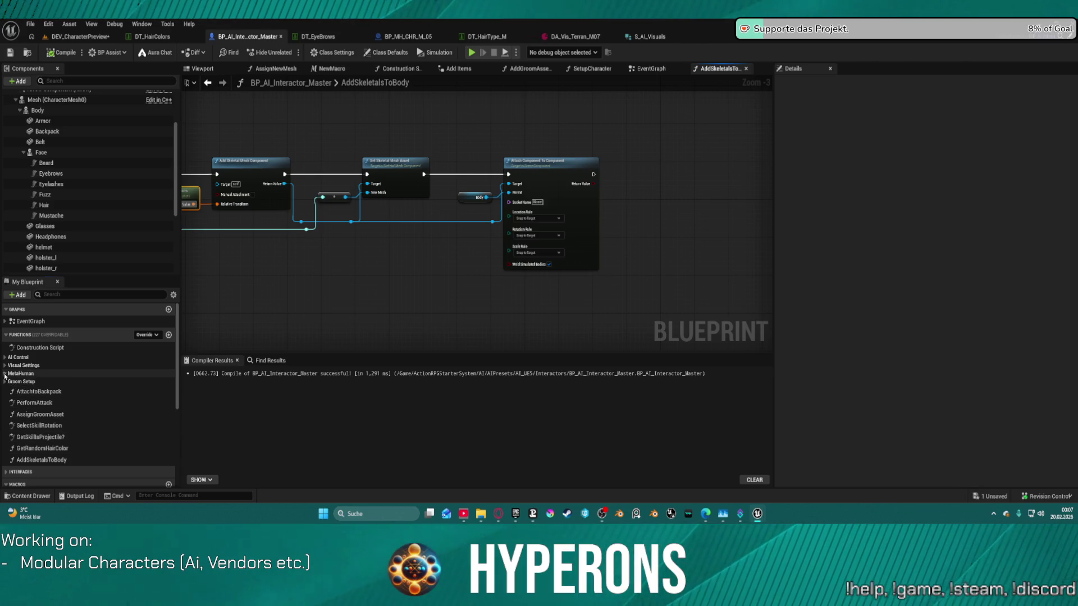
left_click(4, 374)
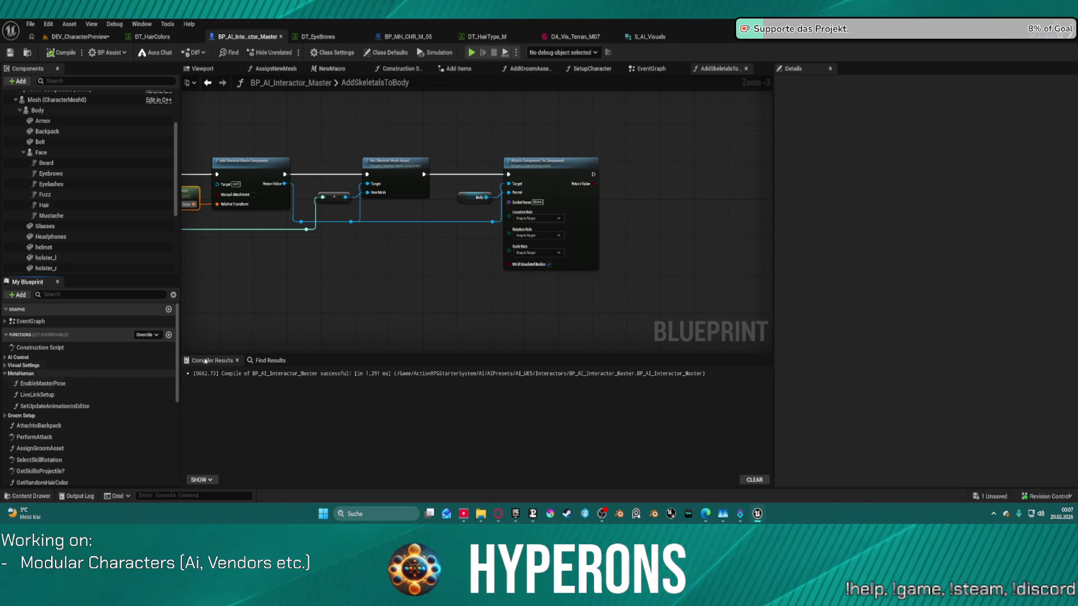
left_click(402, 72)
left_click_drag(671, 180, 169, 180)
left_click_drag(249, 156, 243, 156)
left_click_drag(337, 105, 359, 184)
left_click(651, 138)
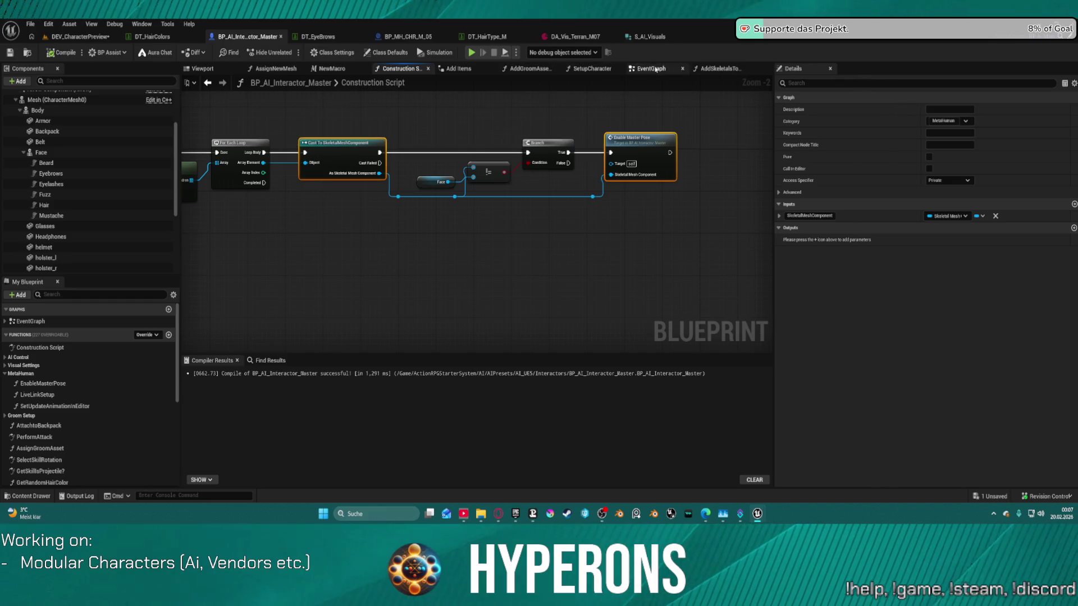
left_click_drag(402, 148, 694, 150)
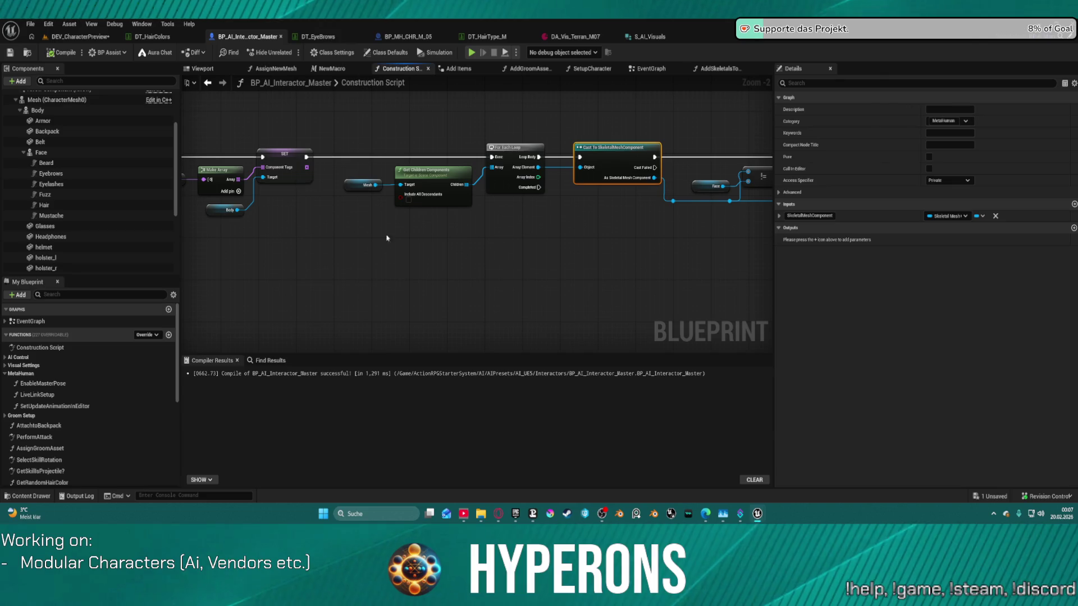
left_click(409, 200)
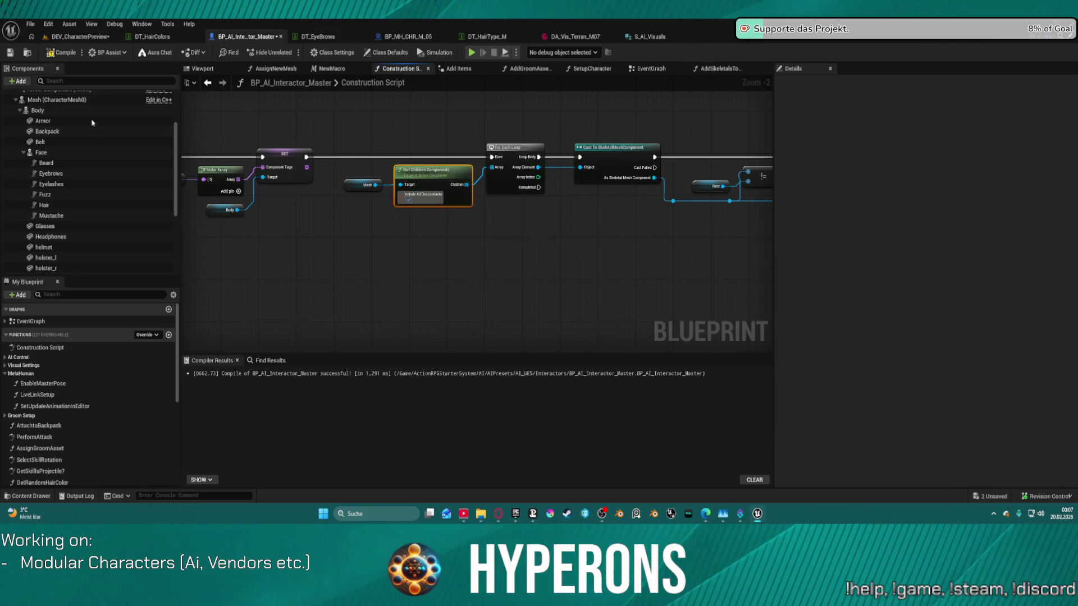
left_click(72, 39)
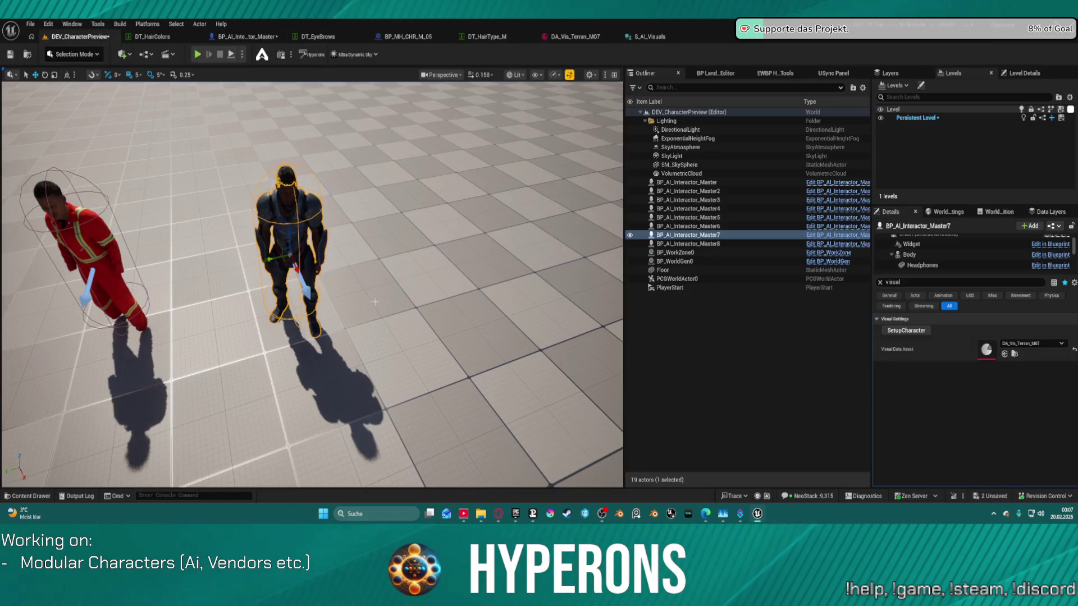
- Frame the selected armored character and orbit around it to inspect the outfit
key("f")
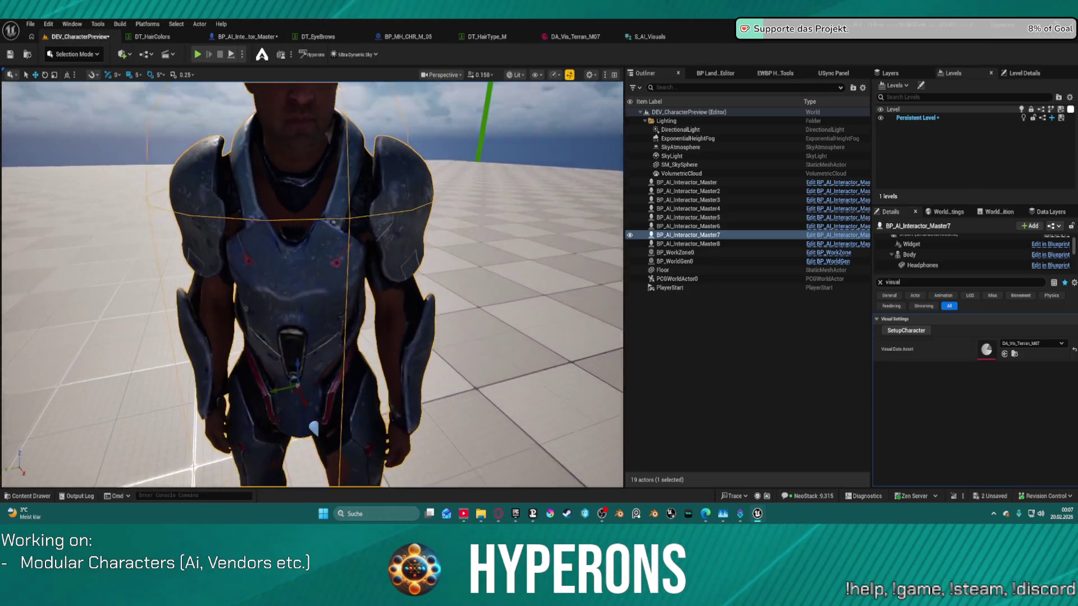
mouse_move(312, 280)
left_mouse_down()
mouse_move(303, 298)
mouse_move(247, 292)
mouse_move(281, 256)
mouse_move(337, 264)
mouse_move(292, 241)
mouse_move(303, 250)
mouse_move(264, 257)
left_mouse_up()
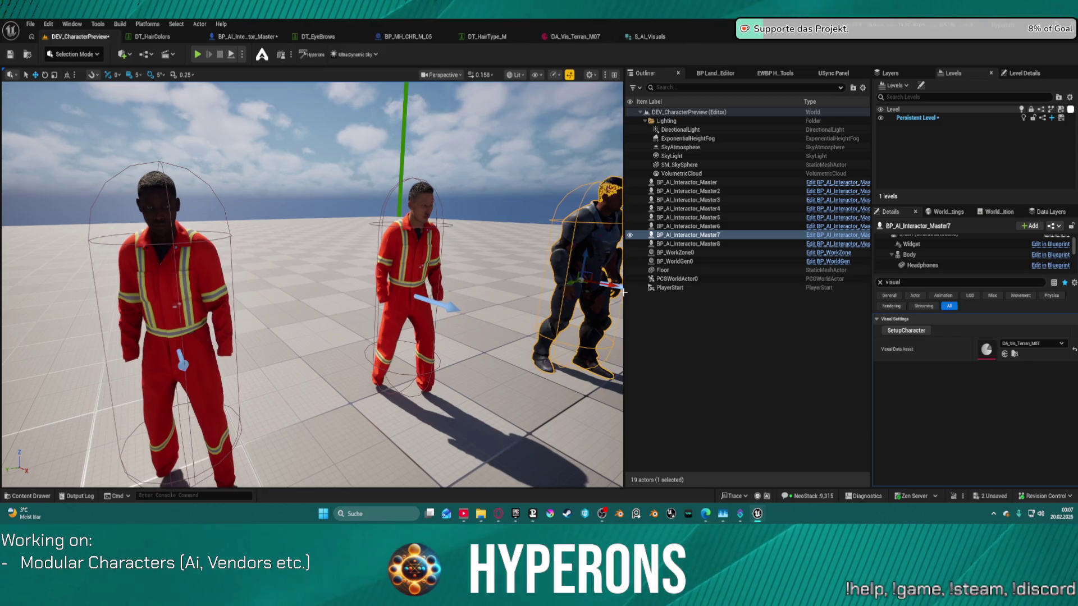
left_click(421, 38)
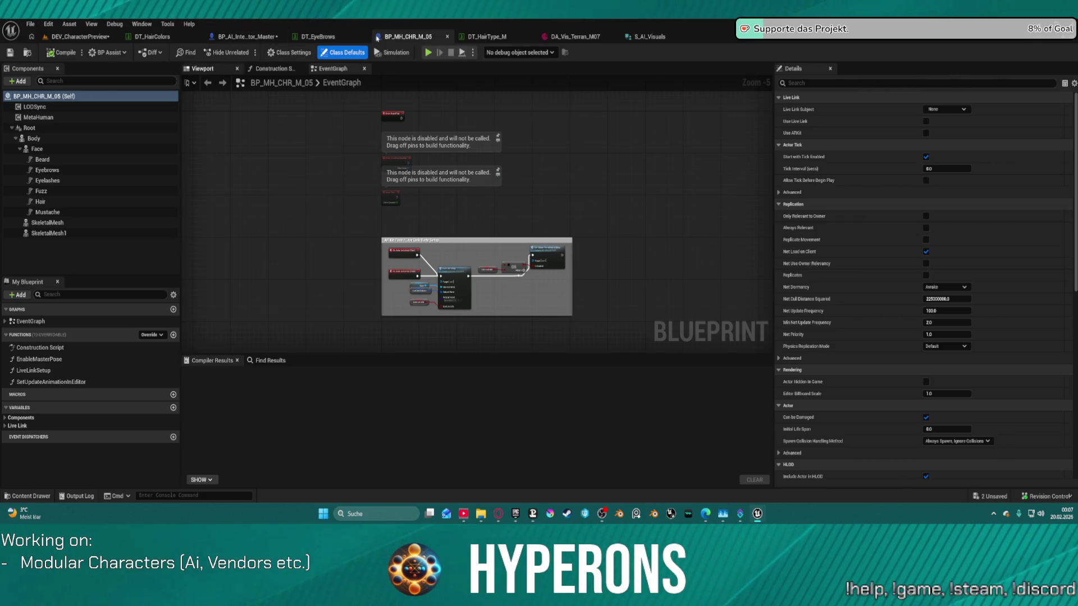
- Close BP_MH_CHR_M_05, select the left red-coveralls character, and open its DA_Vis_Terran_M05 asset
middle_click(415, 40)
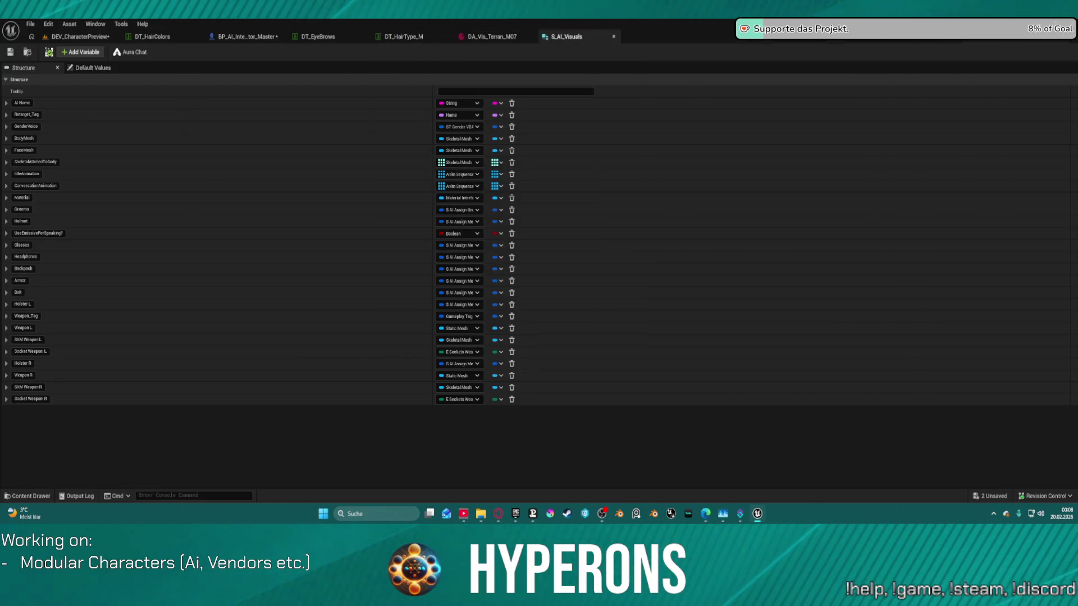
left_click(79, 36)
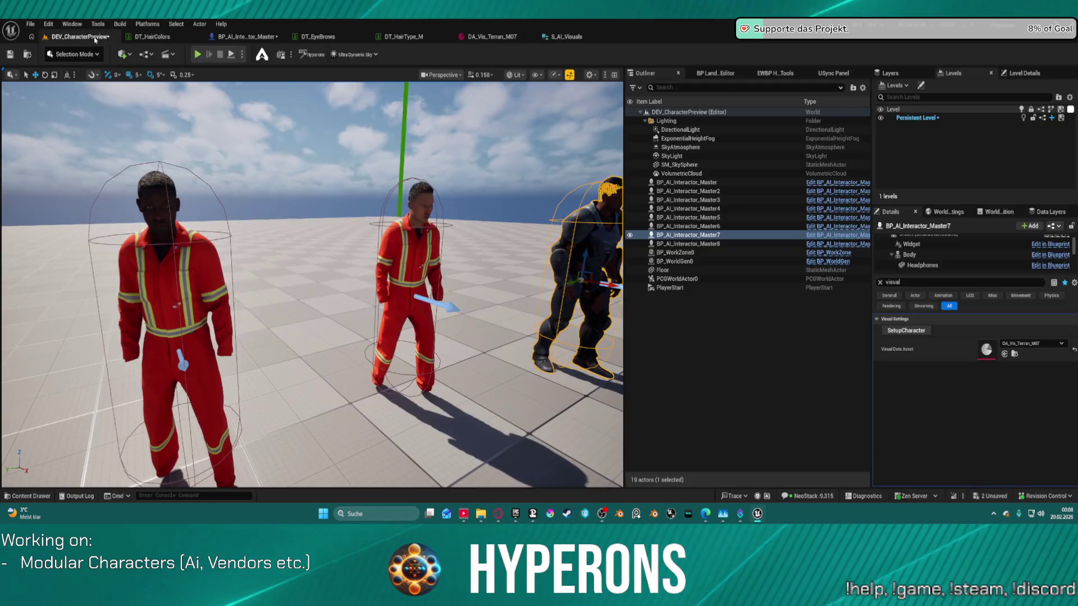
left_click(218, 280)
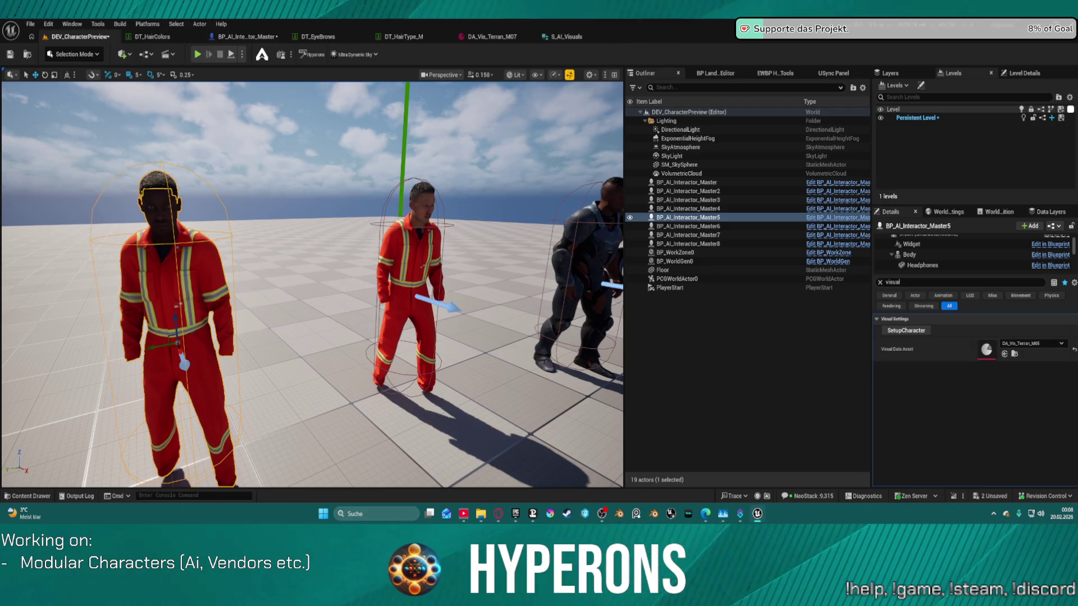
double_click(986, 349)
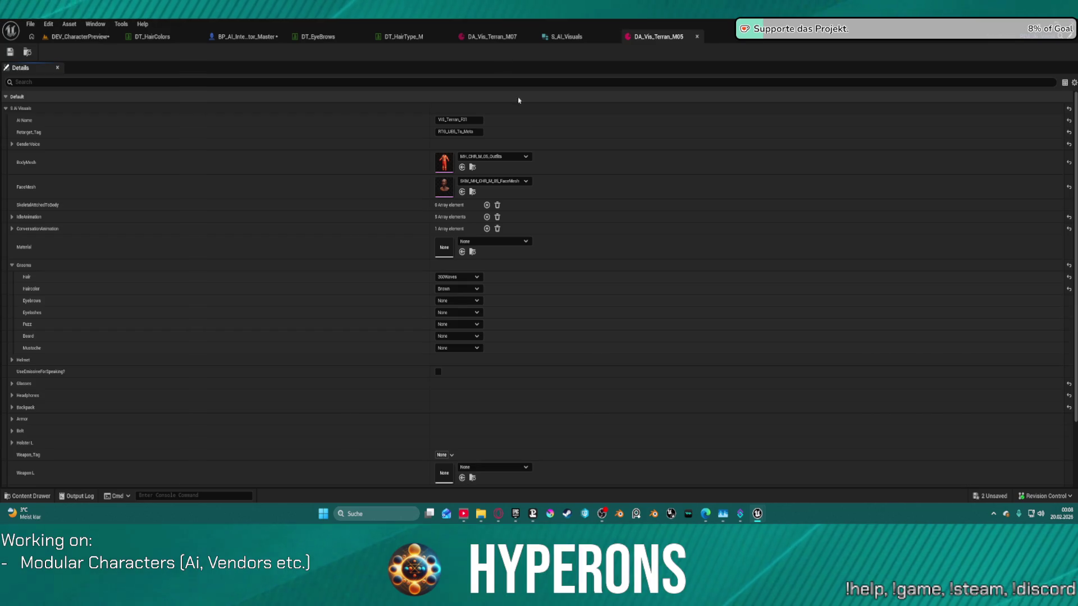
- Attach MH_CHR_M_05_Outfits_2 and MH_CHR_M_05_Outfits, set body mesh SKM_MH_CHR_M_05_BodyMesh, and save
left_click(486, 205)
left_click(486, 205)
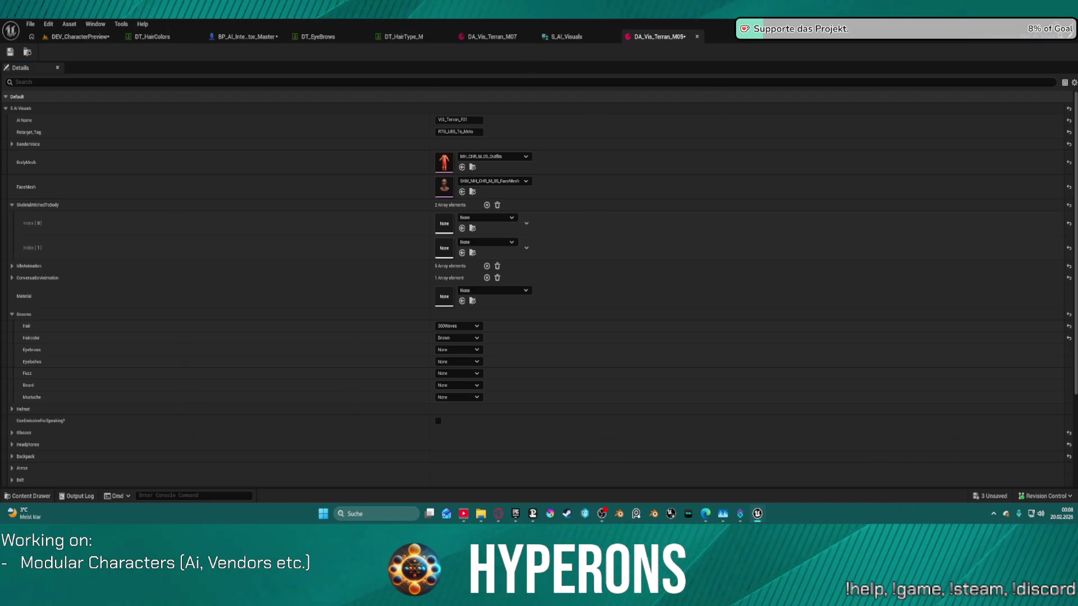
mouse_move(491, 167)
left_mouse_down()
mouse_move(428, 231)
mouse_move(444, 223)
left_mouse_up()
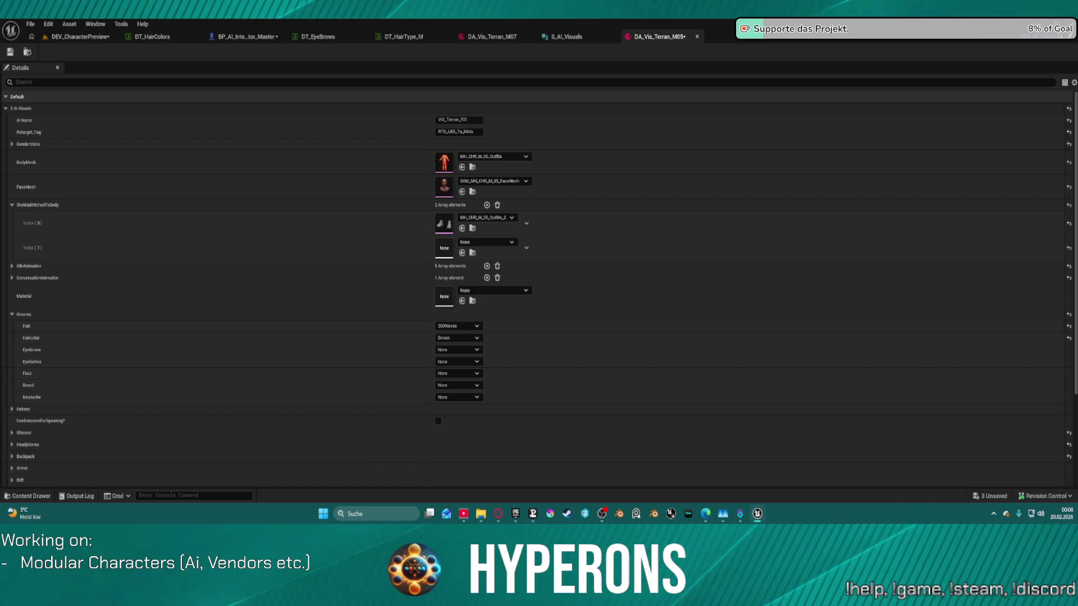
left_click_drag(407, 252, 410, 250)
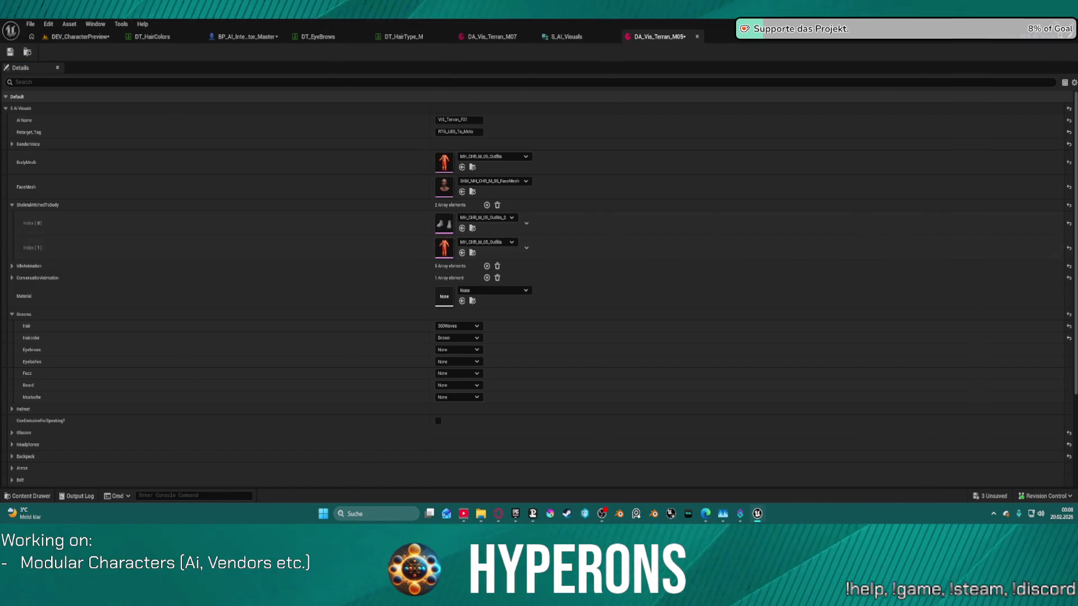
left_click_drag(401, 185, 402, 168)
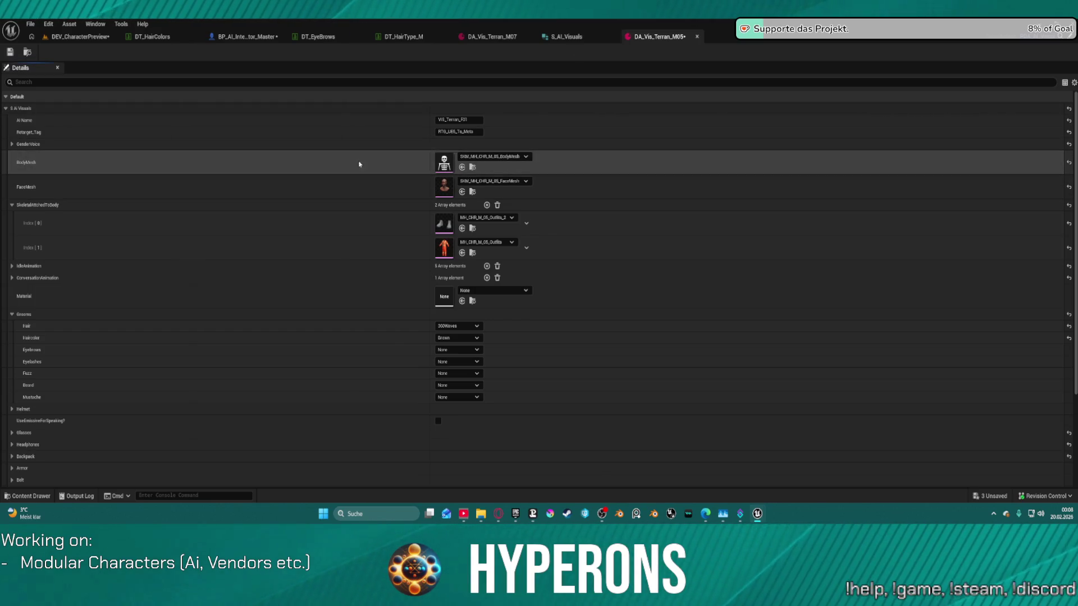
left_click(10, 53)
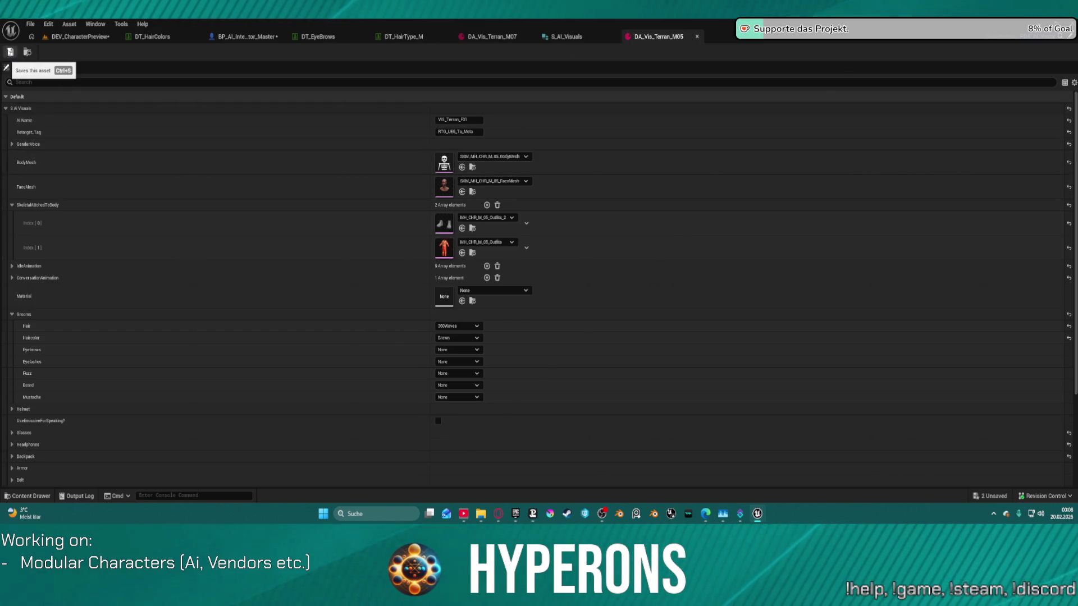
left_click(87, 37)
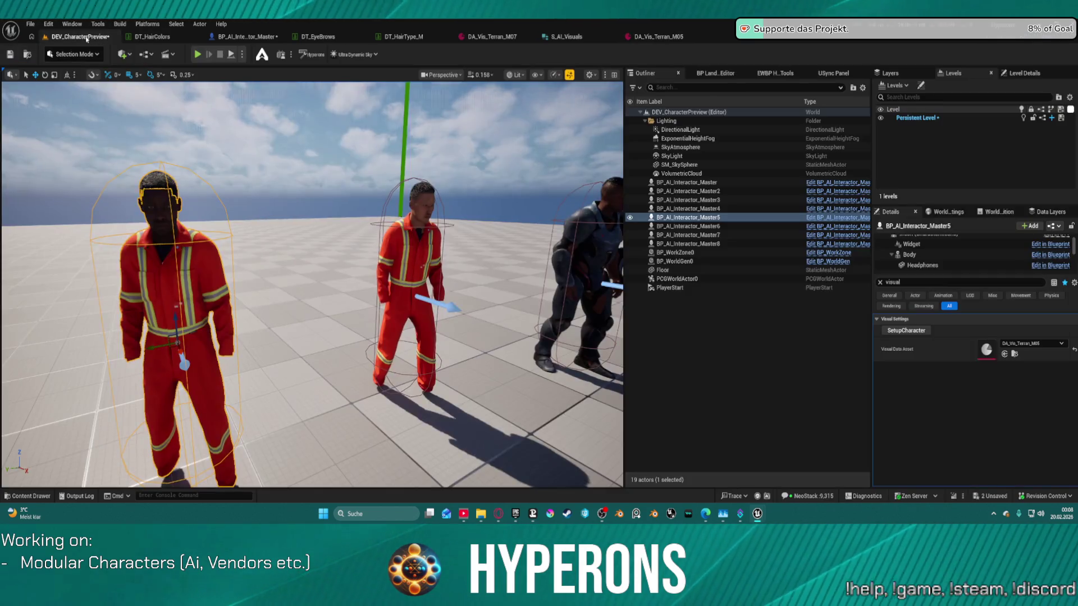
- Run SetupCharacter on the left character and view both characters full-length
left_click(922, 331)
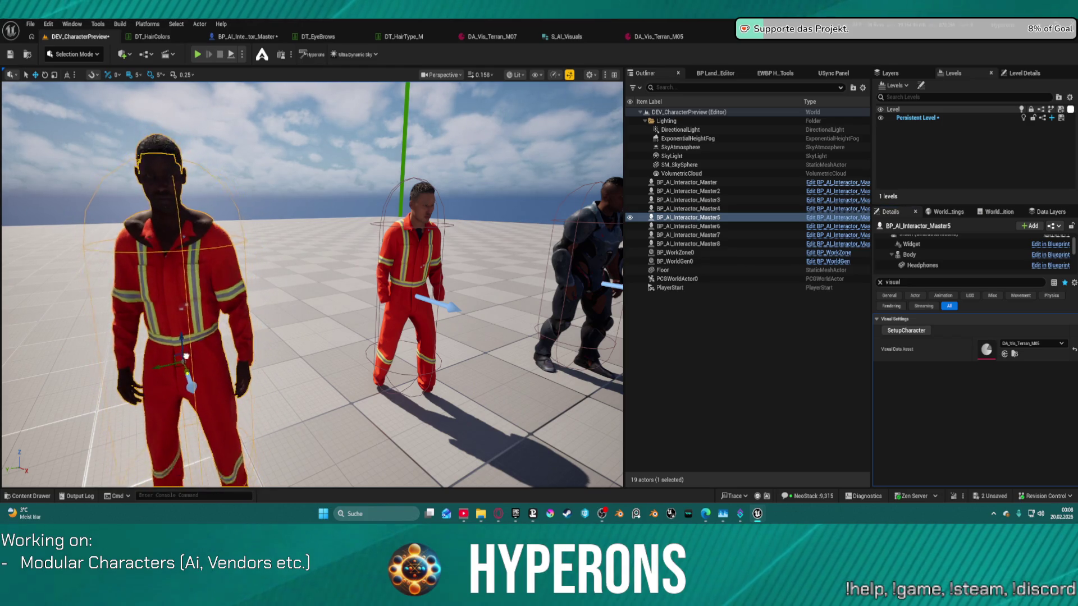
mouse_move(181, 352)
left_mouse_down()
mouse_move(241, 387)
mouse_move(174, 374)
mouse_move(230, 368)
mouse_move(230, 354)
mouse_move(230, 365)
mouse_move(284, 314)
left_mouse_up()
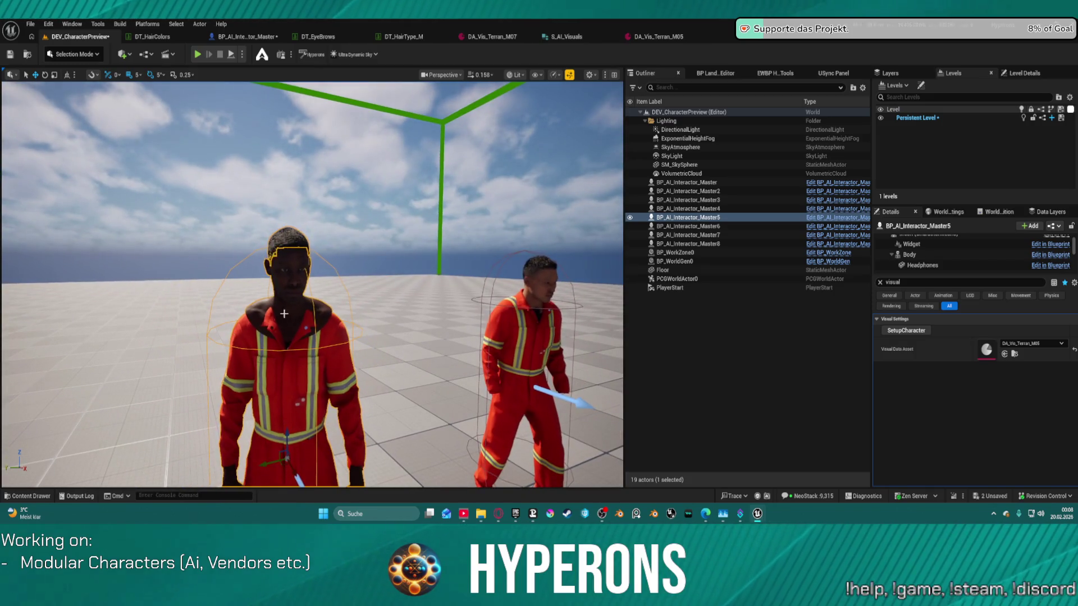
left_click_drag(420, 331, 421, 331)
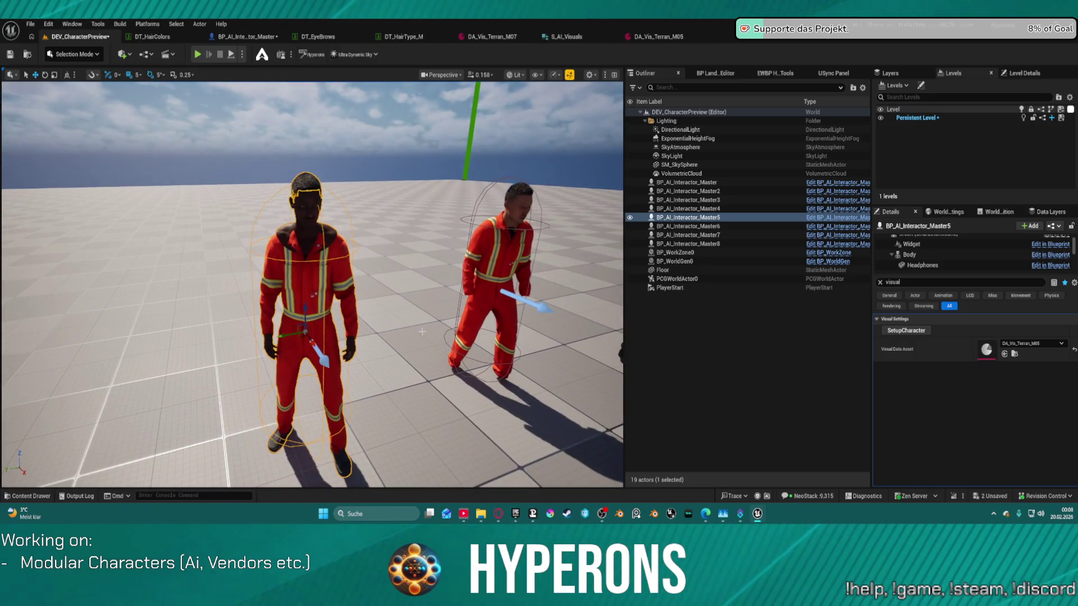
left_click(907, 331)
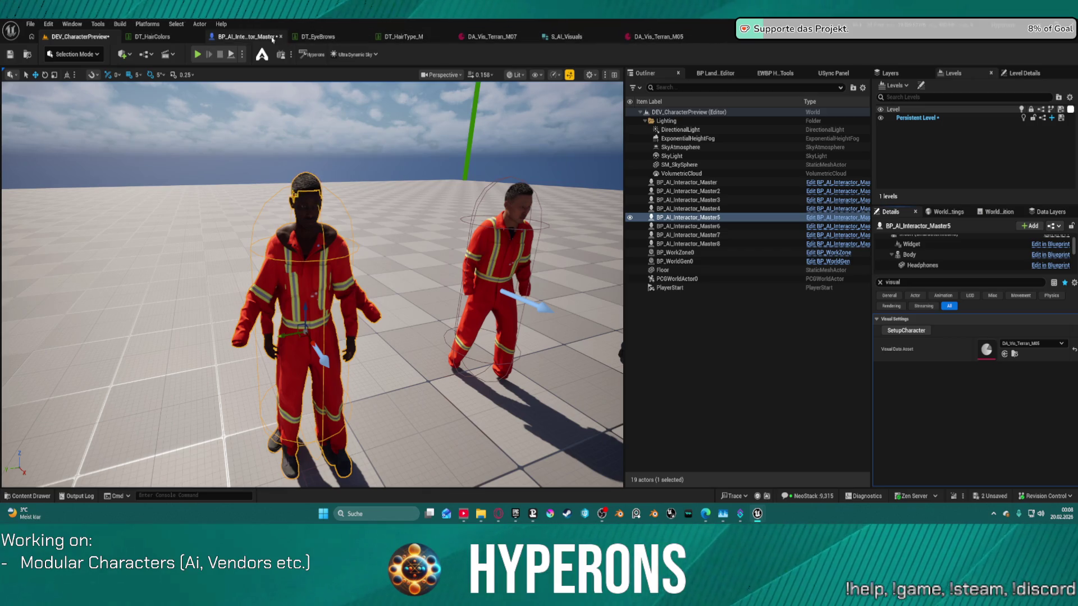
- Untick Include All Descendants on Get Children Components and recompile BP_AI_Interactor_Master
left_click(257, 36)
left_click(409, 199)
left_click(64, 55)
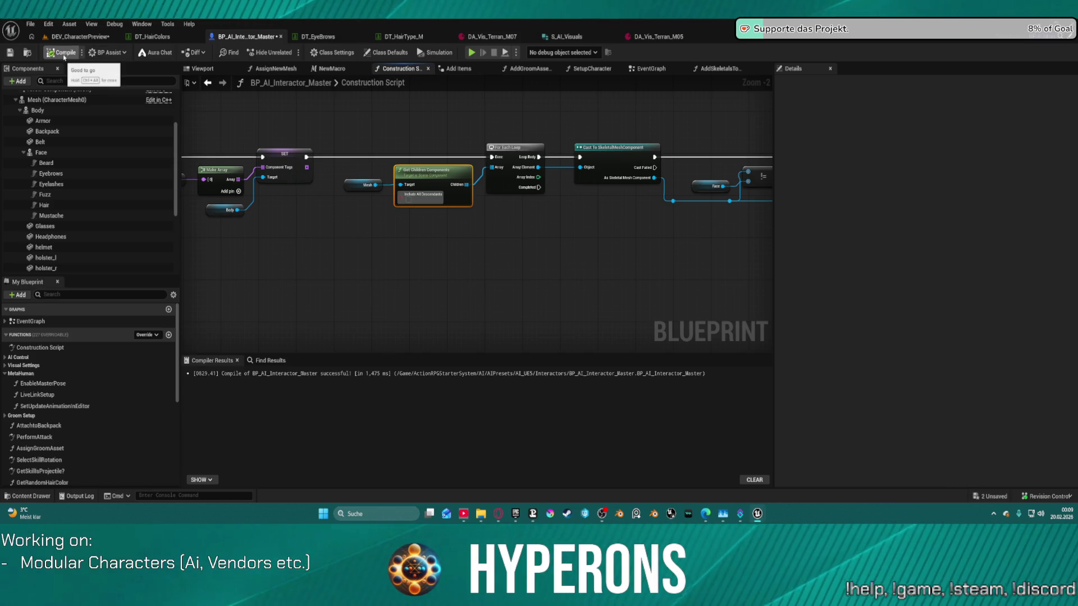
- Check the level and DA_Vis_Terran_M05, then return to the Construction Script graph
left_click(68, 39)
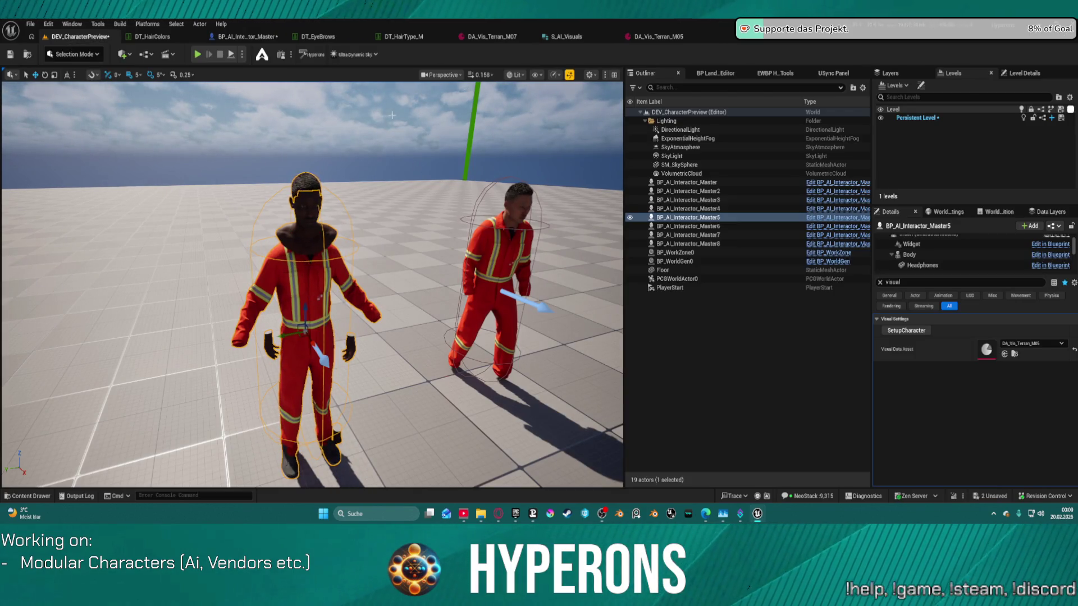
left_click(658, 38)
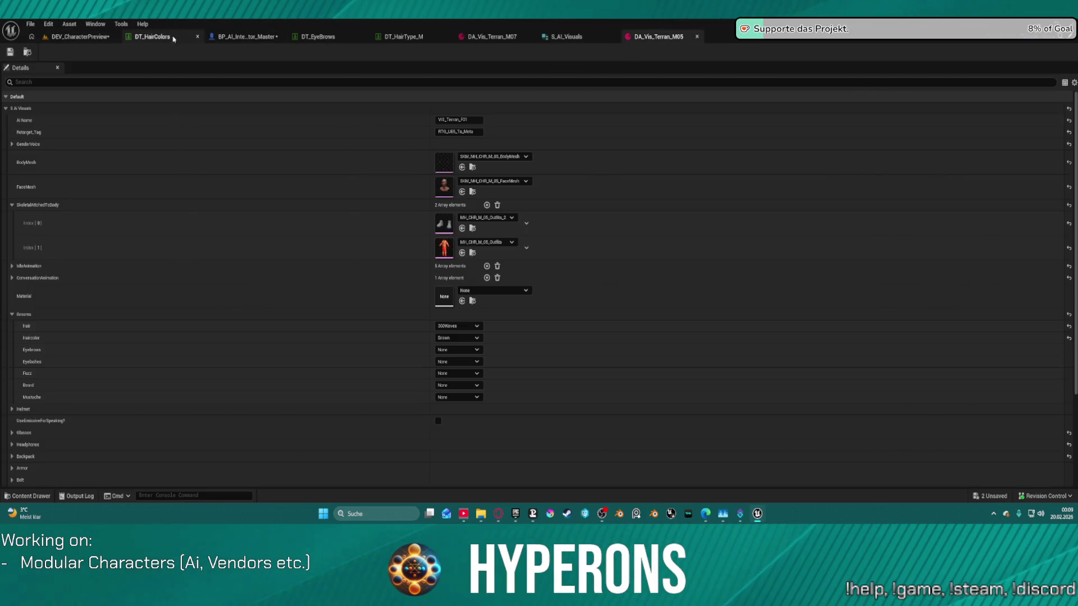
left_click(256, 39)
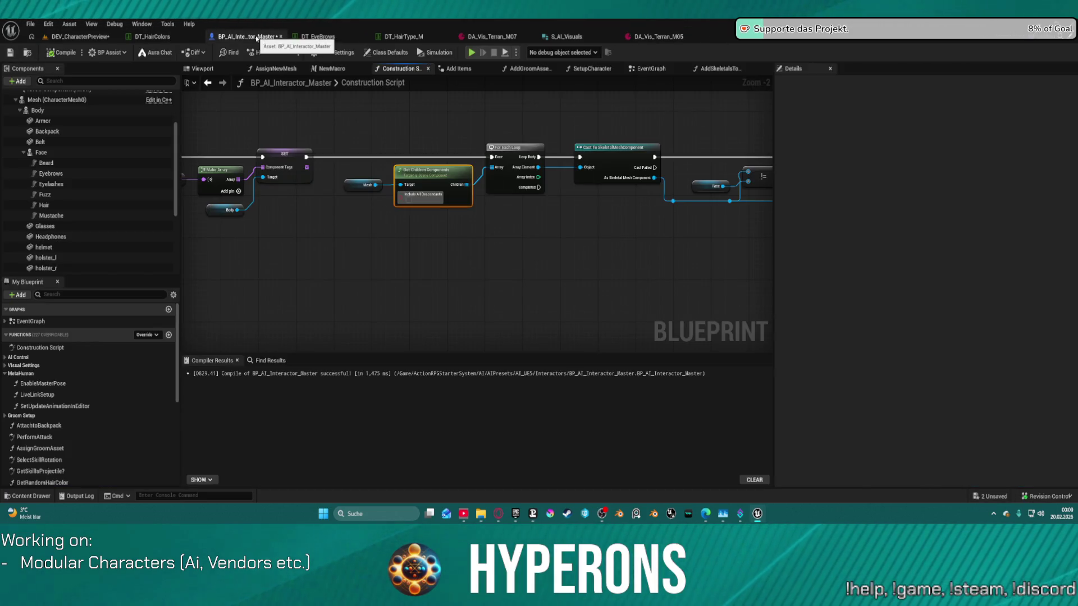
mouse_move(575, 247)
left_mouse_down()
mouse_move(390, 231)
mouse_move(808, 230)
mouse_move(700, 224)
mouse_move(762, 224)
mouse_move(678, 240)
mouse_move(546, 241)
left_mouse_up()
scroll(452, 205, "down", 3)
- Duplicate the child-component loop node chain in the Construction Script
mouse_move(376, 161)
left_mouse_down()
mouse_move(710, 245)
mouse_move(681, 238)
left_mouse_up()
left_click(567, 242)
key("ctrl+v")
scroll(555, 252, "up", 3)
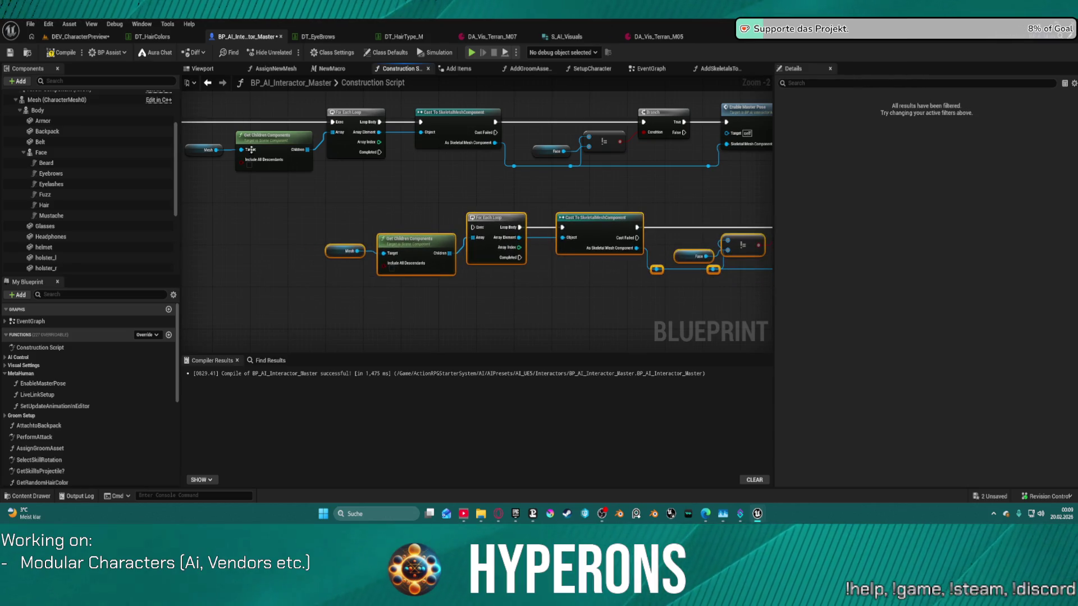
scroll(52, 259, "down", 2)
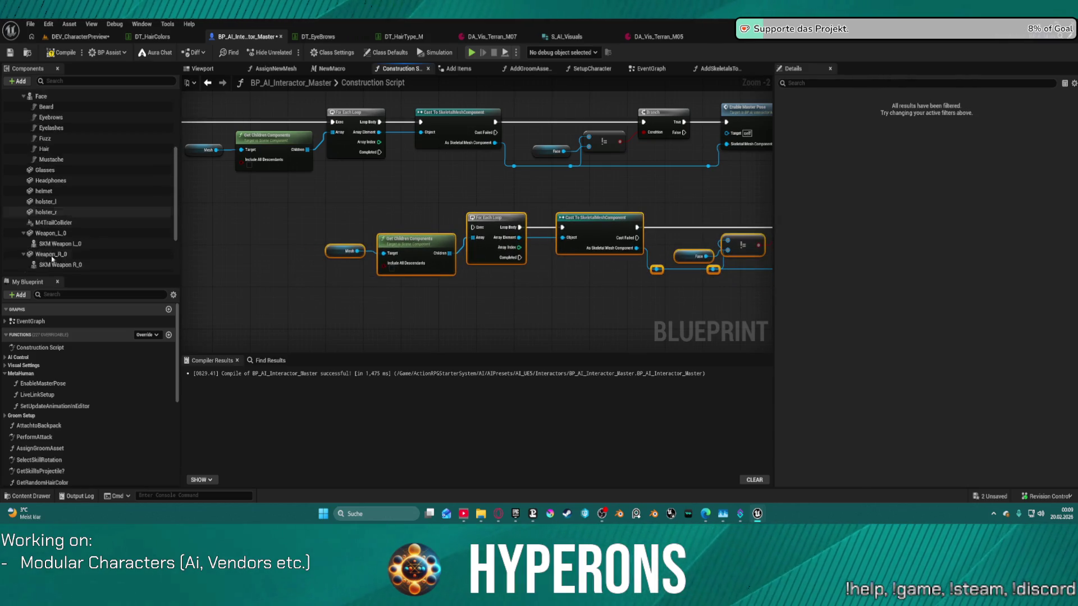
scroll(52, 260, "down", 2)
scroll(51, 168, "up", 5)
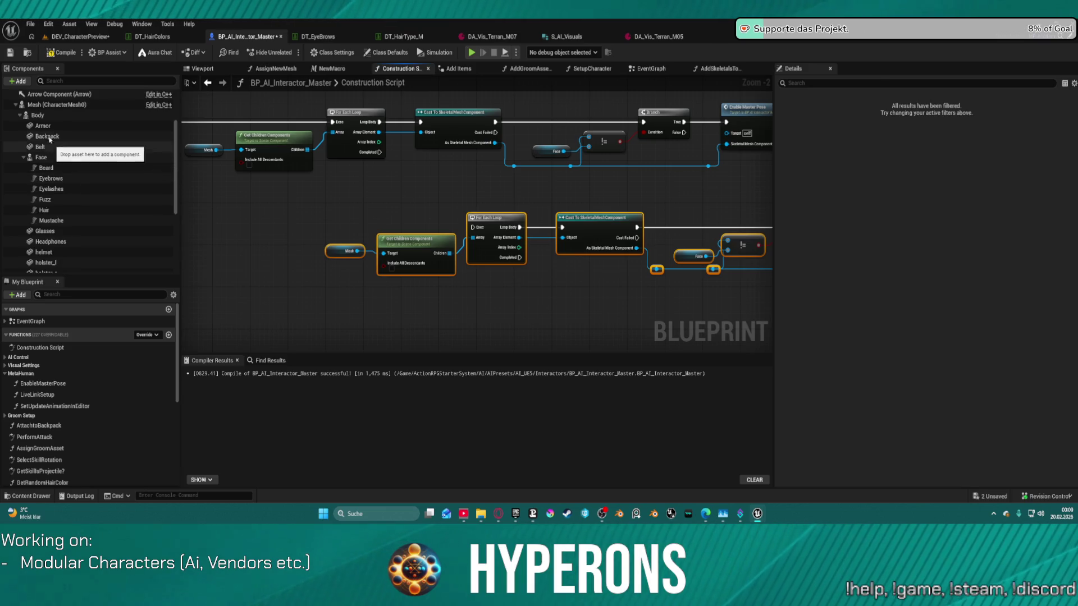
- Run the copied loop after the first completes and feed Body into its Get Children Components Target
left_click_drag(37, 115, 329, 253)
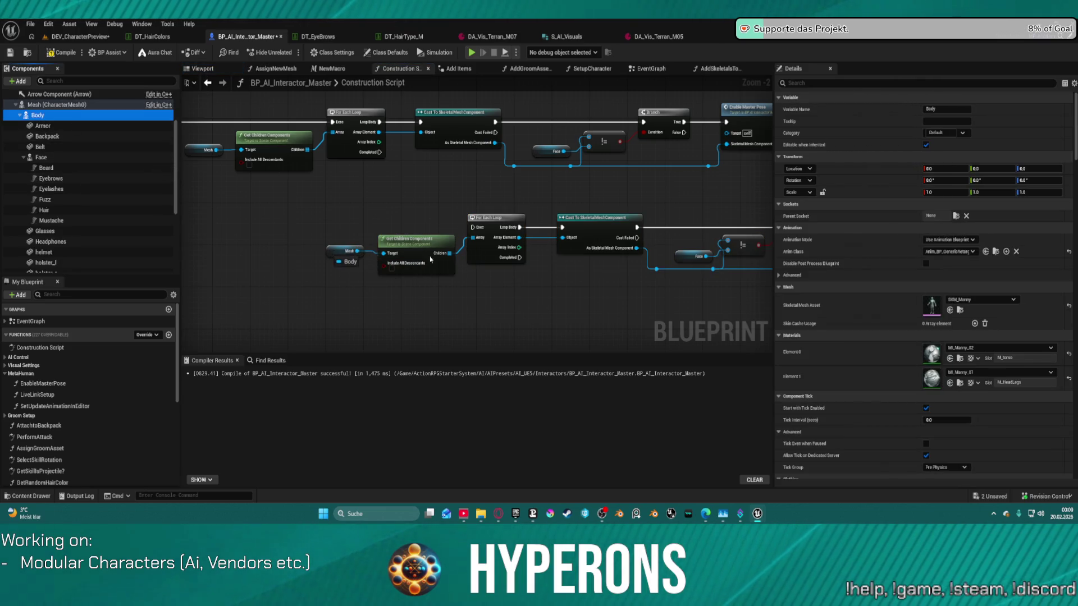
left_click(472, 251)
left_click_drag(472, 227, 380, 153)
mouse_move(37, 115)
left_mouse_down()
mouse_move(202, 69)
mouse_move(349, 254)
left_mouse_up()
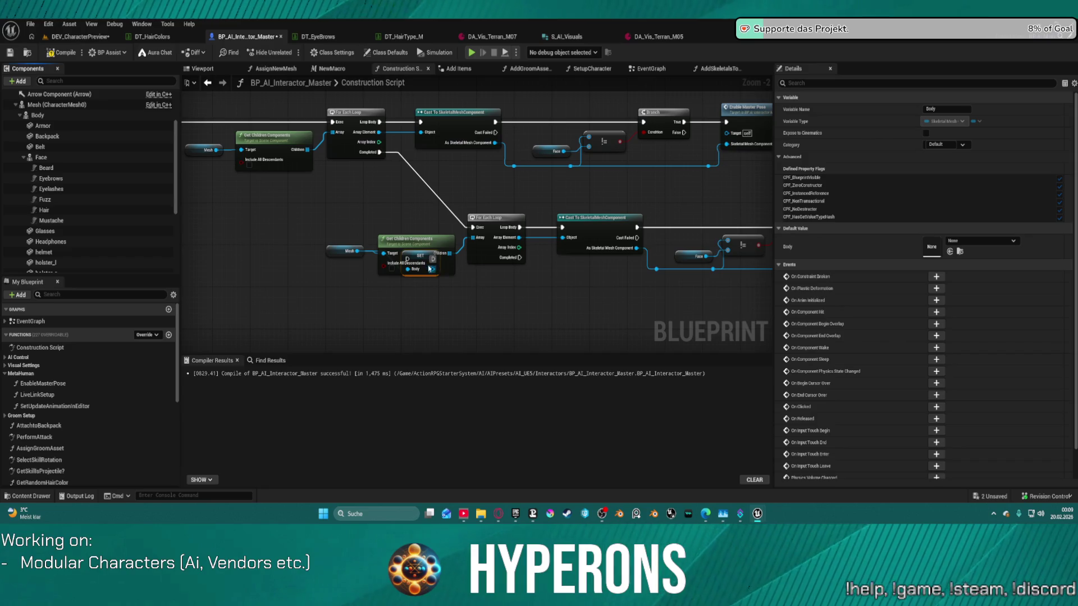
left_click(393, 274)
left_click_drag(393, 289, 345, 296)
key("Delete")
mouse_move(37, 115)
left_mouse_down()
mouse_move(273, 253)
mouse_move(332, 253)
left_mouse_up()
key("Delete")
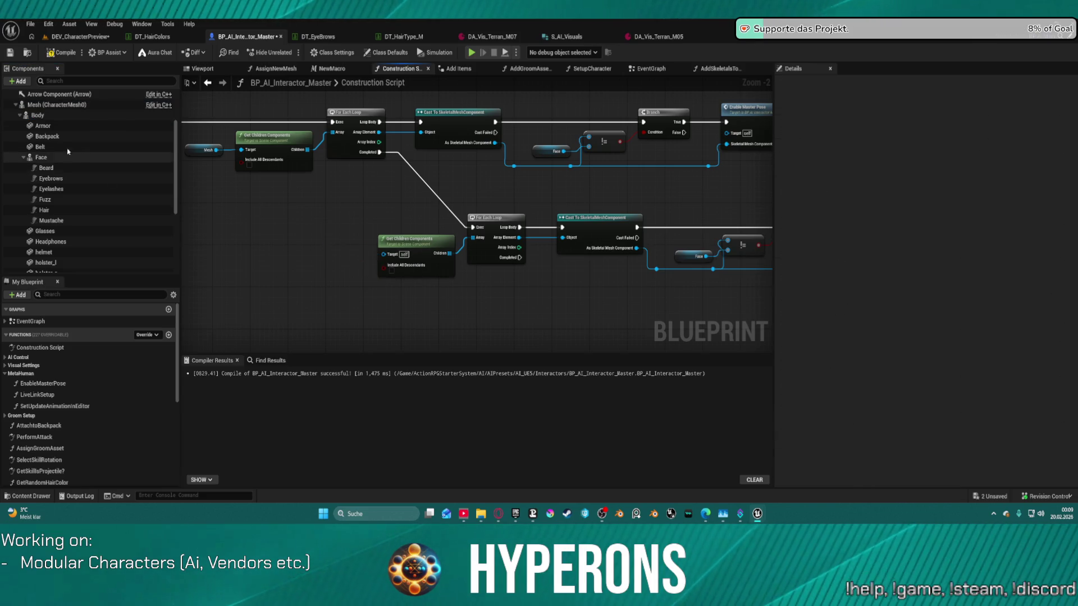
left_click_drag(37, 115, 382, 254)
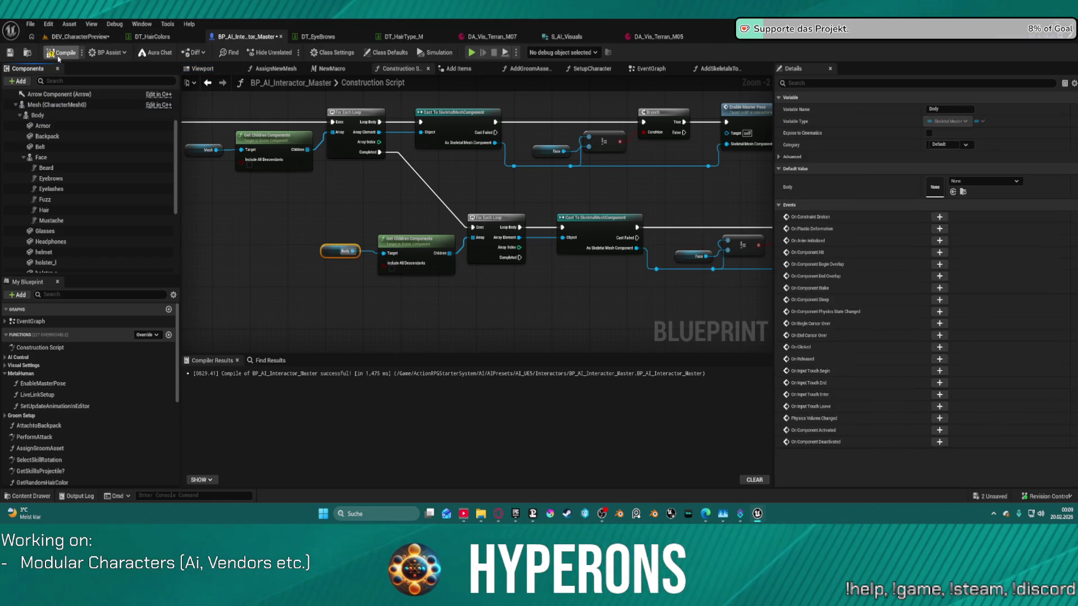
left_click(67, 37)
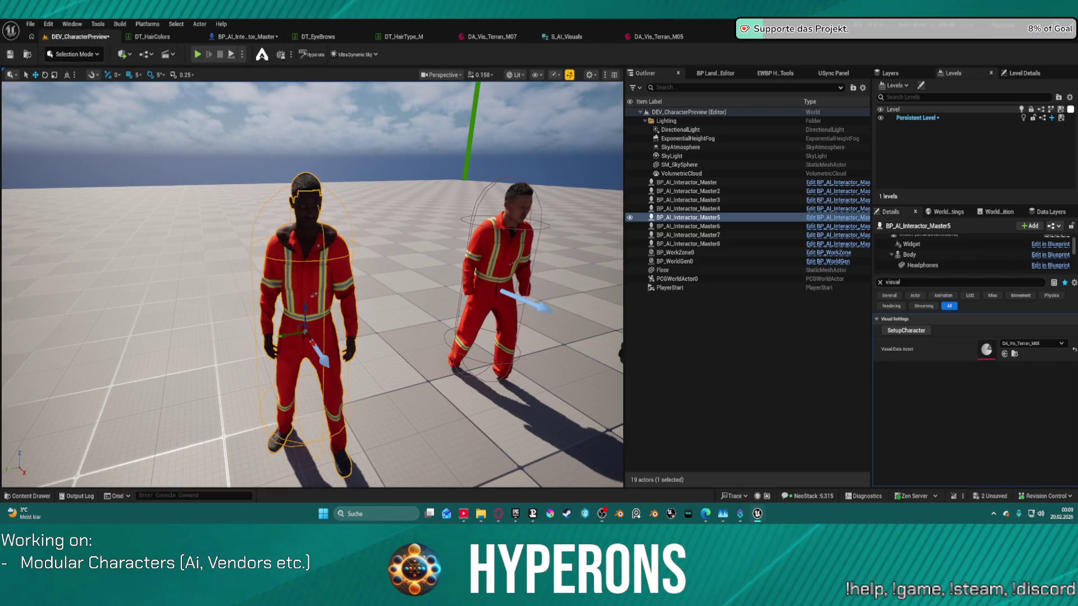
- Fly in close to check the outfit on the character's shoulder and upper body, then open DA_Vis_Terran_M05
left_click_drag(312, 281, 247, 262)
scroll(312, 286, "down", 4)
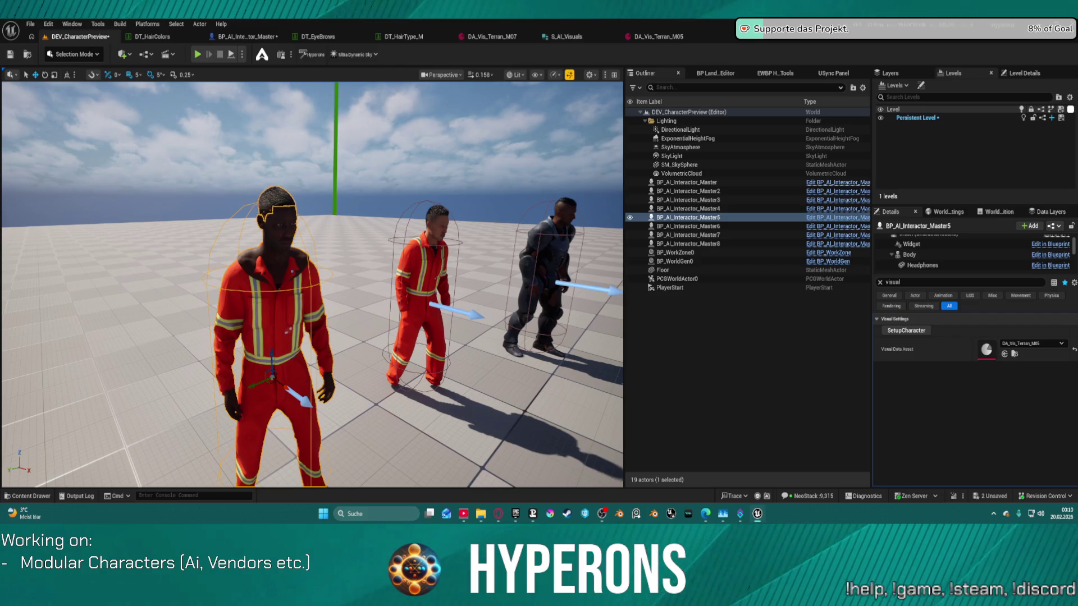
scroll(360, 183, "up", 15)
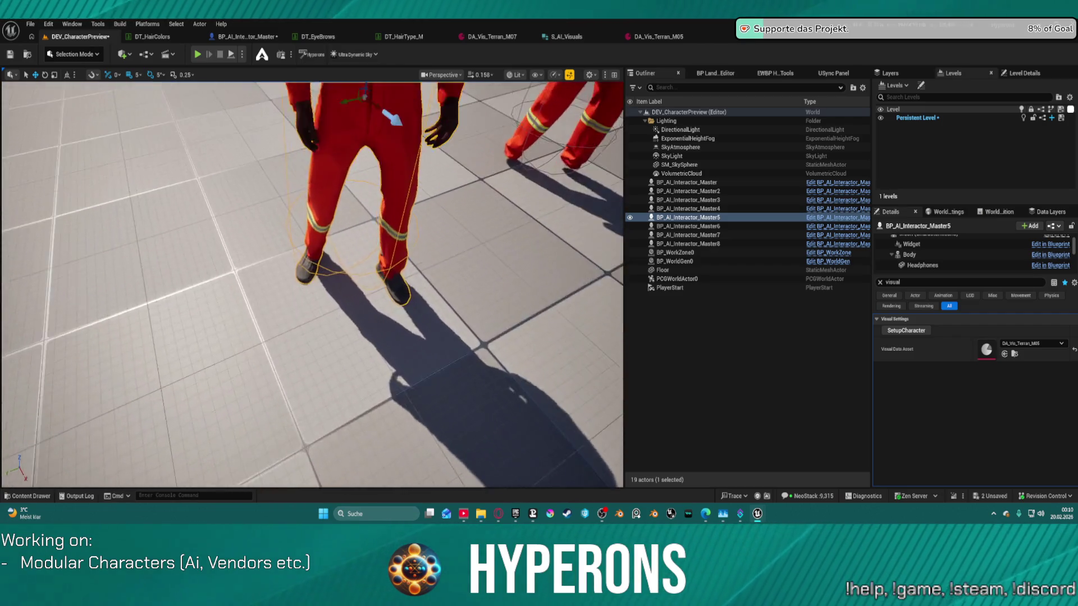
scroll(312, 284, "down", 10)
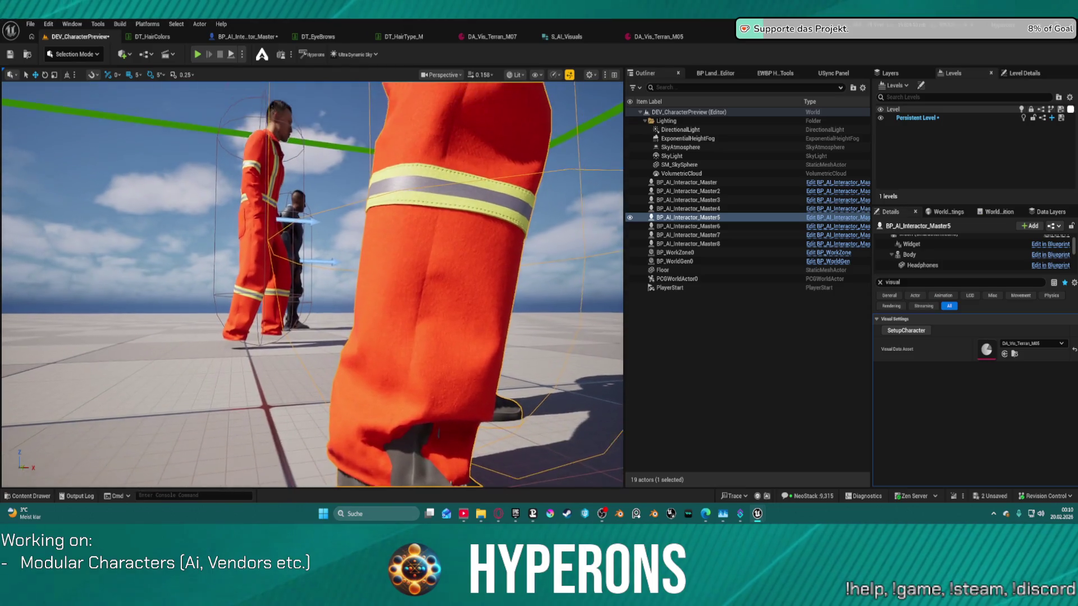
key("f")
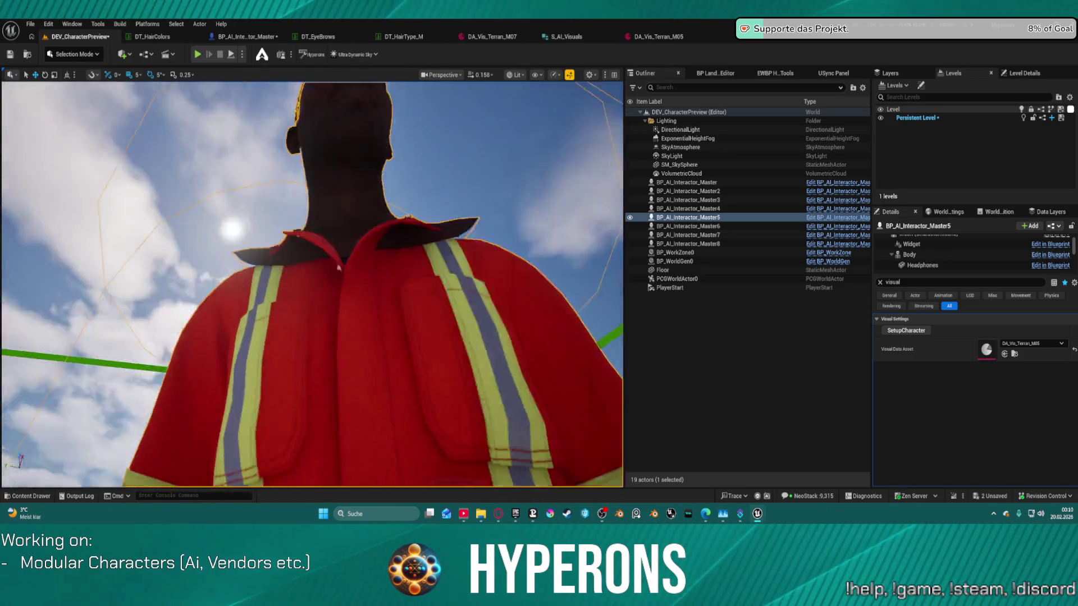
scroll(312, 284, "down", 8)
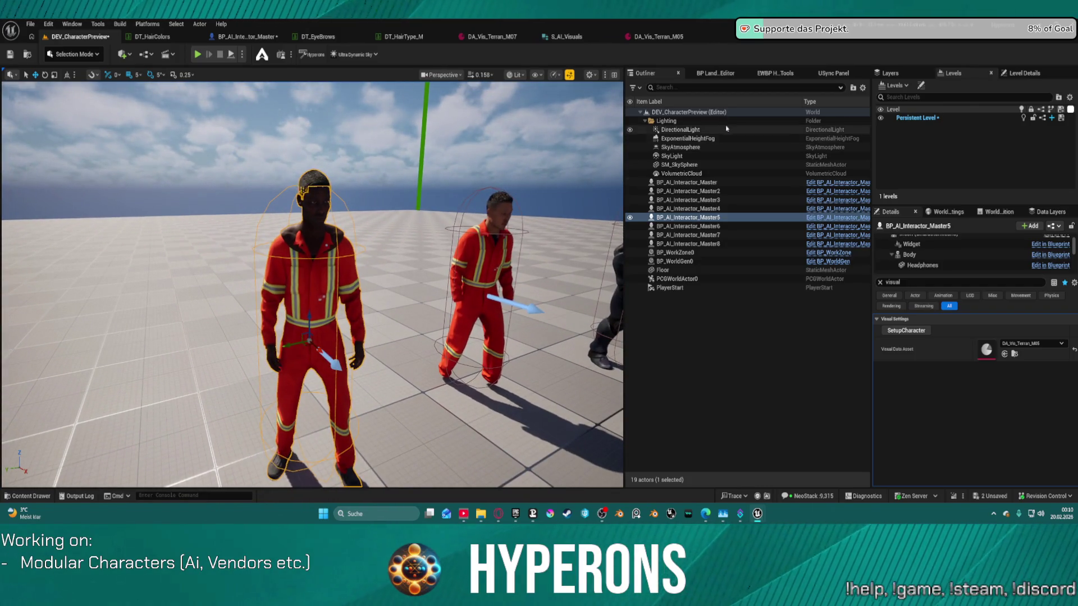
left_click(654, 38)
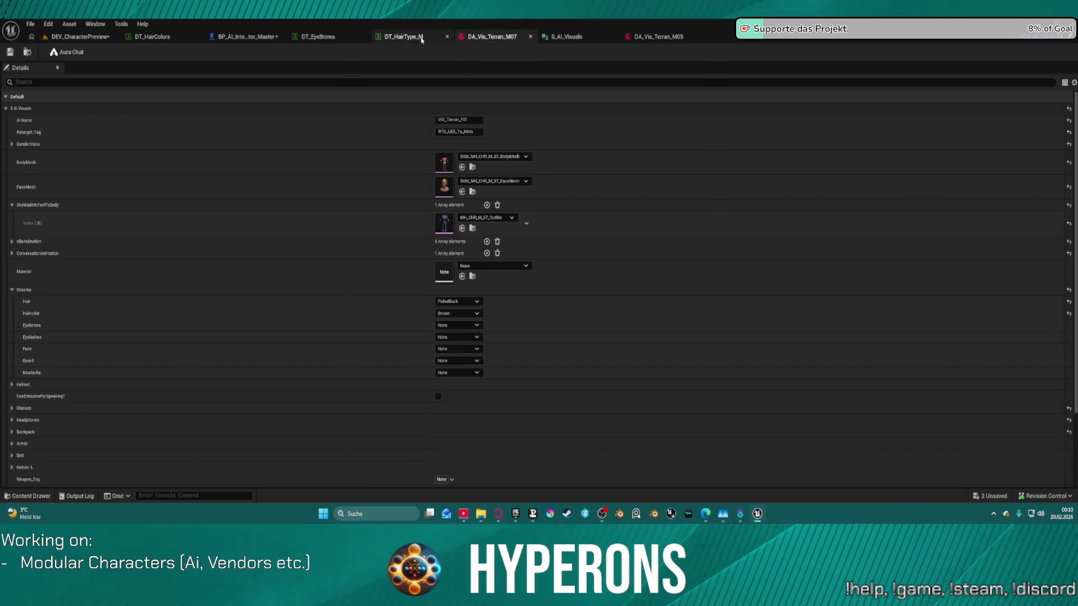
- In the interactor blueprint, go from SetupCharacter into the AddSkeletalsToBody function graph
left_click(372, 37)
left_click(294, 35)
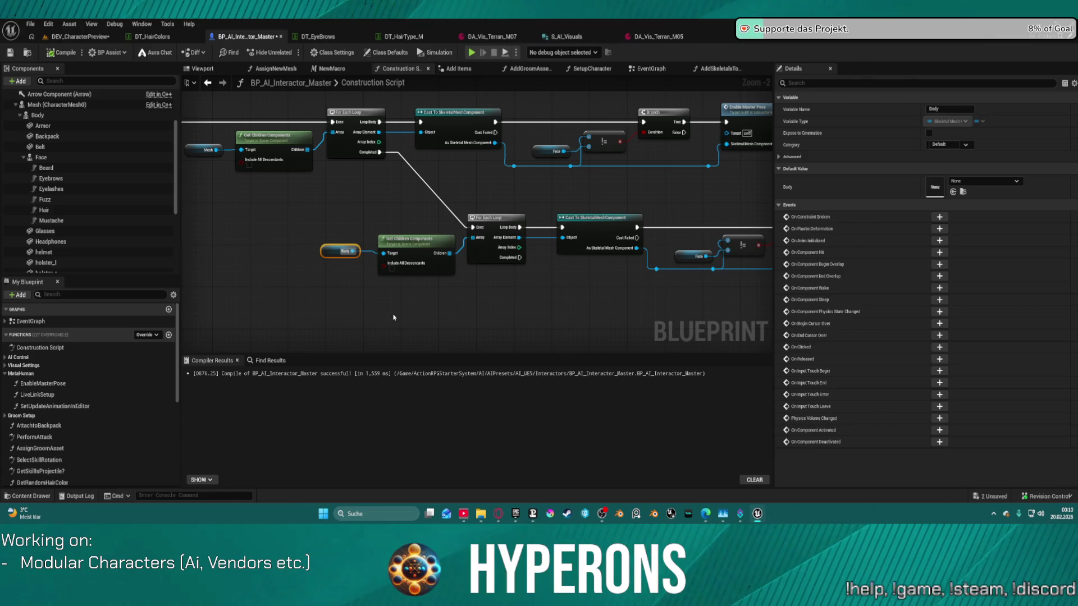
left_click_drag(372, 229, 521, 230)
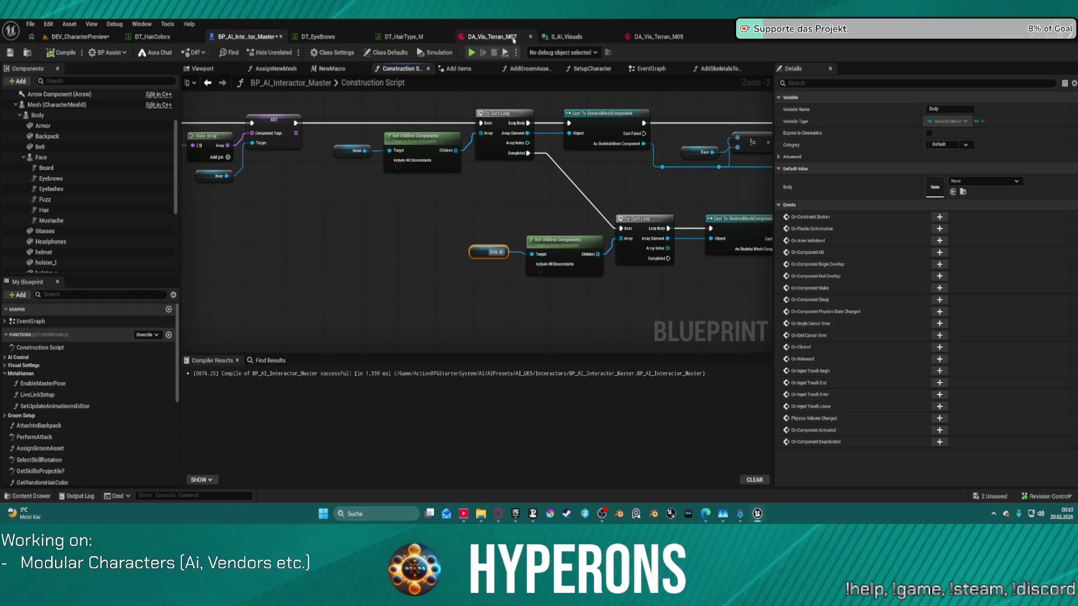
left_click_drag(629, 223, 764, 238)
double_click(460, 124)
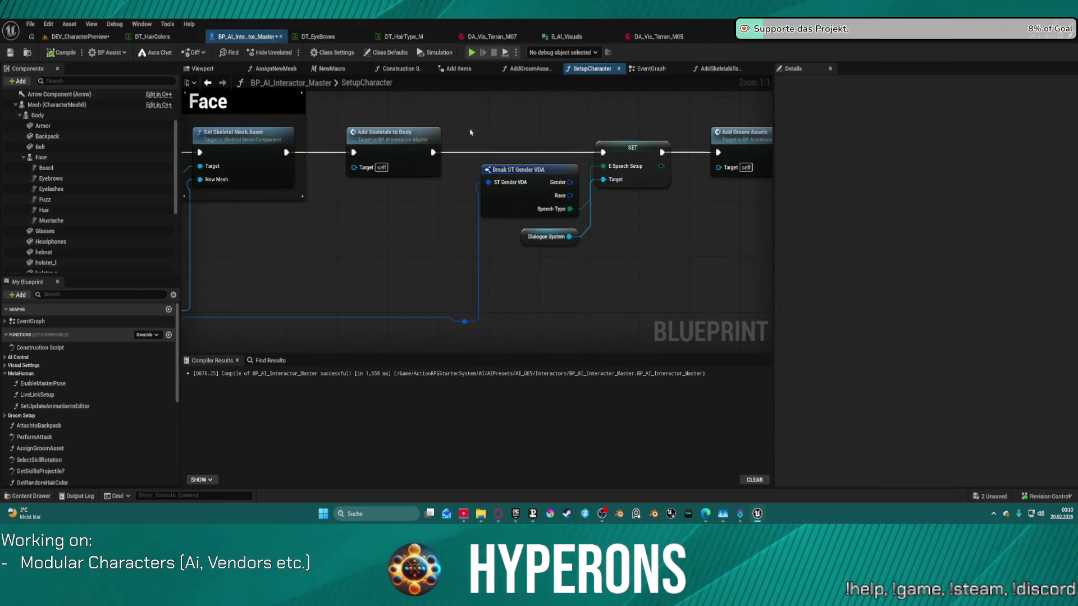
double_click(431, 159)
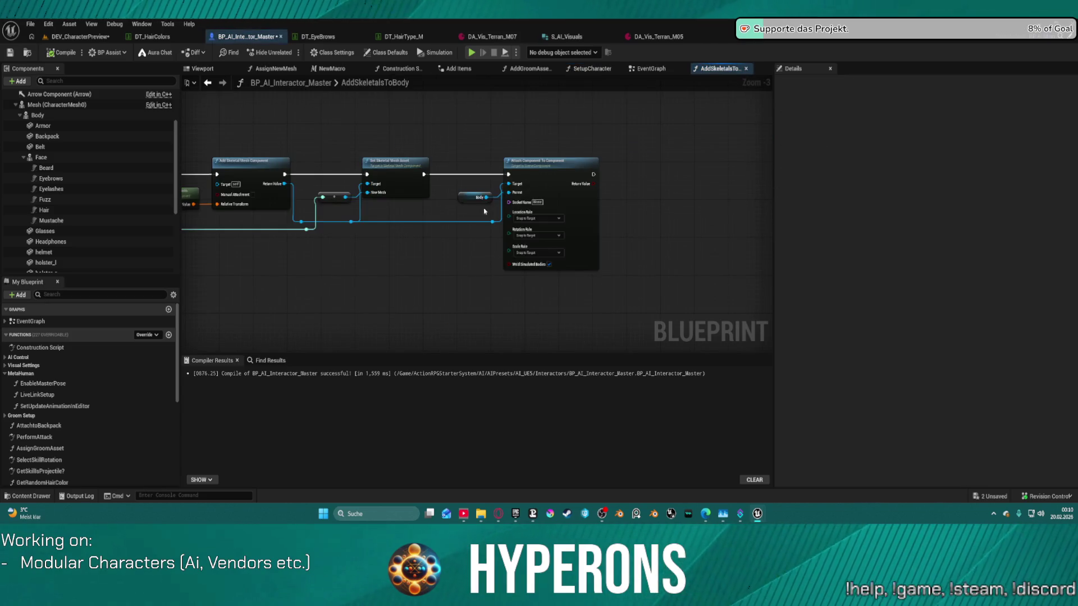
scroll(490, 237, "up", 3)
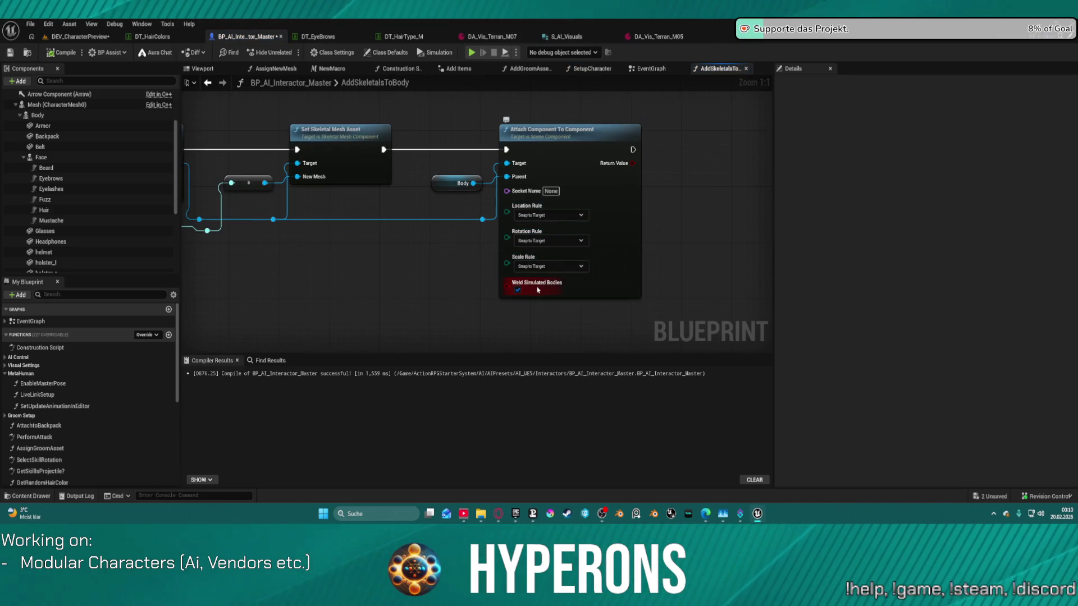
- Set the attach node's location, rotation and scale rules to Keep Relative, then return to DEV_CharacterPreview
left_click(537, 216)
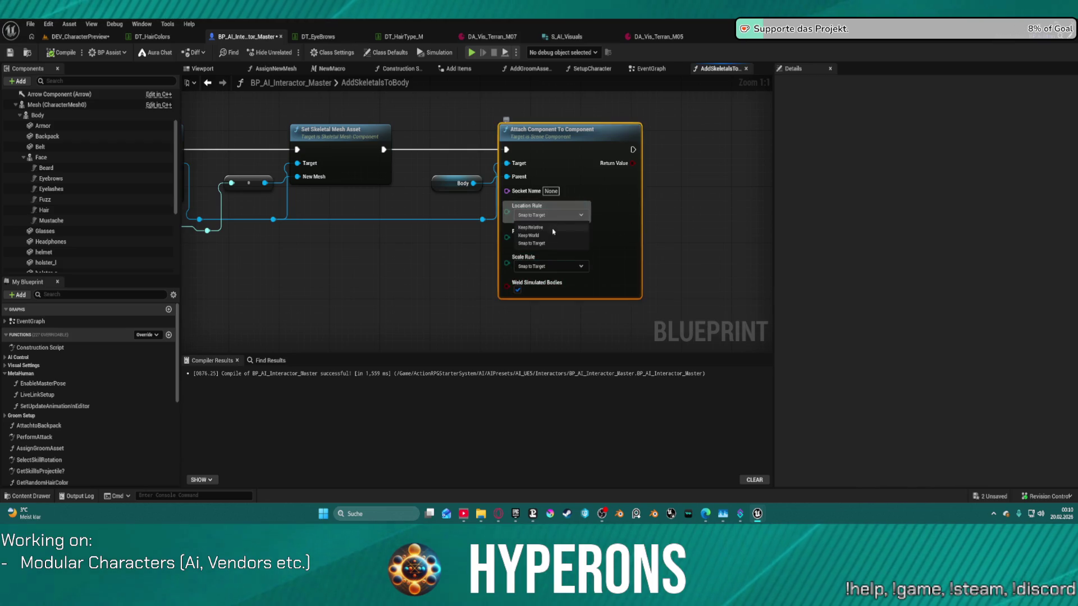
left_click(561, 228)
left_click(547, 240)
left_click(539, 252)
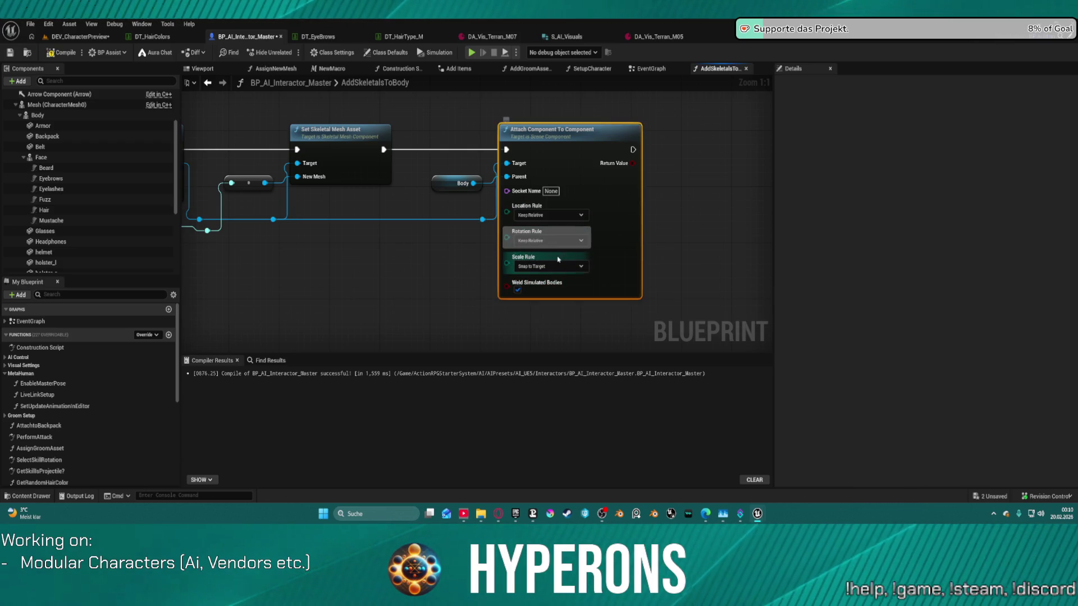
left_click(549, 267)
left_click(538, 279)
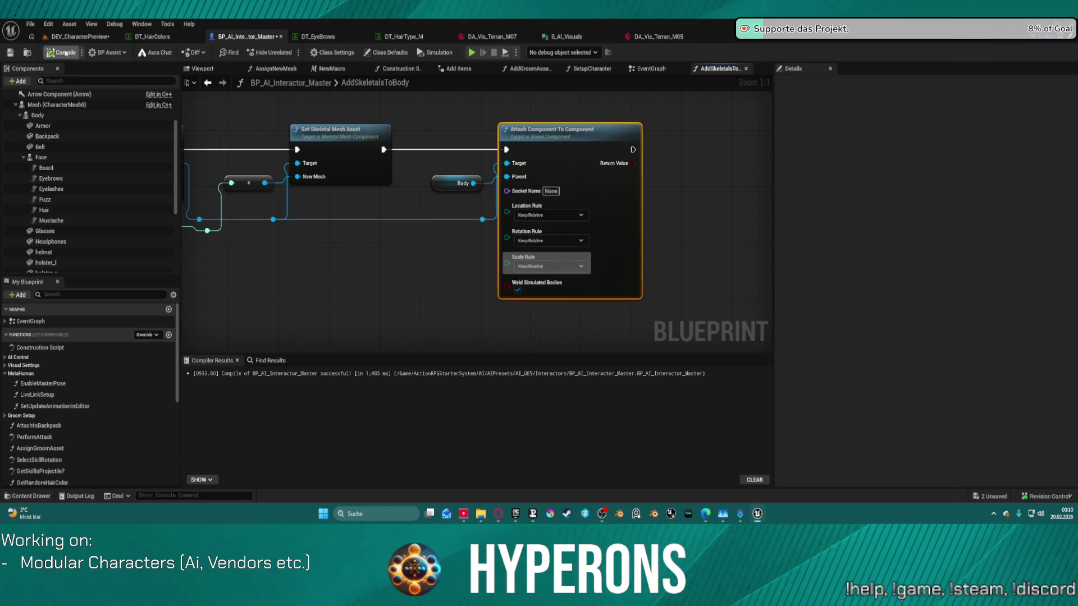
left_click(80, 37)
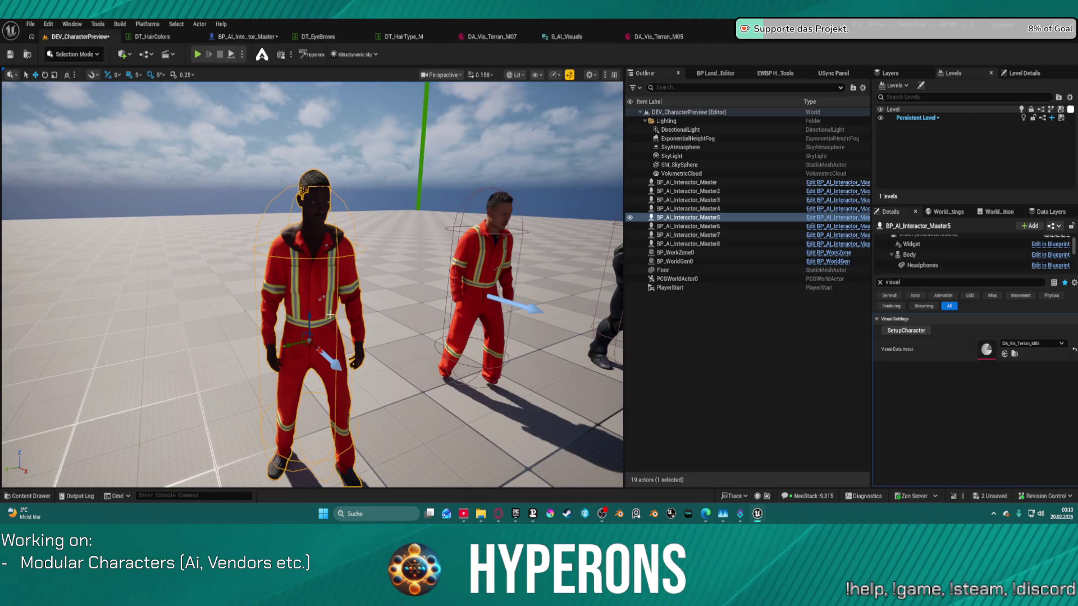
- Rebuild BP_AI_Interactor_Master5's outfit with SetupCharacter and inspect the coveralls from the front and side
left_click(906, 330)
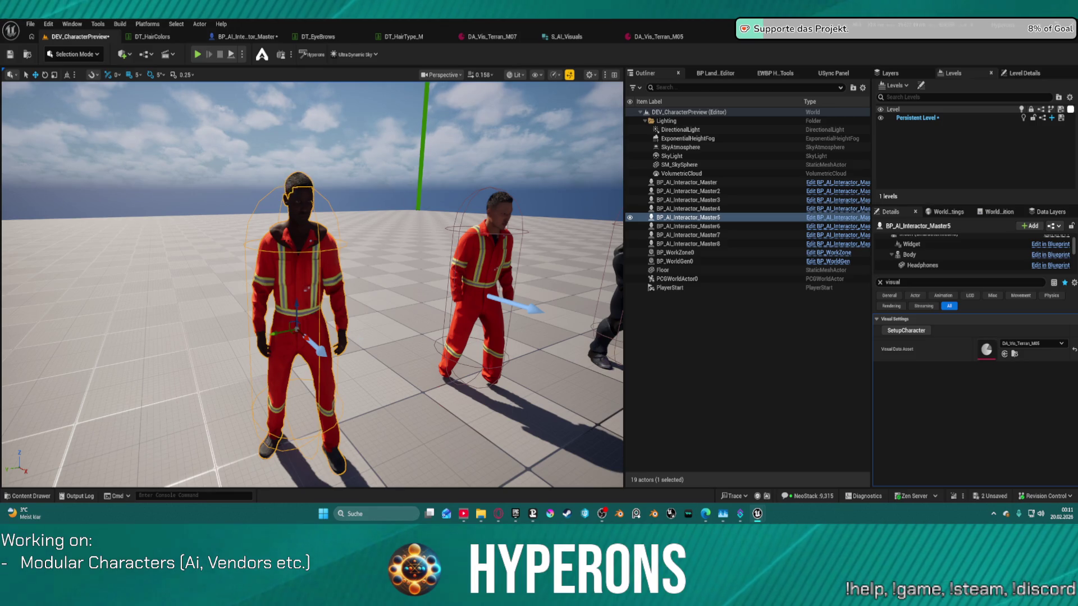
key("w")
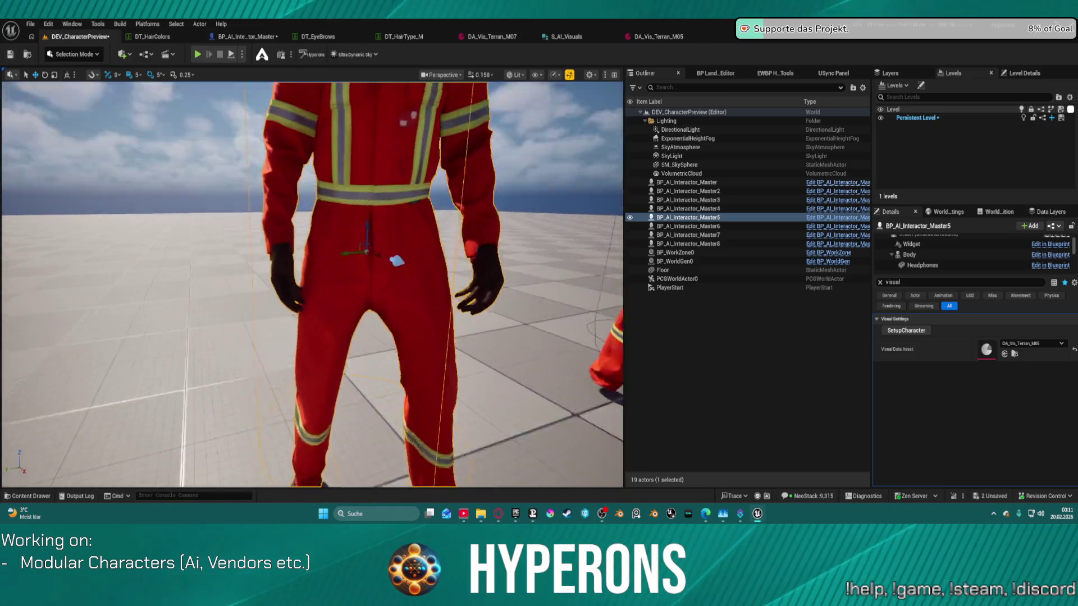
key("s")
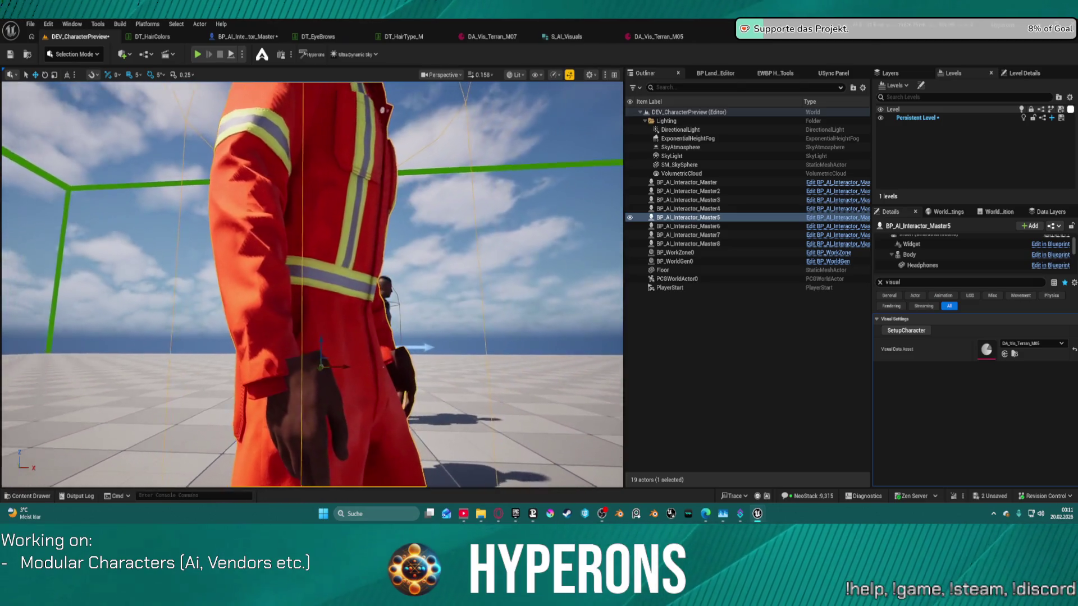
key("s")
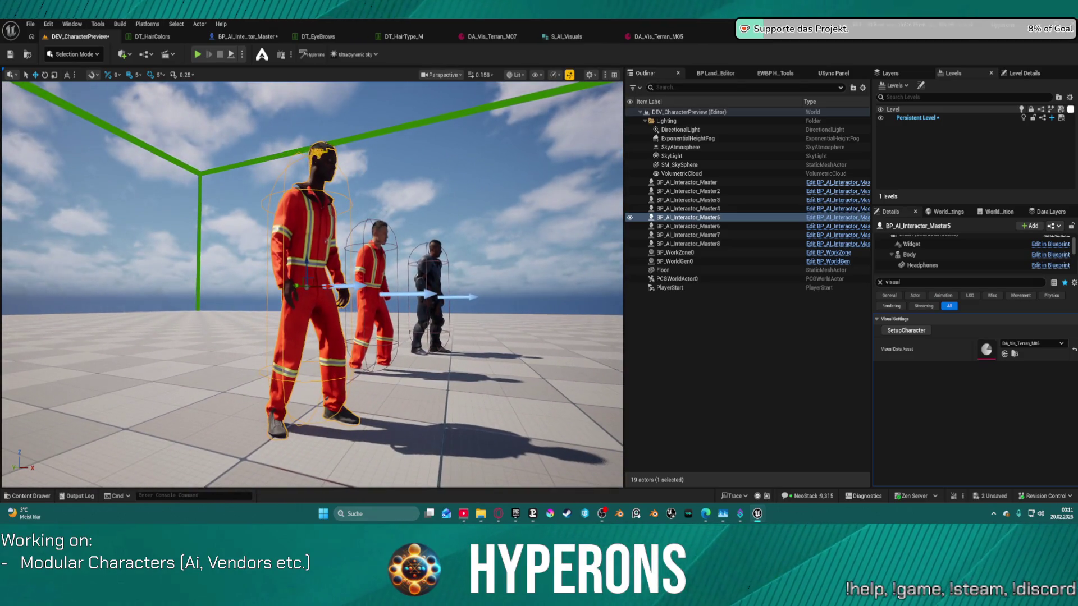
left_click(245, 38)
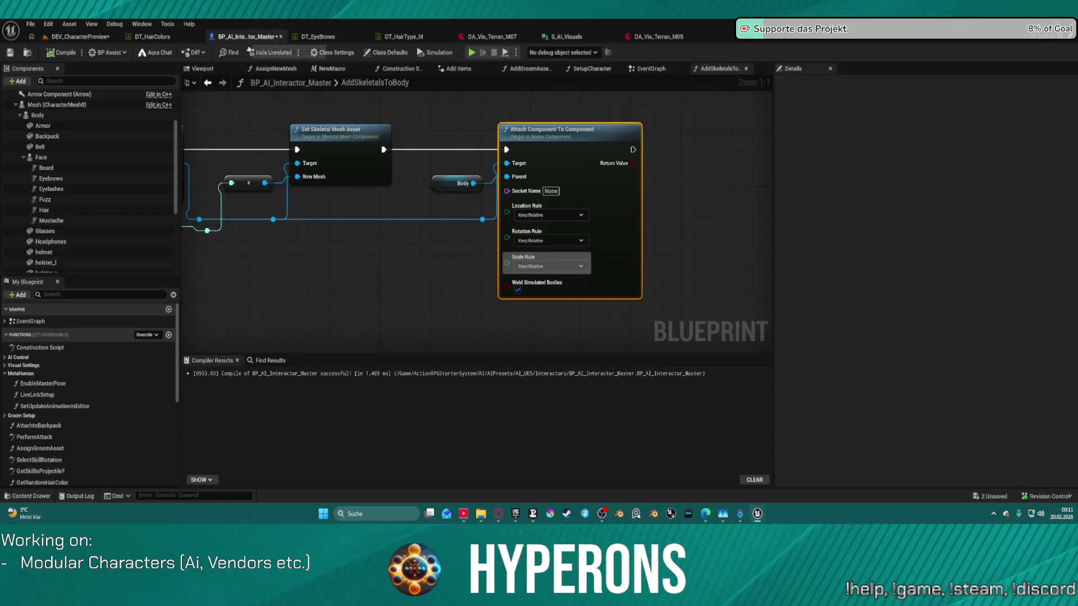
- In AddSkeletalsToBody, connect Mesh instead of Body to Get Relative Transform's target and compile
scroll(376, 136, "down", 4)
scroll(498, 168, "down", 1)
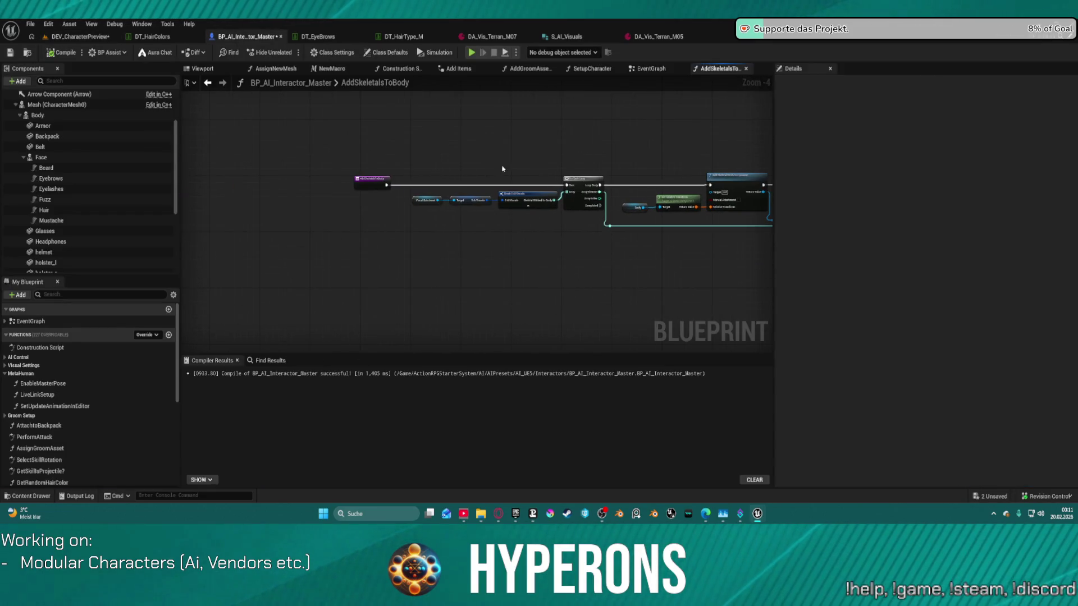
scroll(673, 208, "up", 1)
left_click(639, 72)
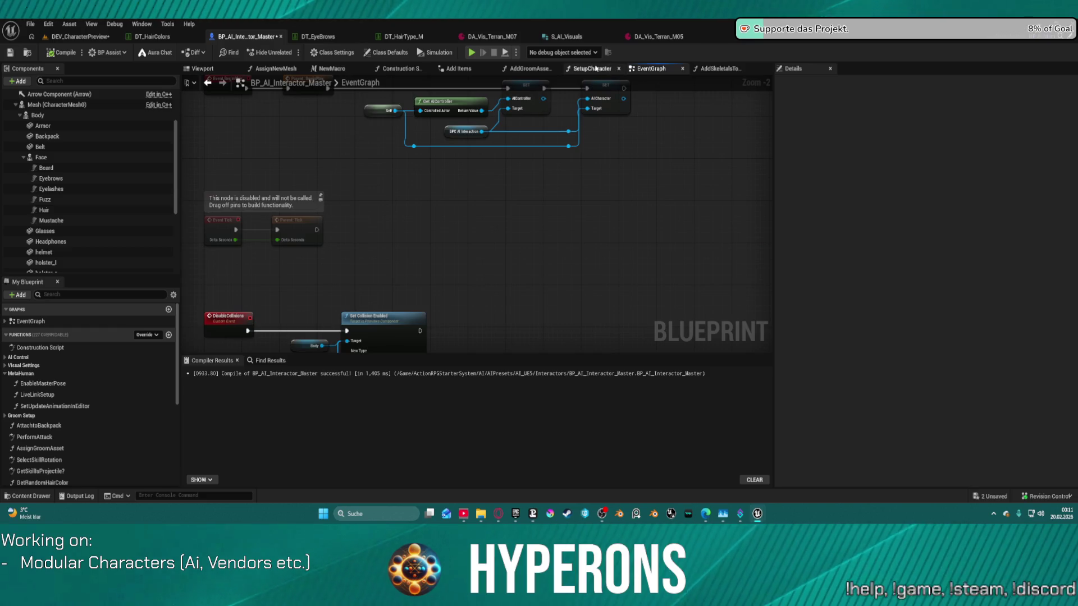
left_click(592, 69)
double_click(480, 128)
scroll(474, 217, "up", 5)
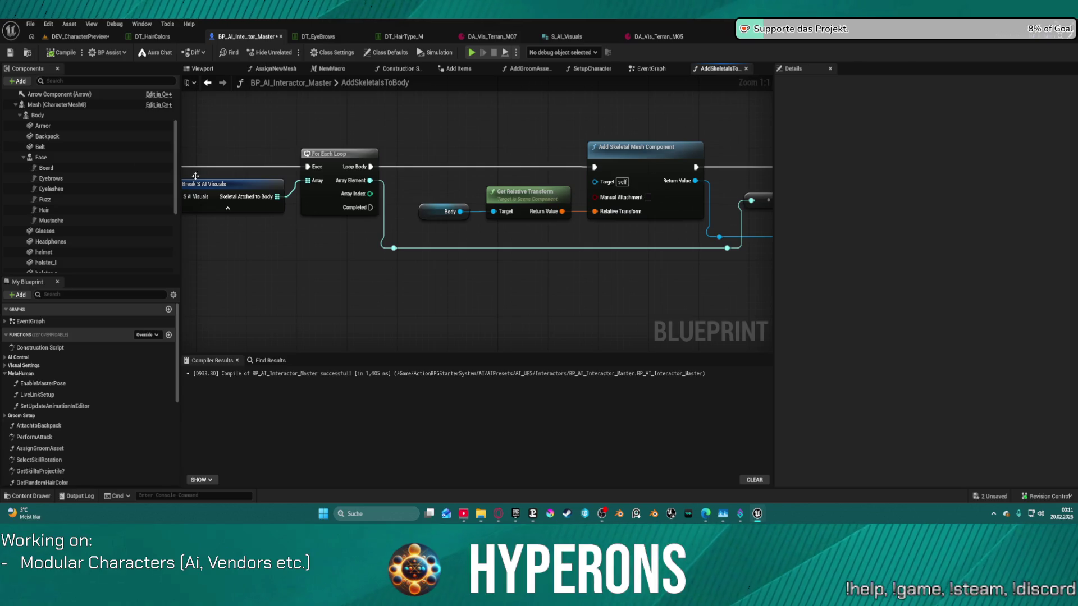
left_click_drag(56, 105, 426, 214)
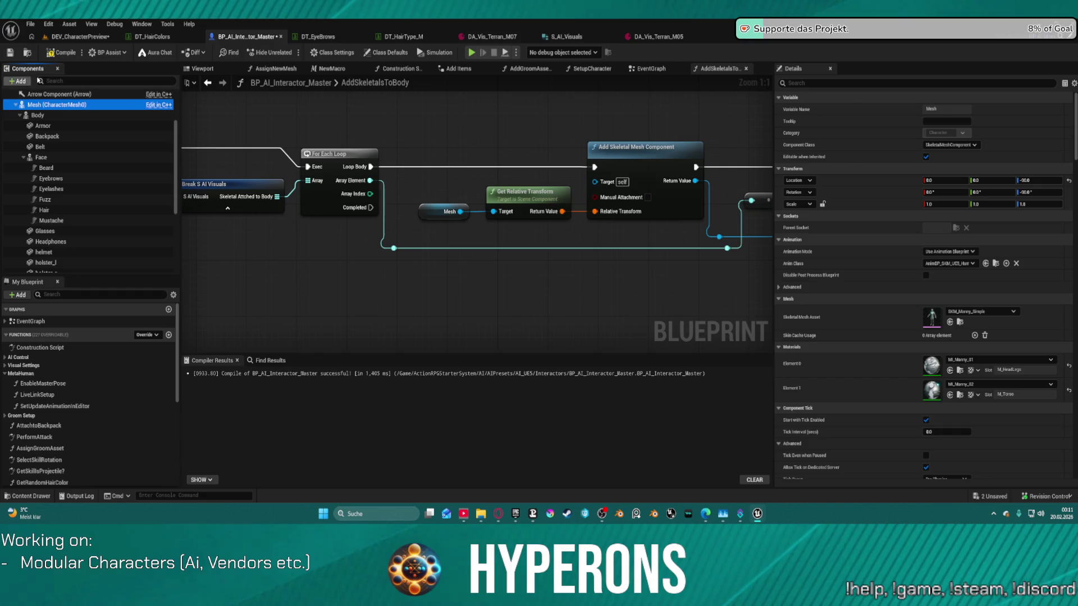
left_click(56, 52)
- In the preview level, nudge the character and rerun SetupCharacter to rebuild its outfit
left_click(79, 36)
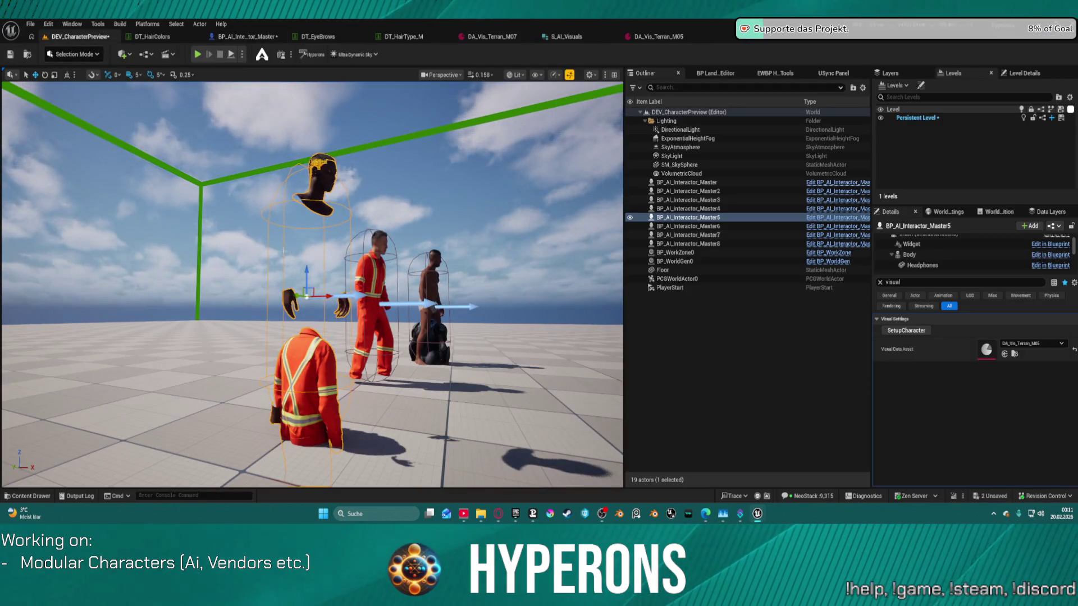
mouse_move(327, 298)
left_mouse_down()
mouse_move(407, 298)
mouse_move(322, 298)
left_mouse_up()
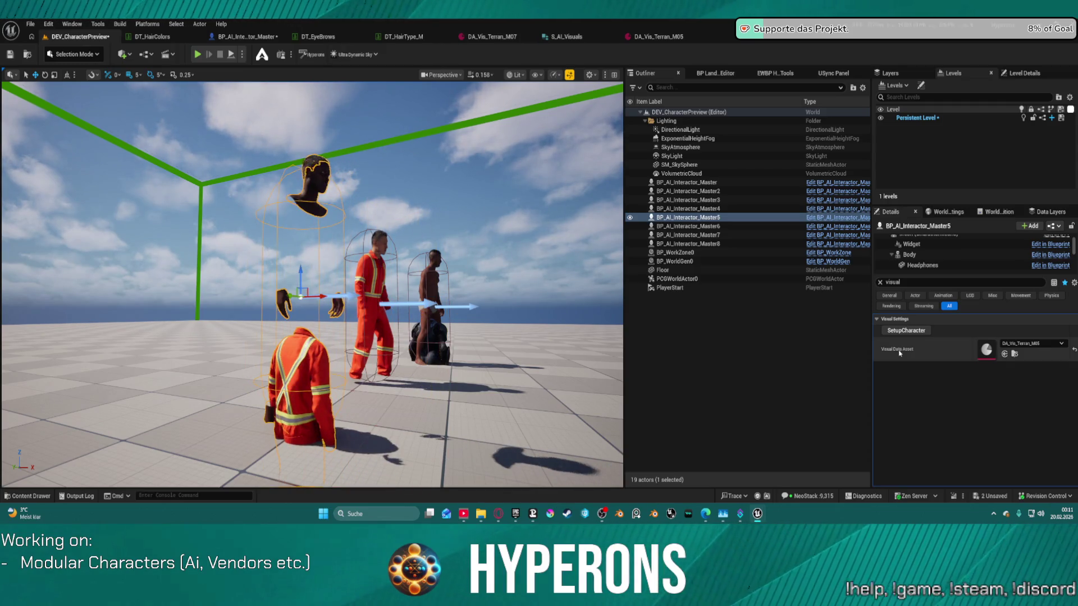
left_click(906, 331)
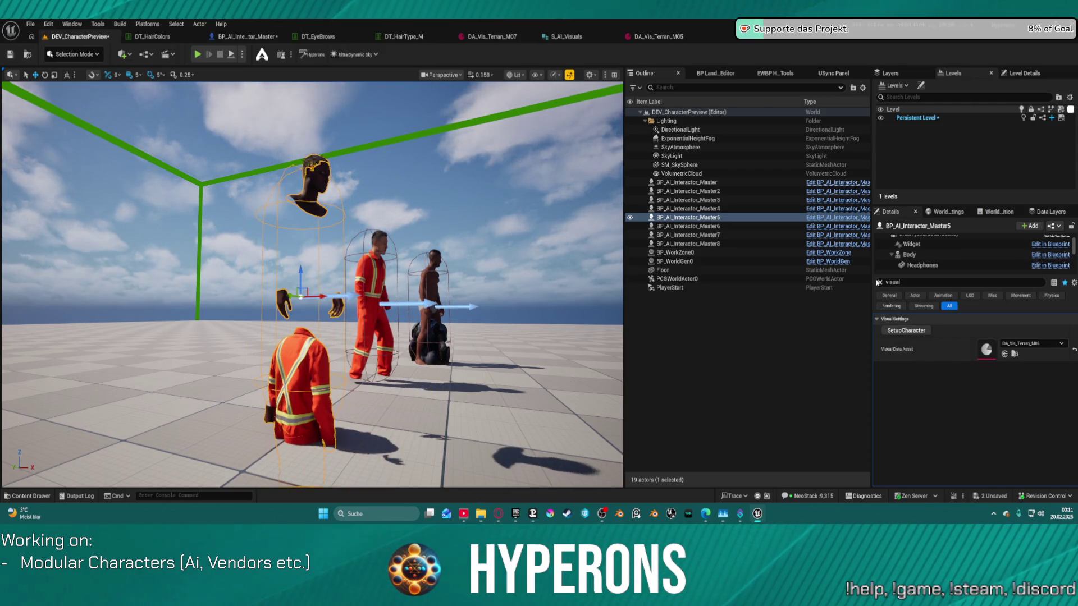
left_click(905, 331)
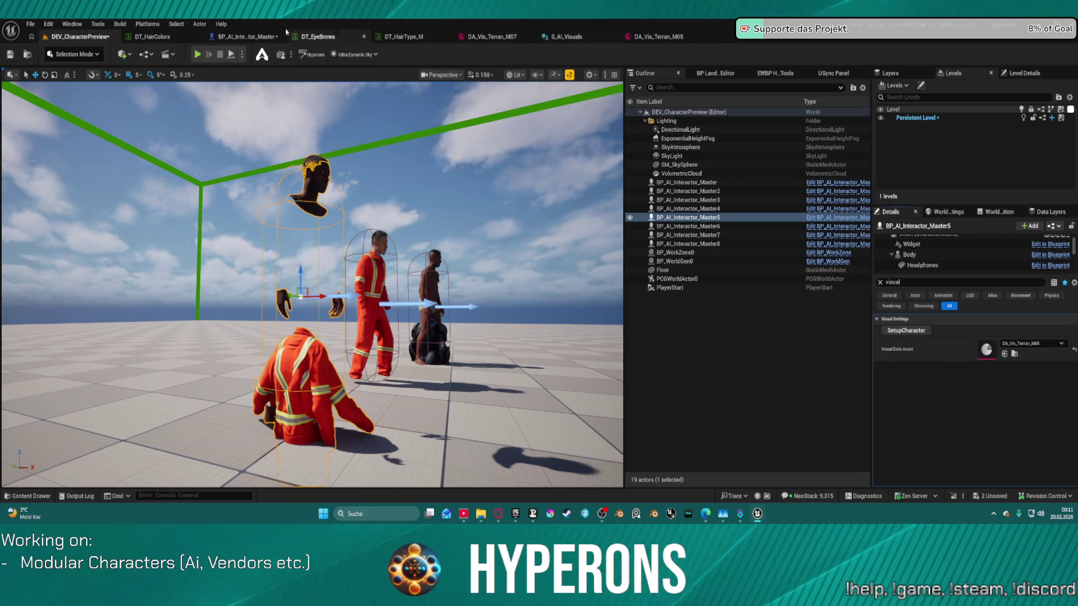
- Inspect the Body component and Add Skeletal Mesh Component node, recompile, and return to the level
left_click(253, 35)
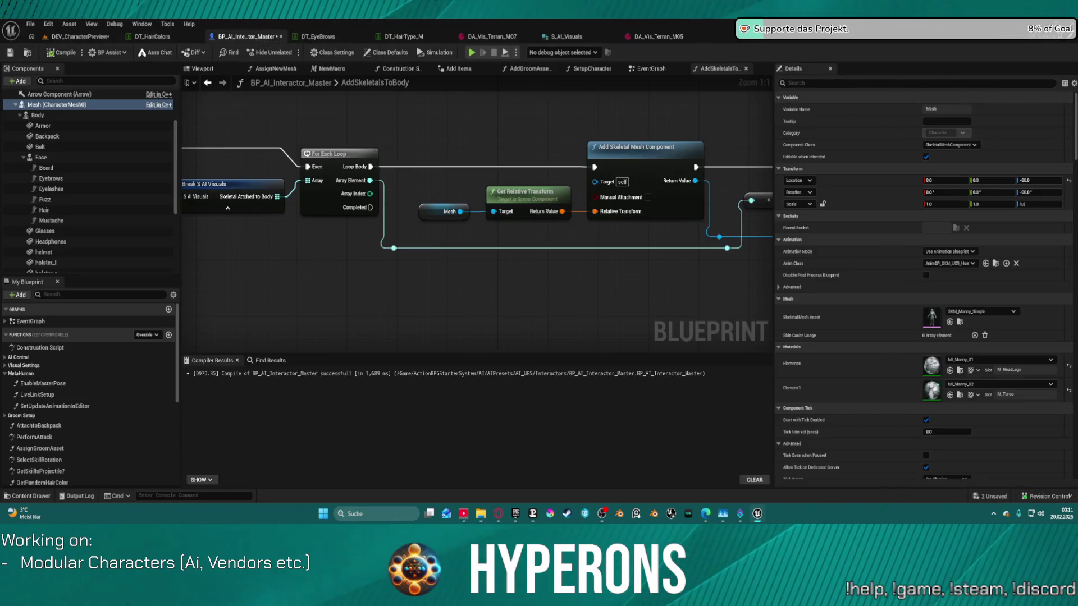
left_click(56, 117)
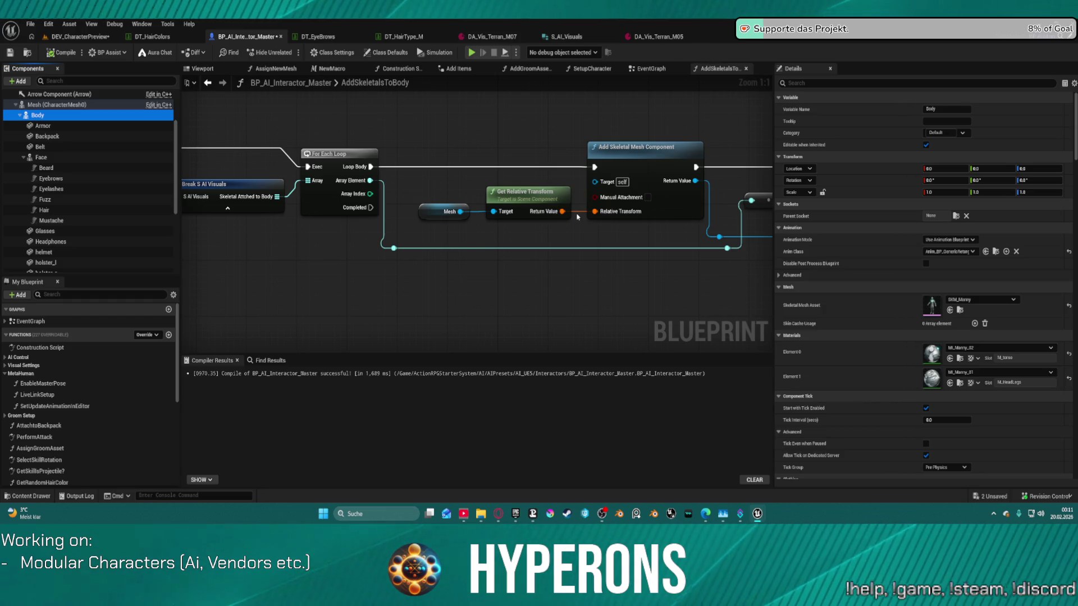
left_click(618, 211)
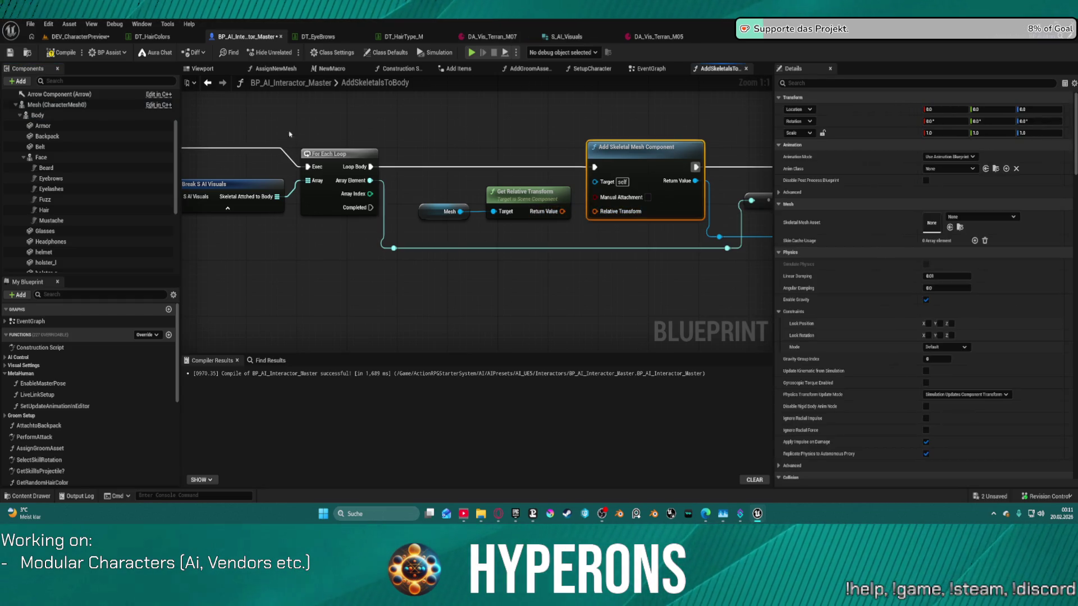
left_click(66, 56)
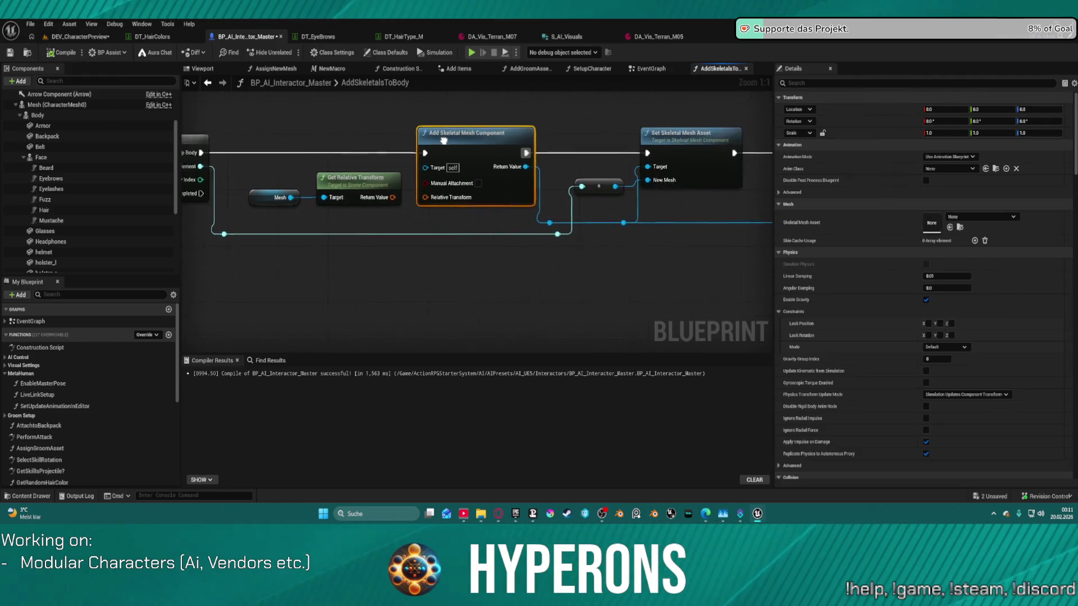
left_click(80, 37)
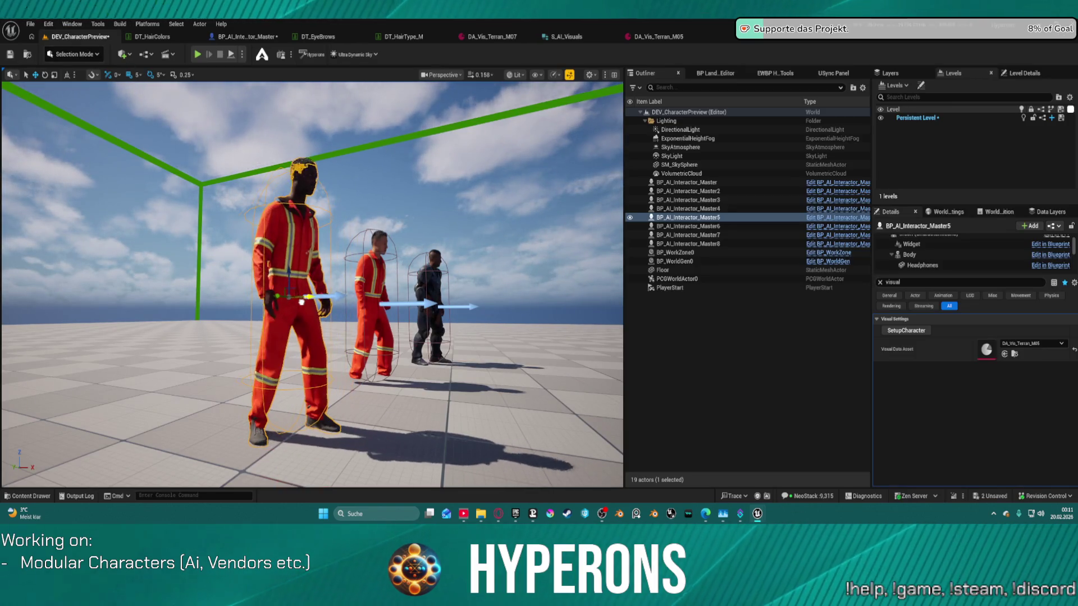
- Fly toward the torso and inspect the Face component's full transform settings in Details
mouse_move(356, 202)
left_mouse_down()
mouse_move(370, 135)
mouse_move(376, 219)
left_mouse_up()
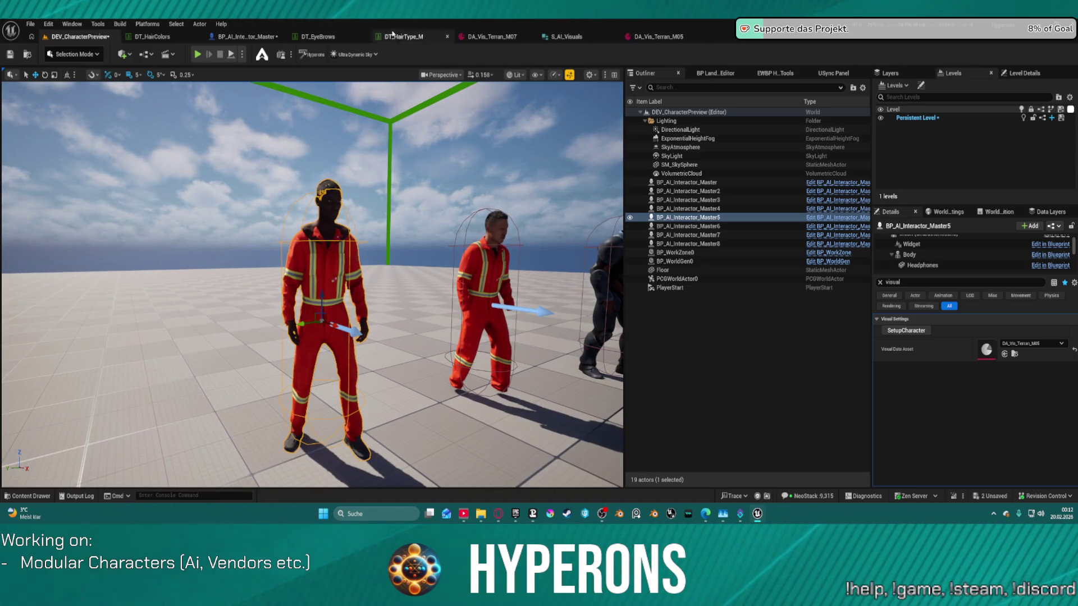
scroll(932, 264, "up", 2)
left_click(946, 258)
scroll(946, 260, "down", 5)
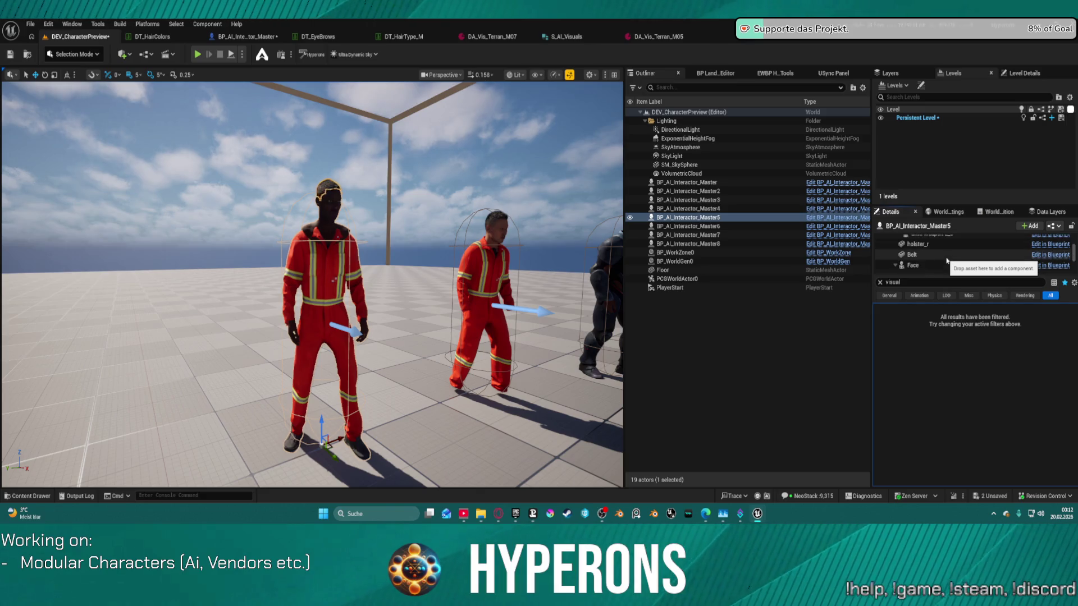
left_click(958, 266)
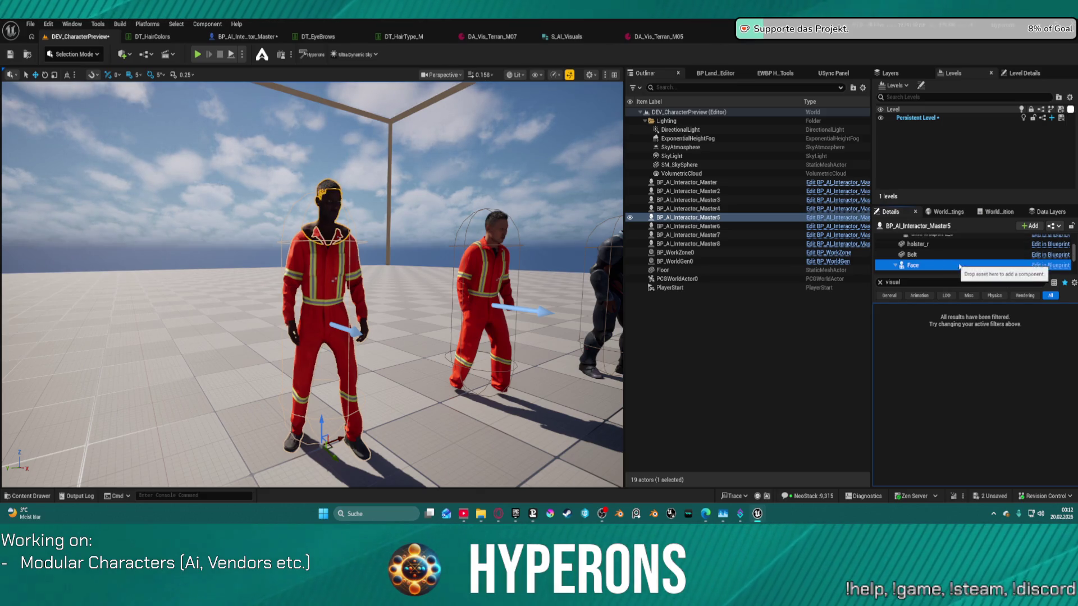
left_click(879, 282)
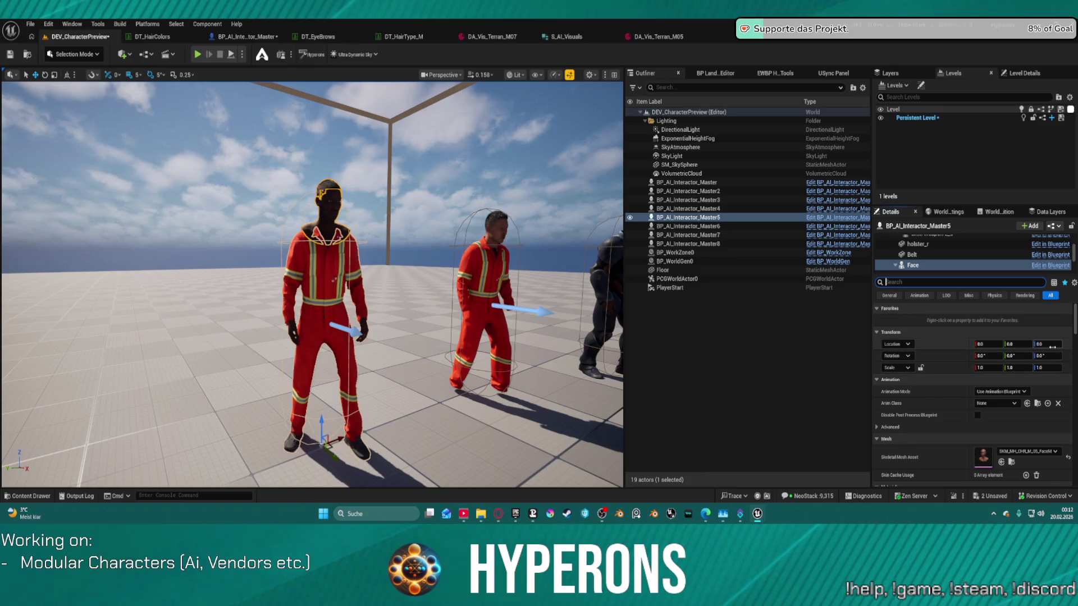
- Back in the blueprint, select the Attach Component To Component node in AddSkeletalsToBody
left_click(250, 39)
left_click_drag(577, 229, 335, 215)
left_click(633, 237)
left_click(628, 205)
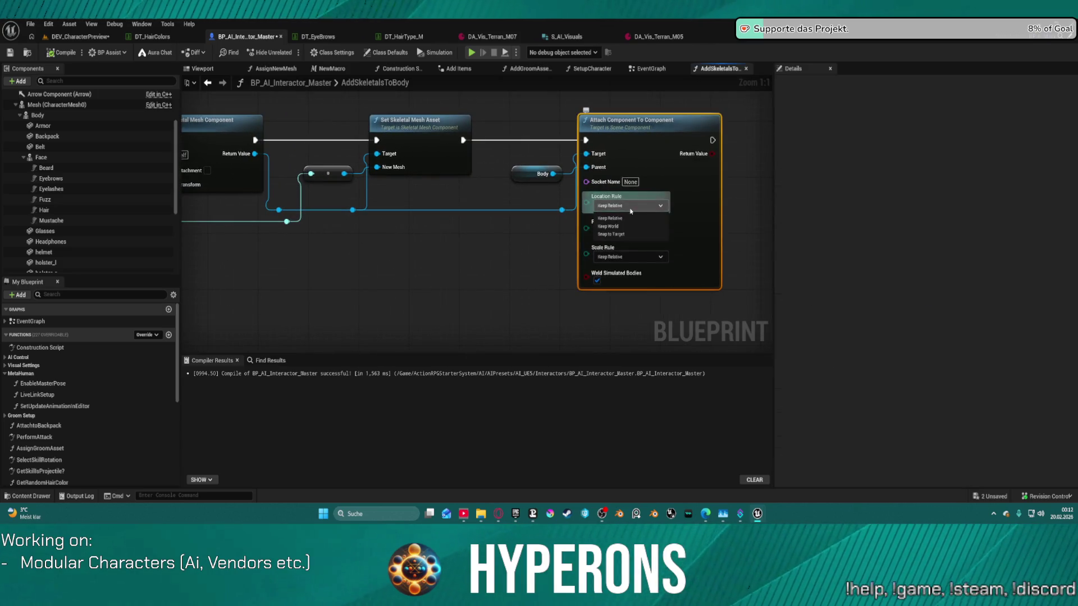
- Set the attach node's location, rotation and scale rules to Snap to Target
left_click(617, 233)
left_click(628, 231)
left_click(634, 259)
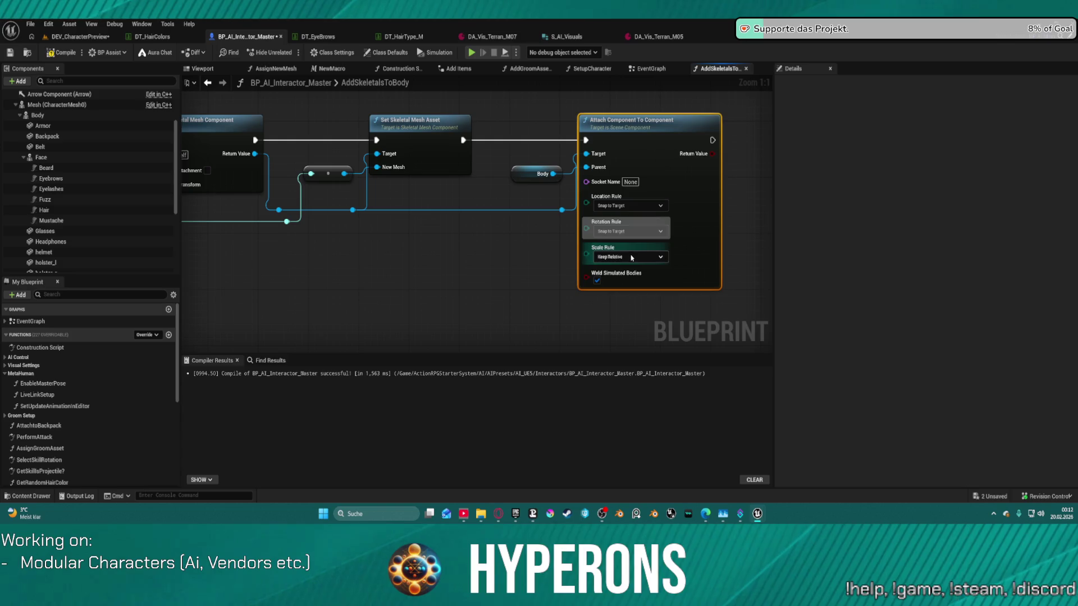
left_click(631, 256)
left_click(634, 285)
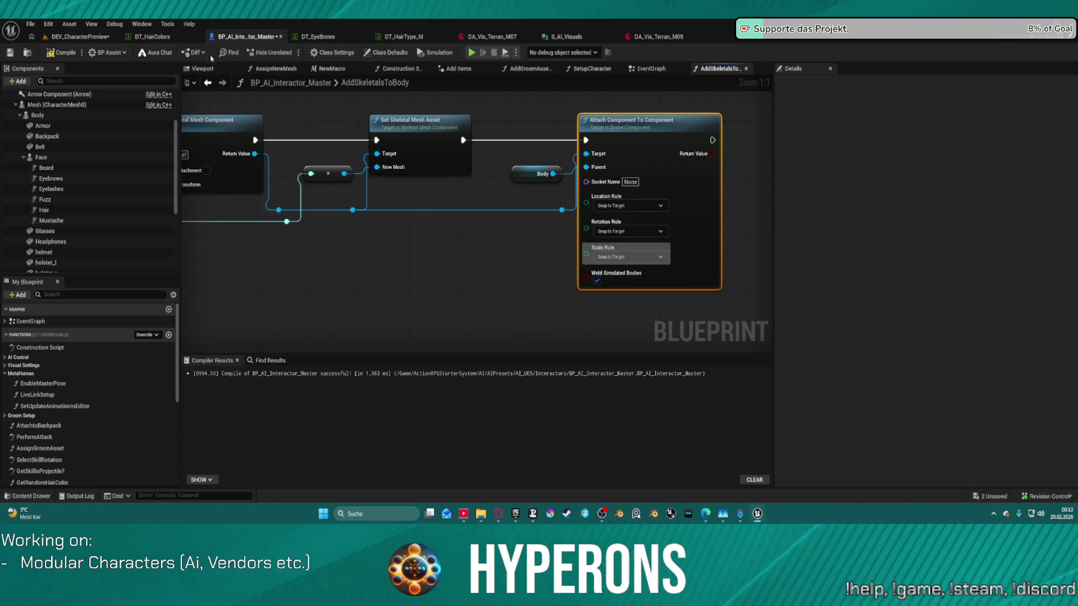
- Check DA_Vis_Terran_M05, then move the Face component to Location Z -5.0 in the level
left_click(280, 37)
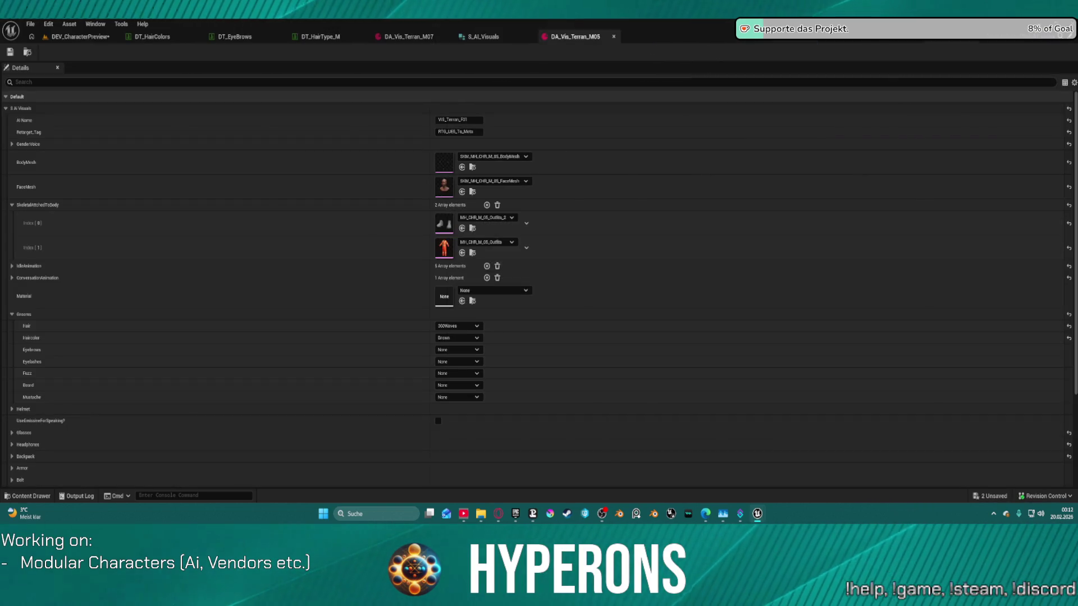
left_click(78, 36)
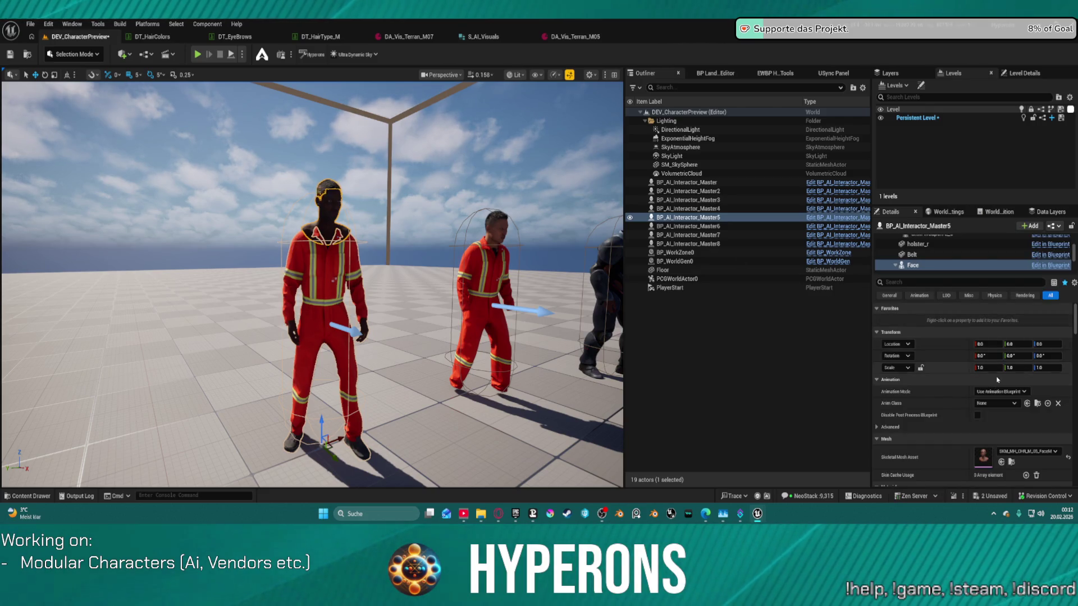
mouse_move(334, 457)
left_mouse_down()
mouse_move(345, 466)
mouse_move(322, 429)
left_mouse_up()
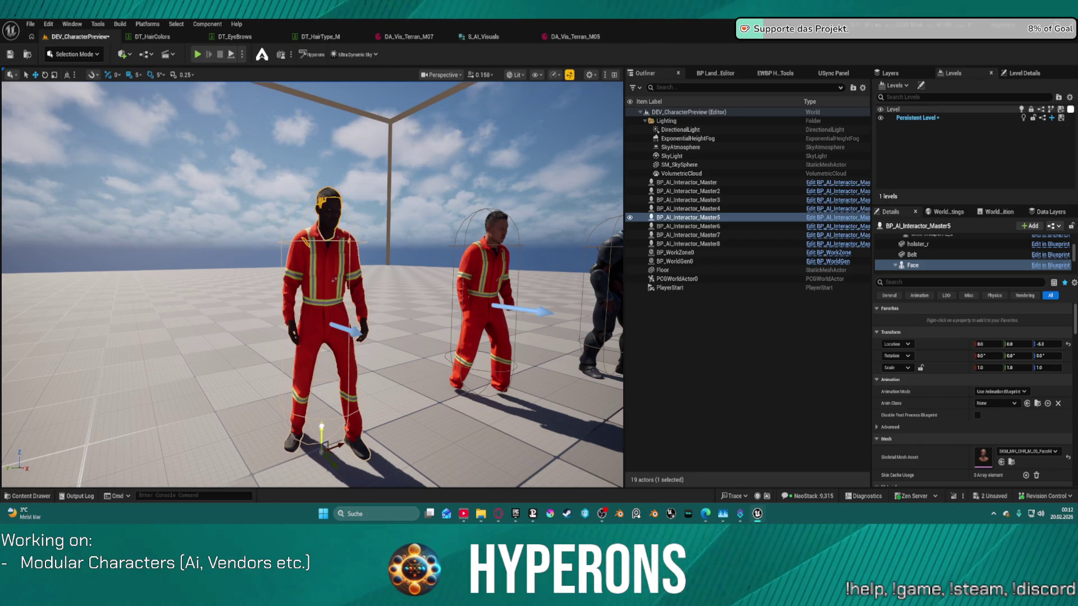
- Orbit around the three workers and close in on a face, then open DA_Vis_Terran_M07
key("f")
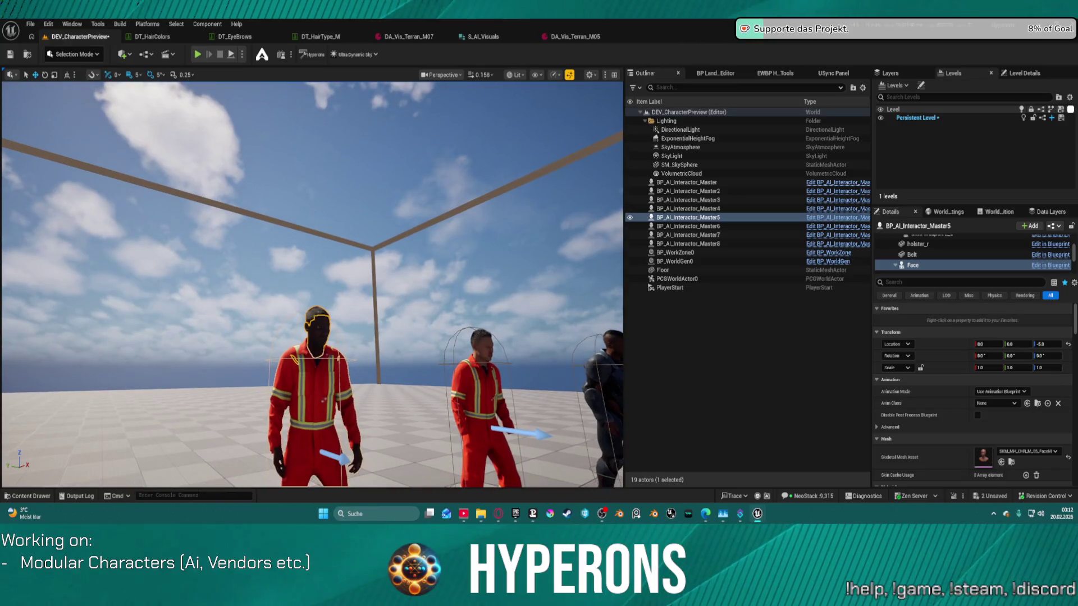
scroll(312, 285, "down", 6)
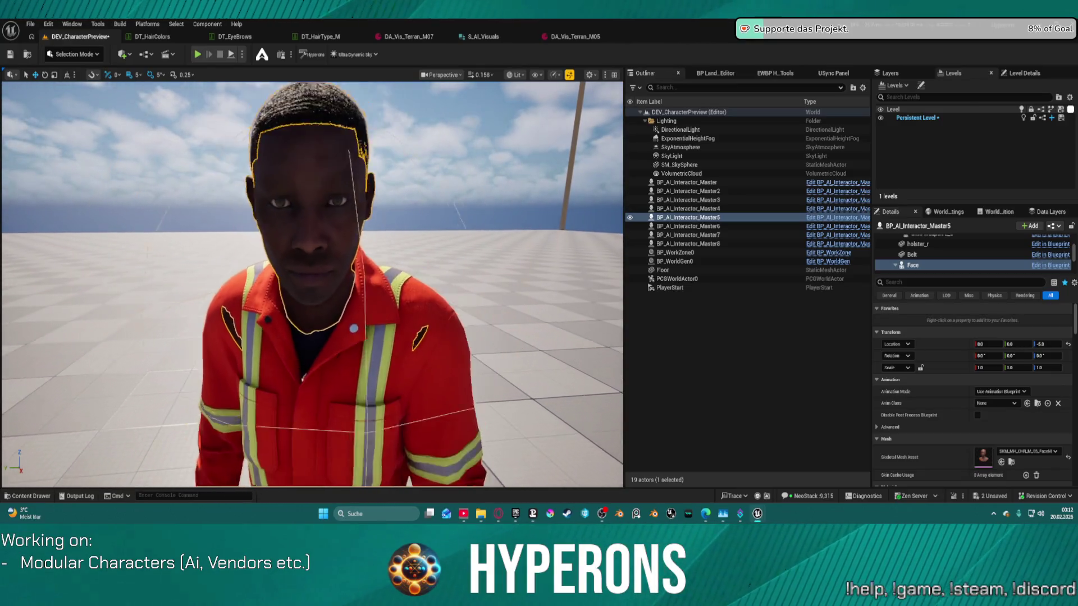
mouse_move(312, 285)
left_mouse_down()
mouse_move(202, 285)
mouse_move(292, 284)
left_mouse_up()
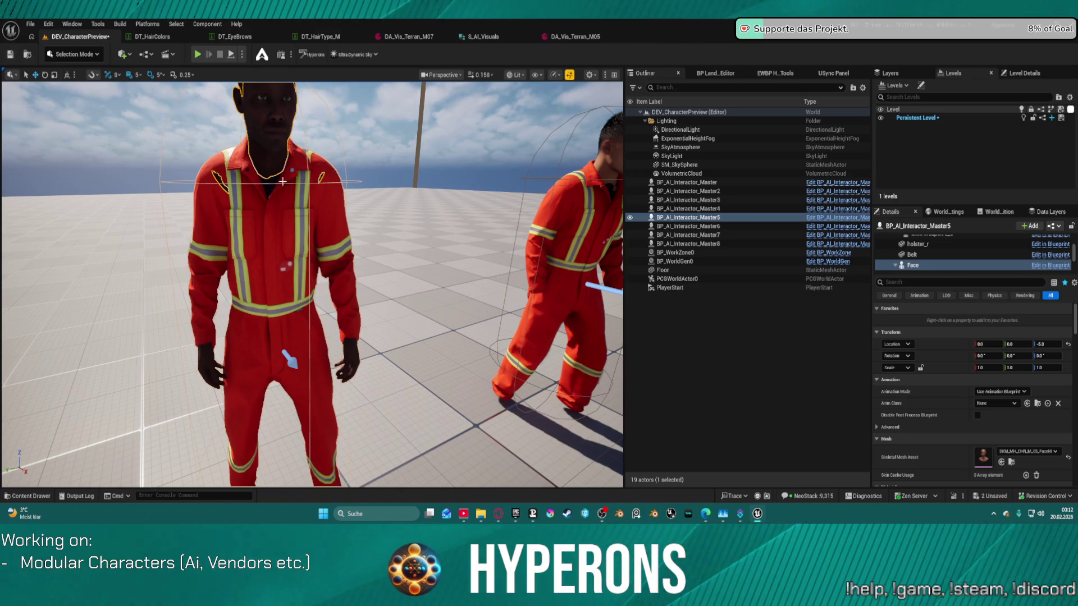
mouse_move(292, 284)
left_mouse_down()
mouse_move(191, 285)
mouse_move(193, 255)
left_mouse_up()
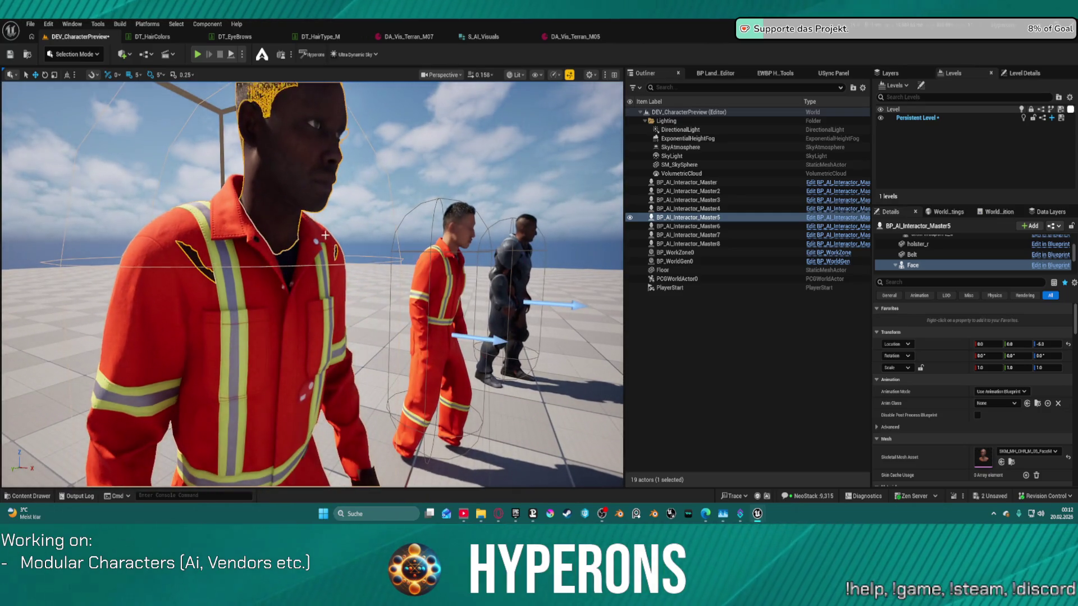
mouse_move(285, 289)
left_mouse_down()
mouse_move(264, 290)
mouse_move(264, 256)
mouse_move(331, 427)
mouse_move(315, 449)
mouse_move(269, 466)
mouse_move(101, 145)
mouse_move(84, 157)
mouse_move(303, 269)
mouse_move(472, 204)
left_mouse_up()
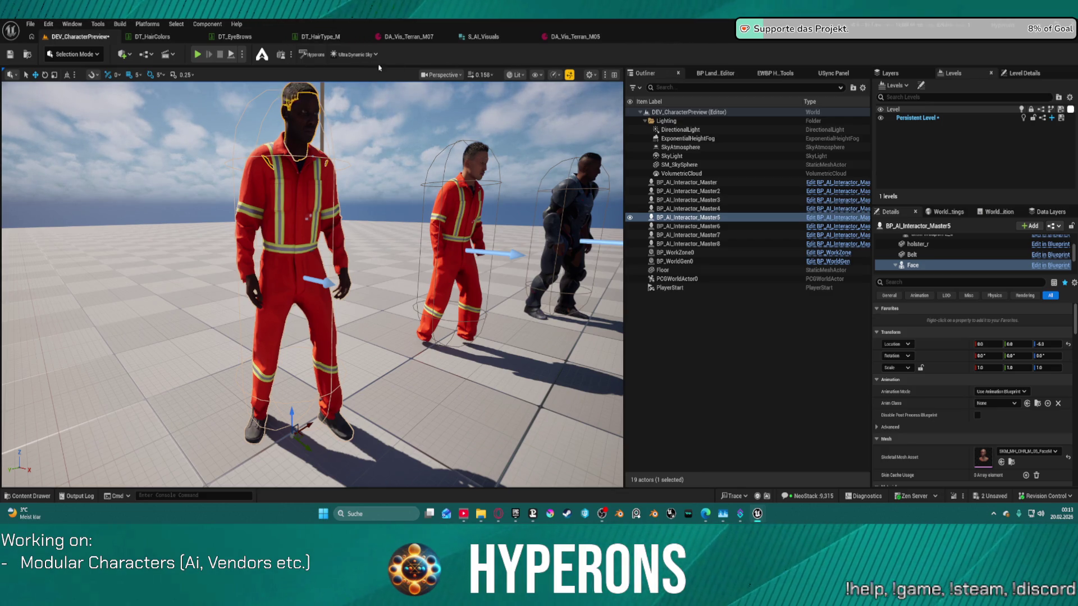
left_click(420, 39)
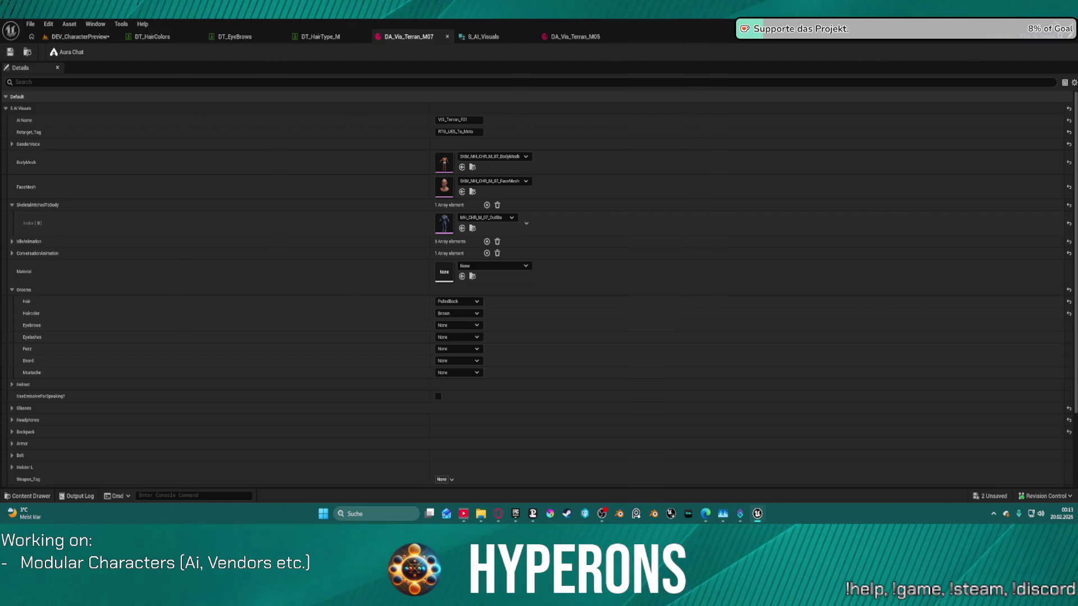
- Reset the Face component's Location Z to 0 and reselect BP_AI_Interactor_Master5
left_click(24, 53)
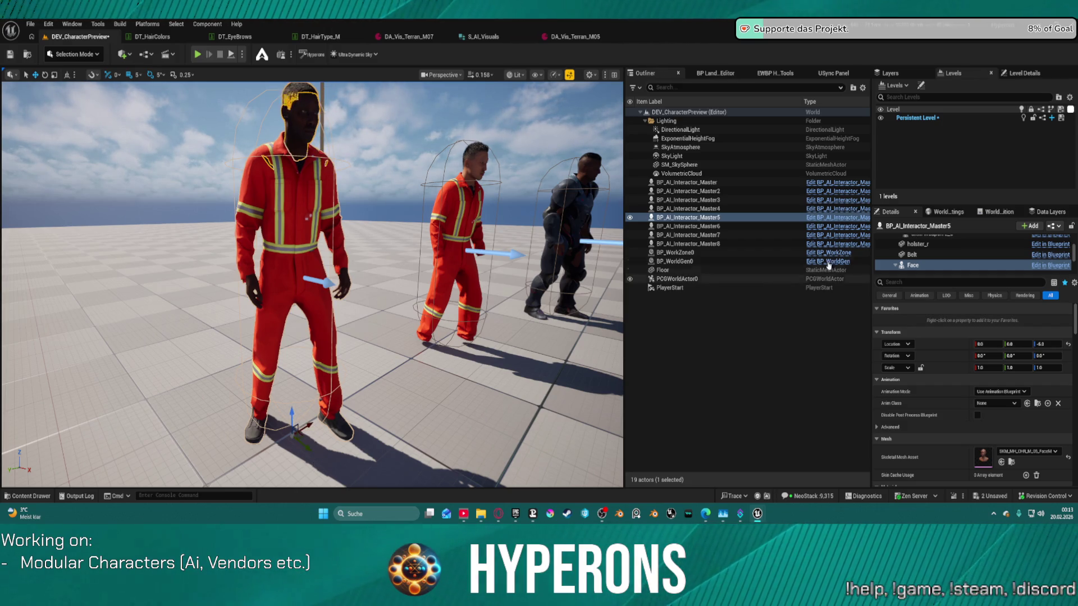
left_click(1068, 345)
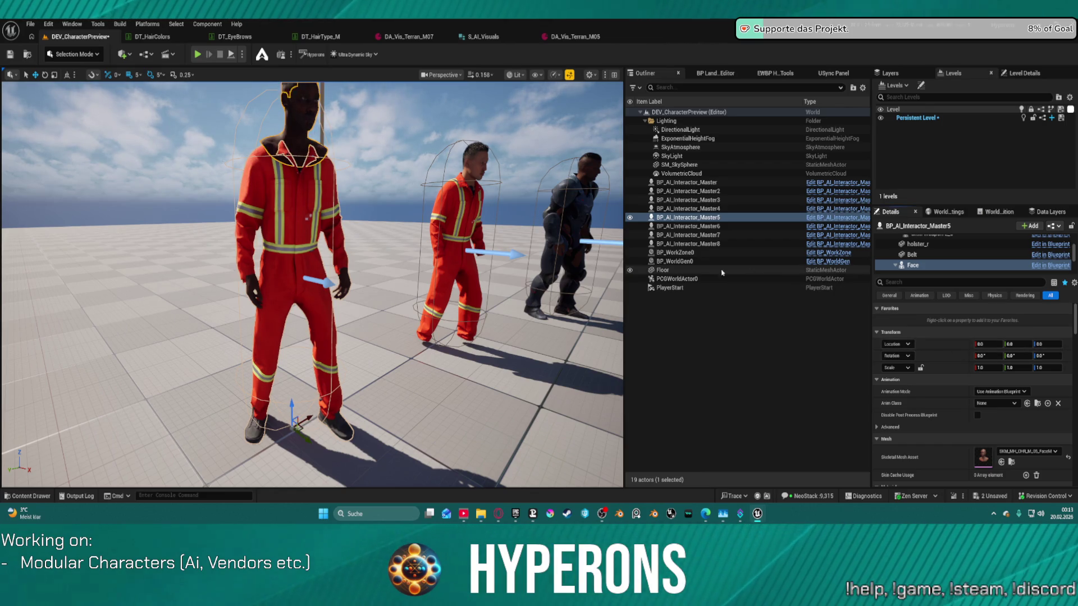
left_click(703, 225)
left_click(703, 218)
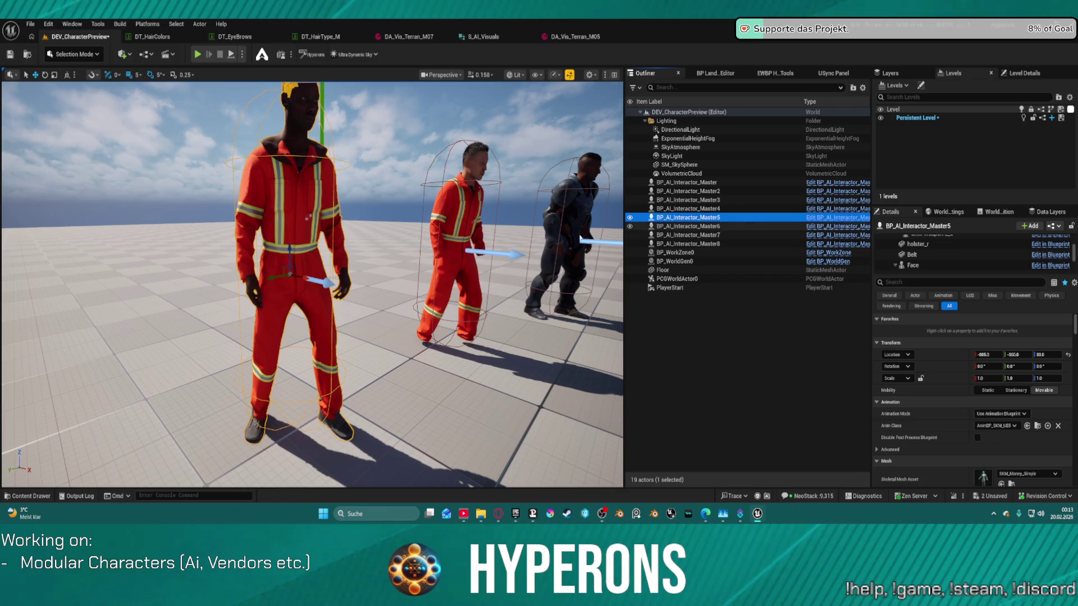
- Nudge the left worker slightly along X, then open BP_AI_Interactor_Master with Ctrl+E
left_click_drag(336, 287, 319, 293)
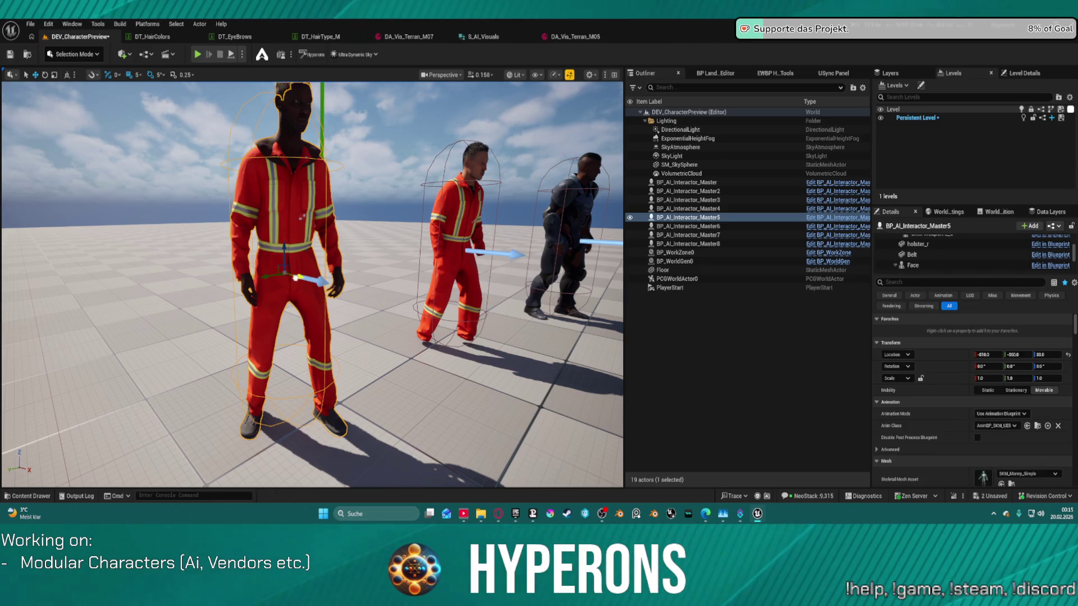
left_click_drag(295, 278, 291, 277)
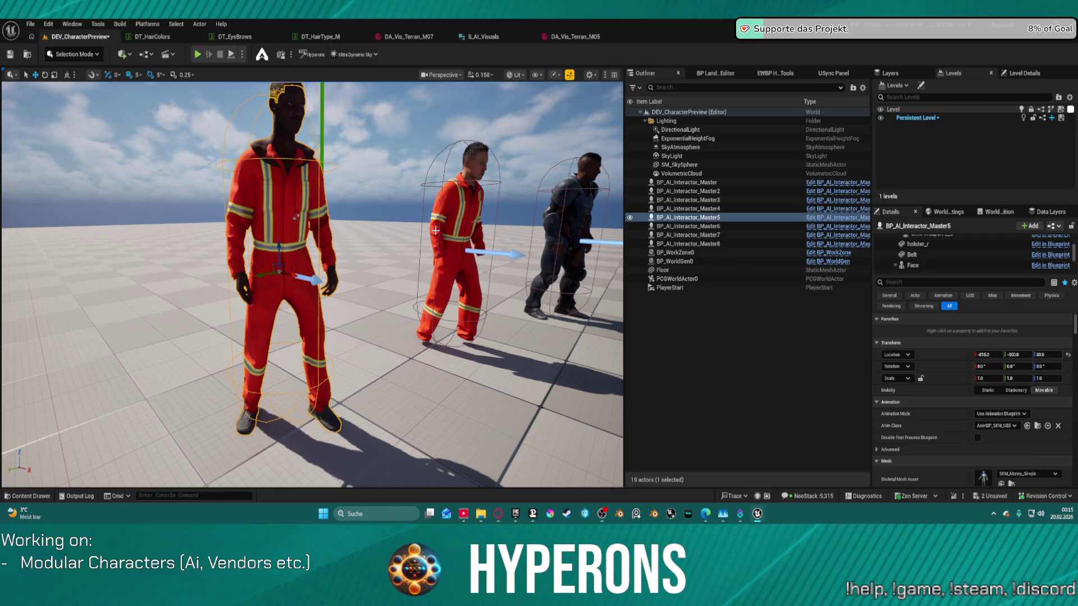
right_click(436, 231)
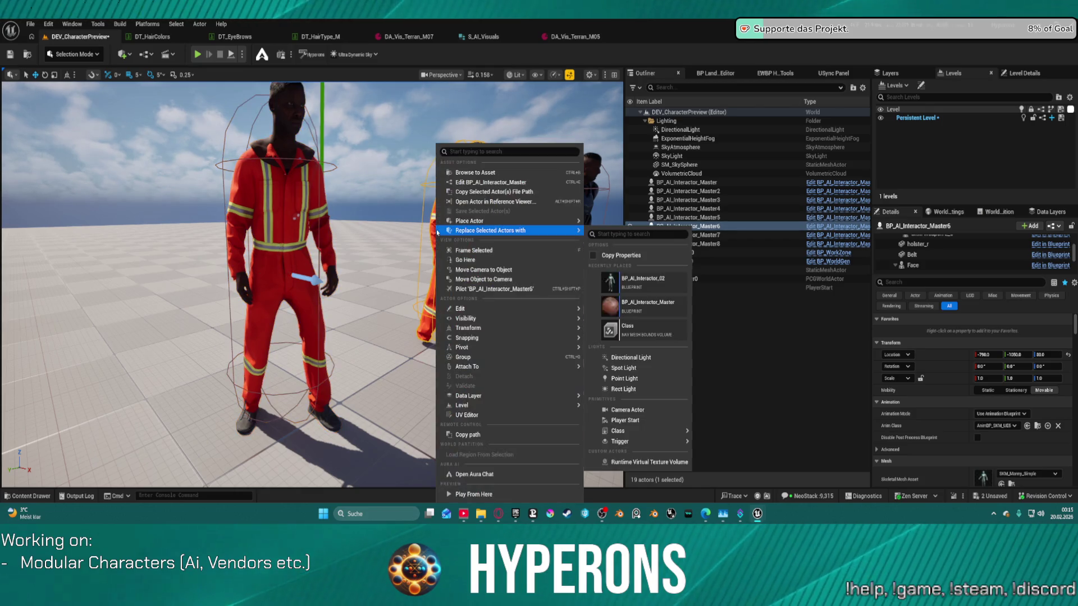
left_click(336, 203)
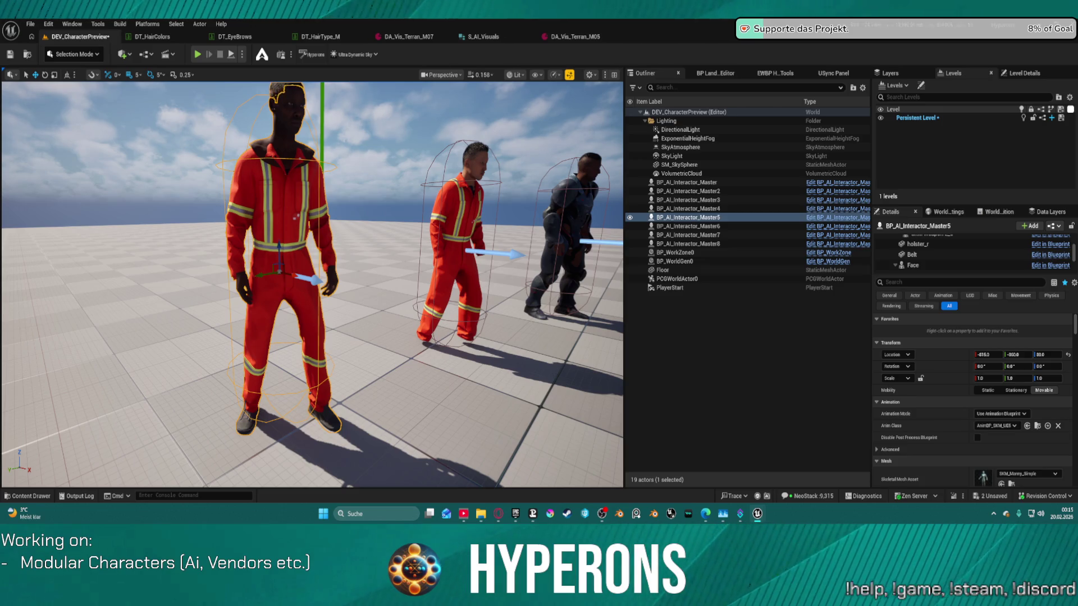
key("ctrl+e")
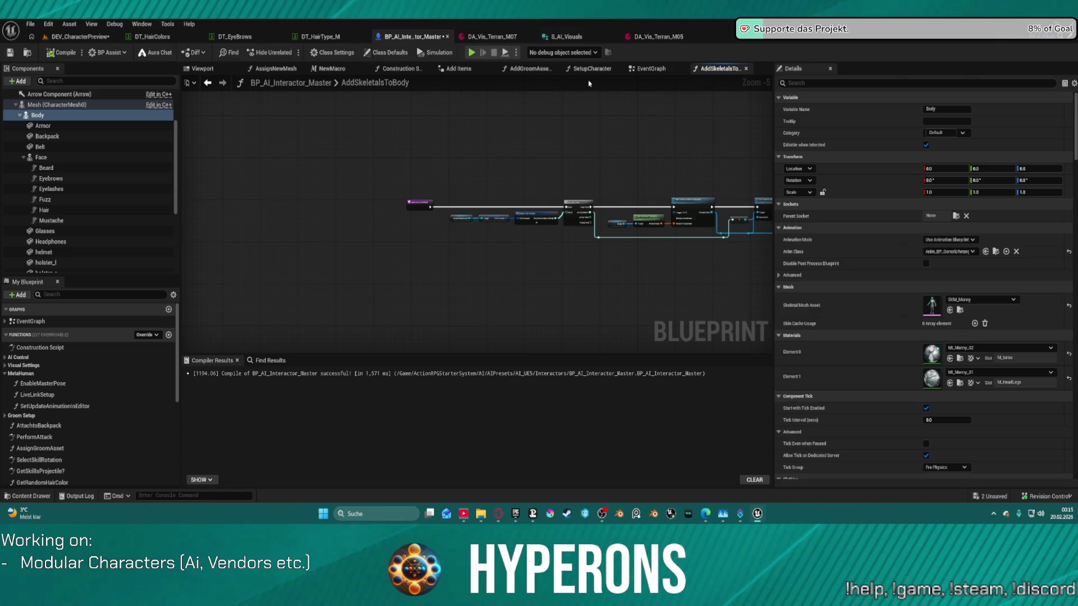
- In SetupCharacter, hide the Break S AI Visuals node's unconnected pins
left_click(591, 68)
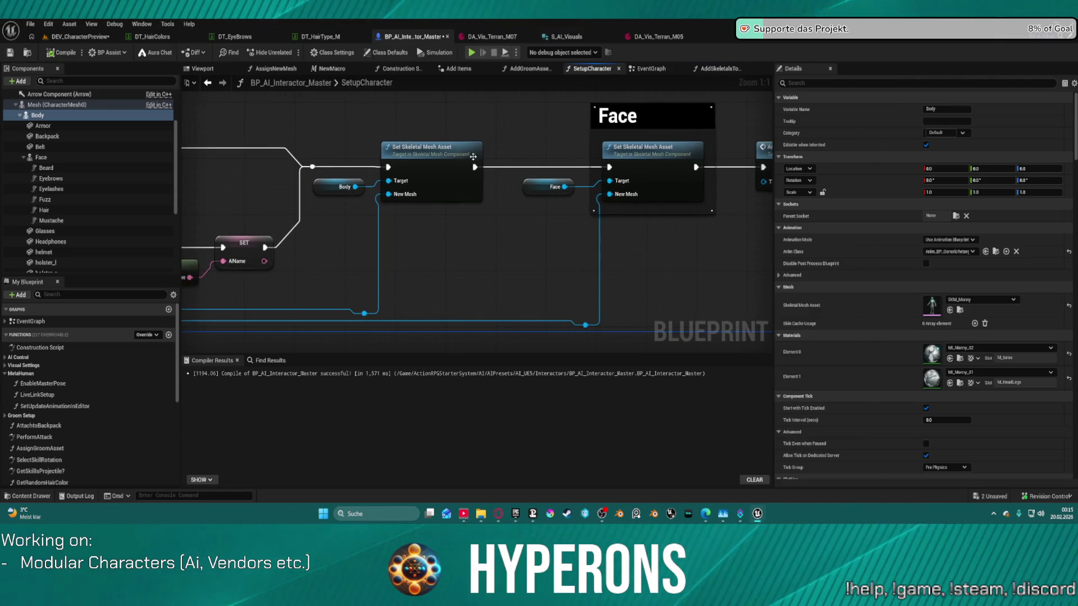
left_click(425, 169)
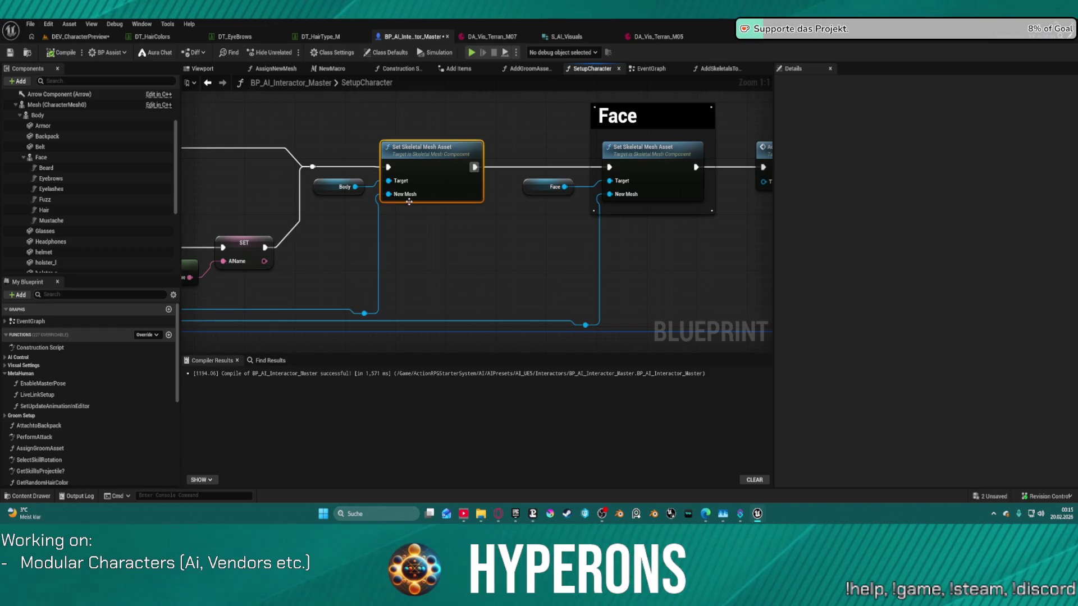
mouse_move(330, 210)
left_mouse_down()
mouse_move(382, 236)
mouse_move(336, 214)
mouse_move(252, 140)
left_mouse_up()
mouse_move(651, 171)
left_mouse_down()
mouse_move(761, 166)
mouse_move(751, 166)
left_mouse_up()
scroll(540, 206, "down", 1)
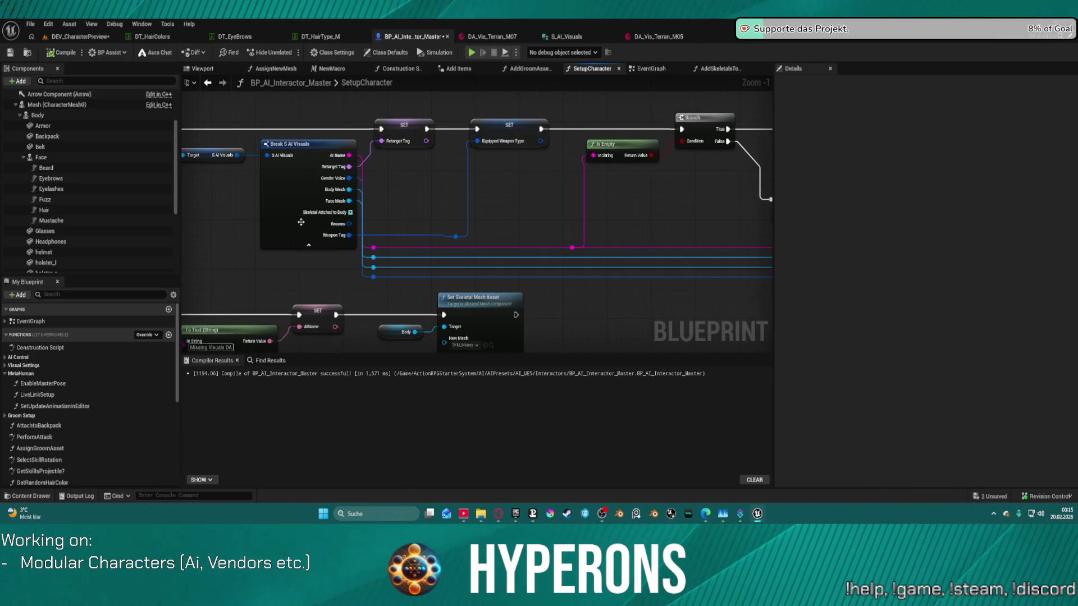
left_click(308, 242)
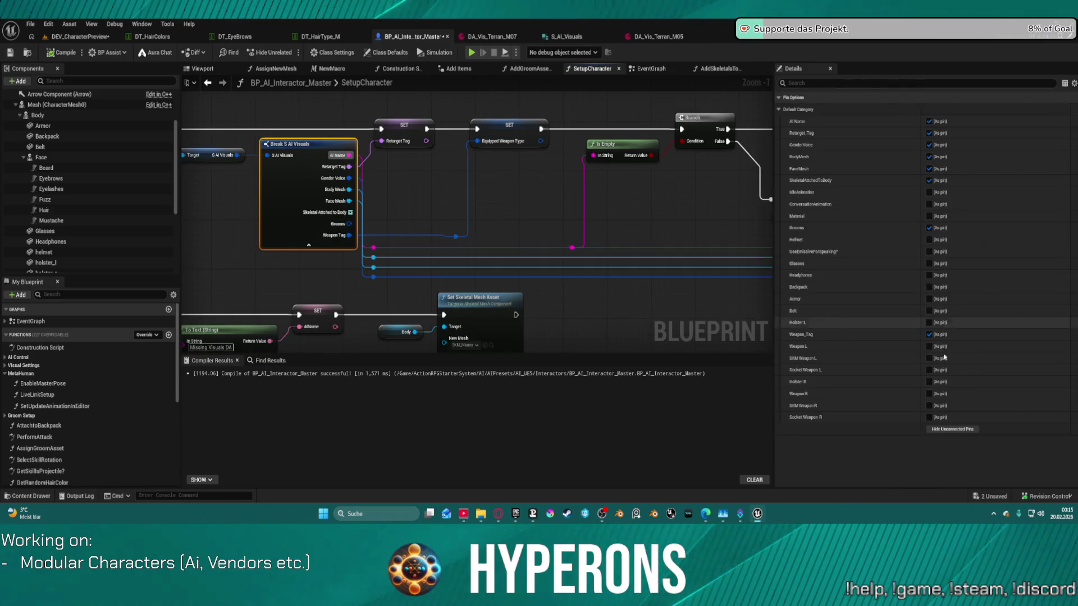
left_click(971, 429)
- Duplicate the Body Set Skeletal Mesh Asset node with its Body variable
scroll(59, 247, "down", 3)
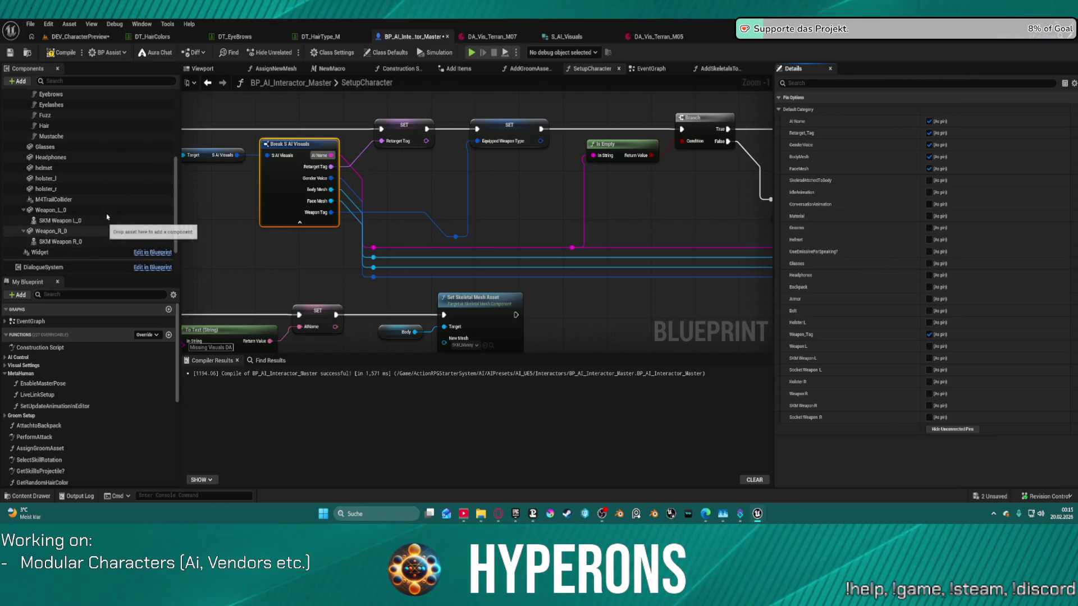
scroll(108, 190, "up", 2)
scroll(109, 190, "up", 2)
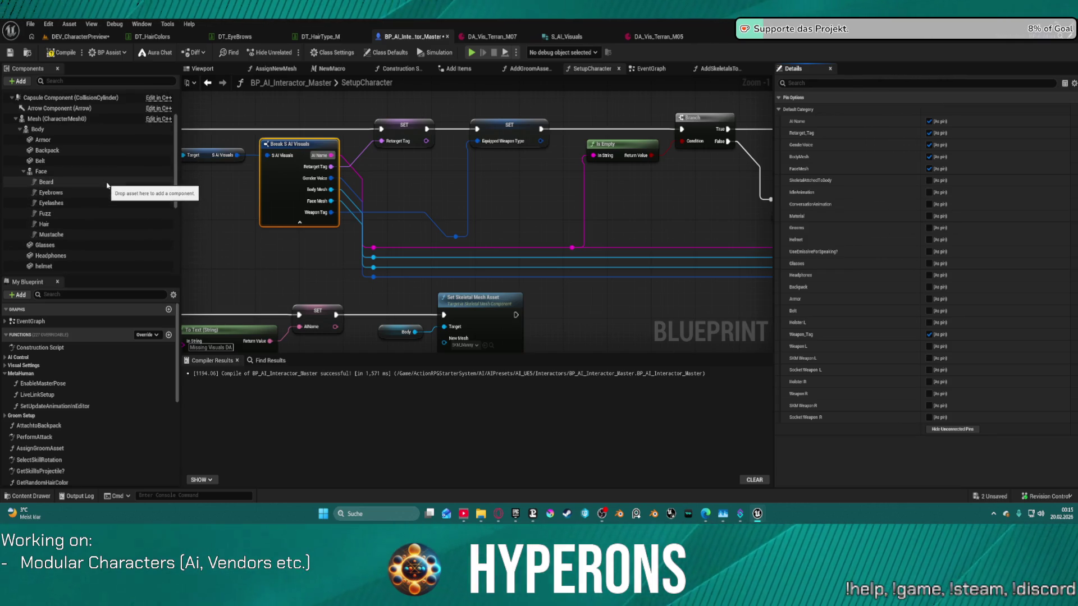
left_click_drag(699, 222, 185, 206)
mouse_move(630, 182)
left_mouse_down()
mouse_move(377, 205)
mouse_move(230, 199)
mouse_move(193, 213)
left_mouse_up()
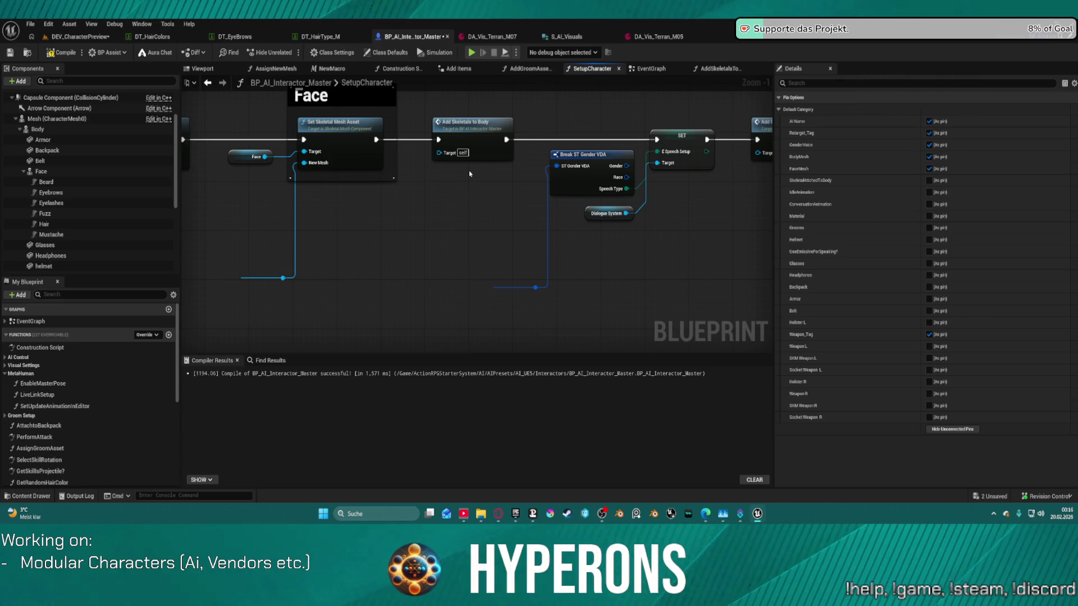
left_click_drag(445, 182, 466, 217)
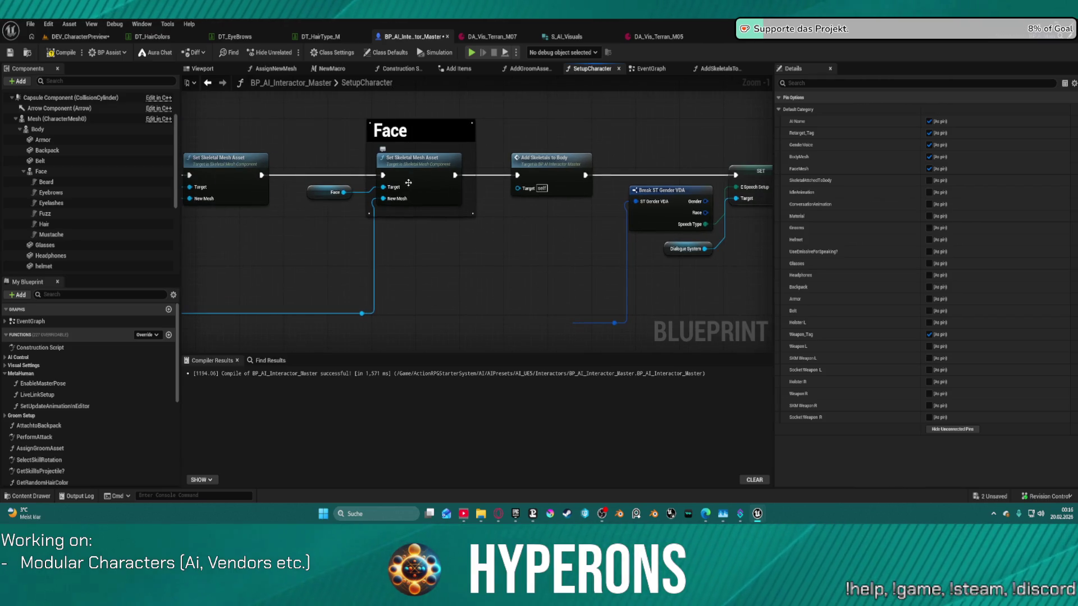
left_click_drag(281, 175, 454, 178)
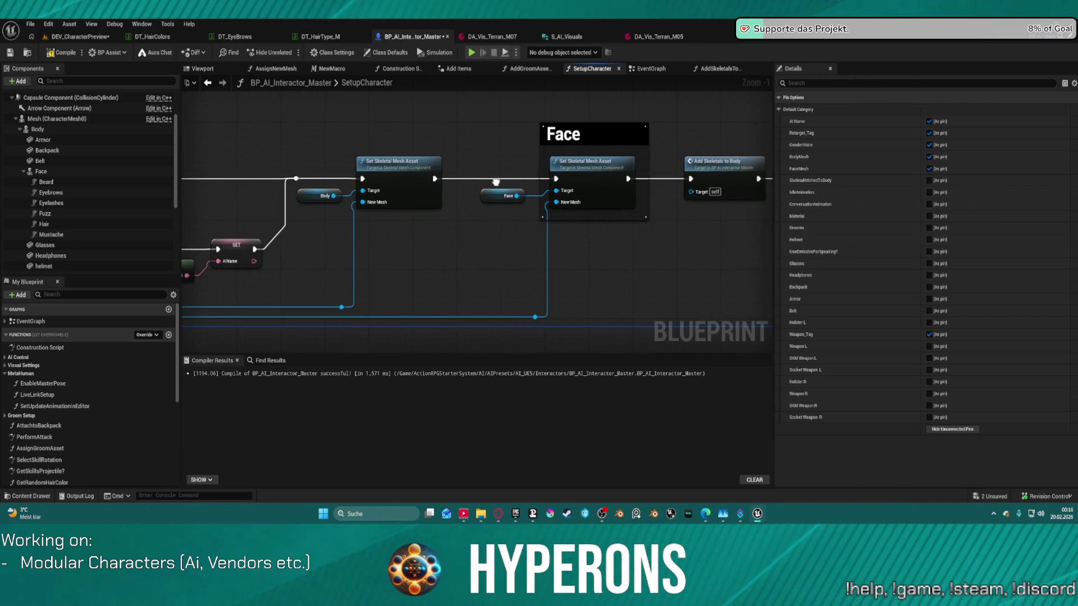
mouse_move(292, 154)
left_mouse_down()
mouse_move(446, 231)
mouse_move(362, 259)
mouse_move(419, 168)
left_mouse_up()
key("ctrl+x")
key("ctrl+v")
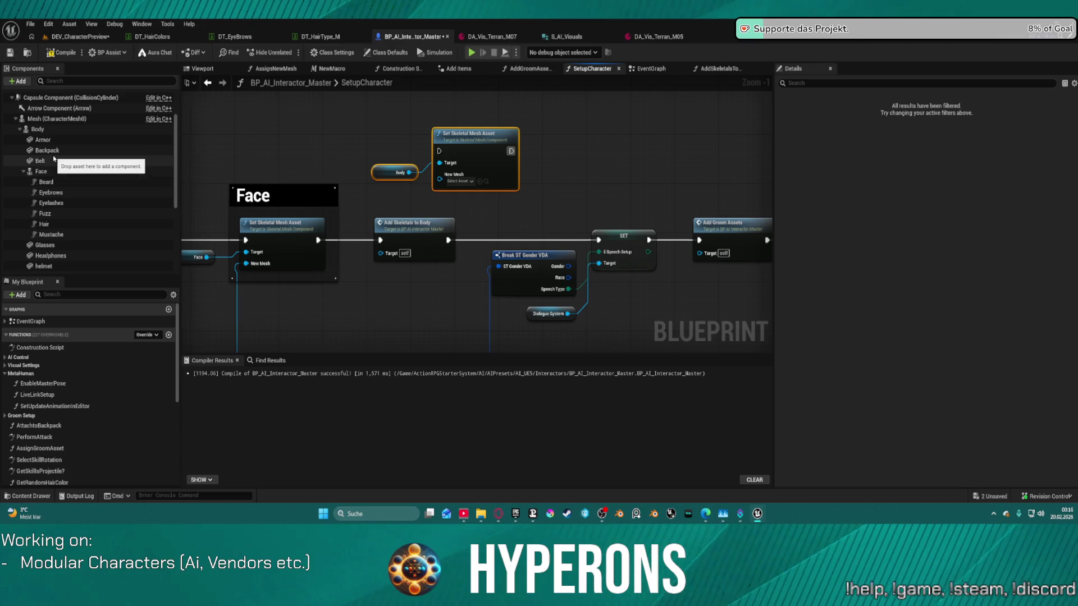
- Wire the duplicate Body mesh setter into the execution chain after the Face mesh node
mouse_move(368, 243)
left_mouse_down()
mouse_move(620, 235)
mouse_move(605, 103)
left_mouse_up()
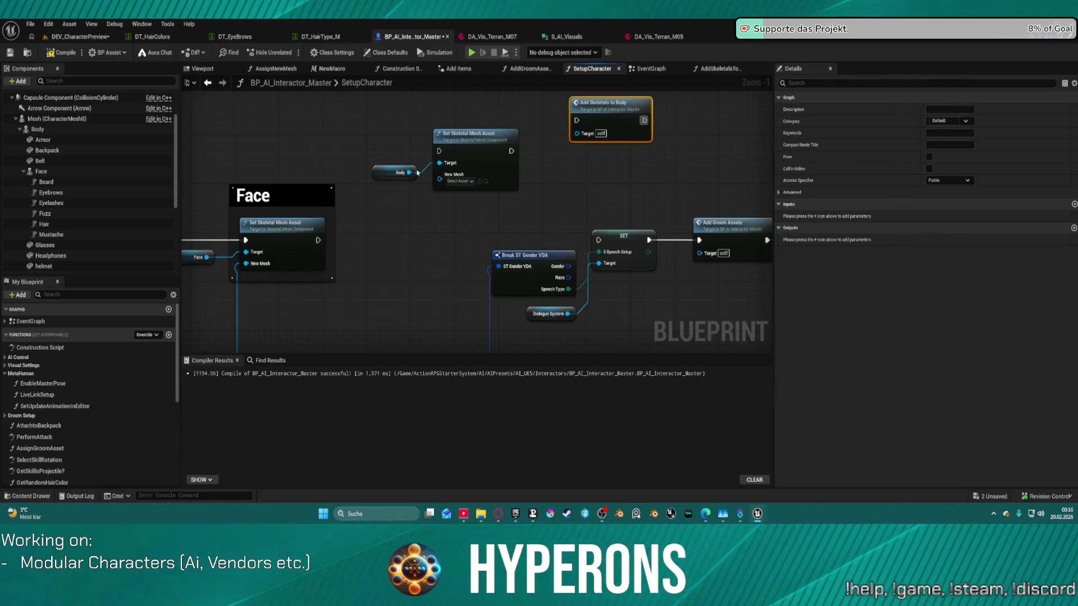
left_click_drag(318, 240, 439, 151)
mouse_move(511, 151)
left_mouse_down()
mouse_move(587, 259)
mouse_move(599, 240)
left_mouse_up()
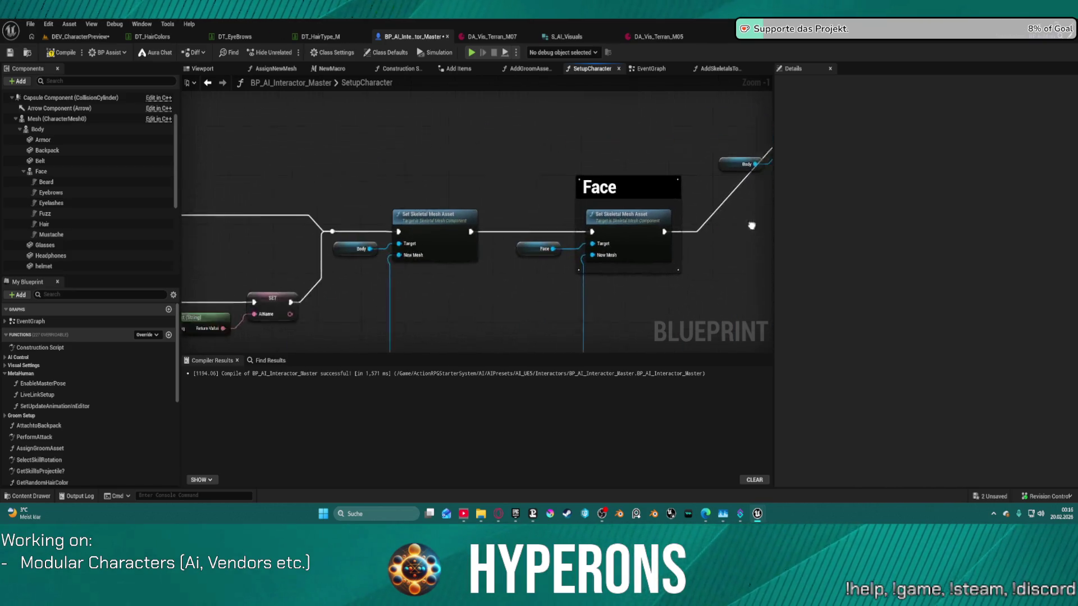
left_click(408, 262)
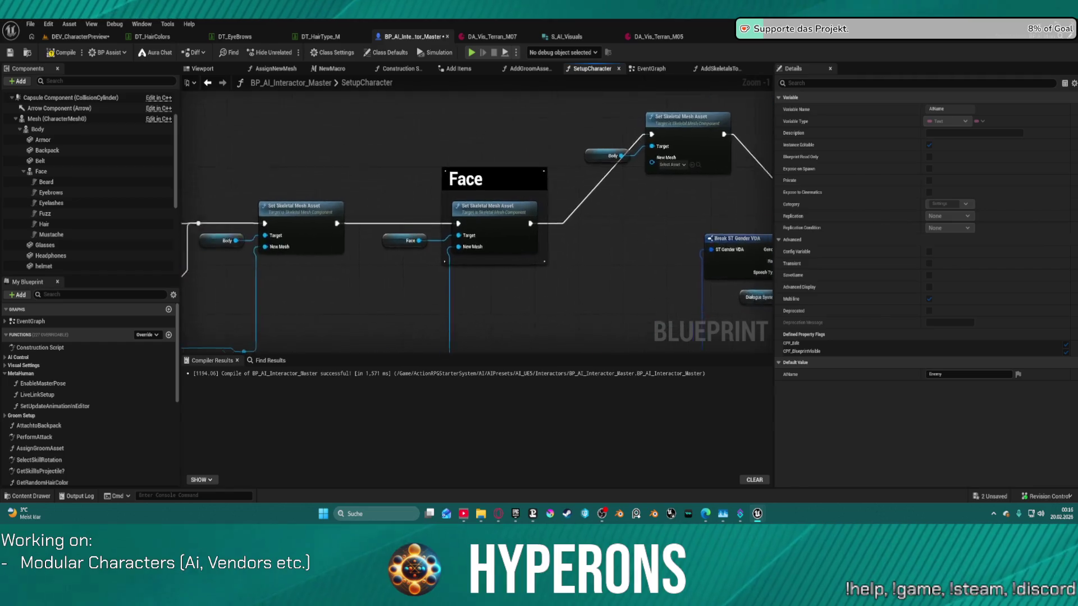
scroll(697, 218, "down", 3)
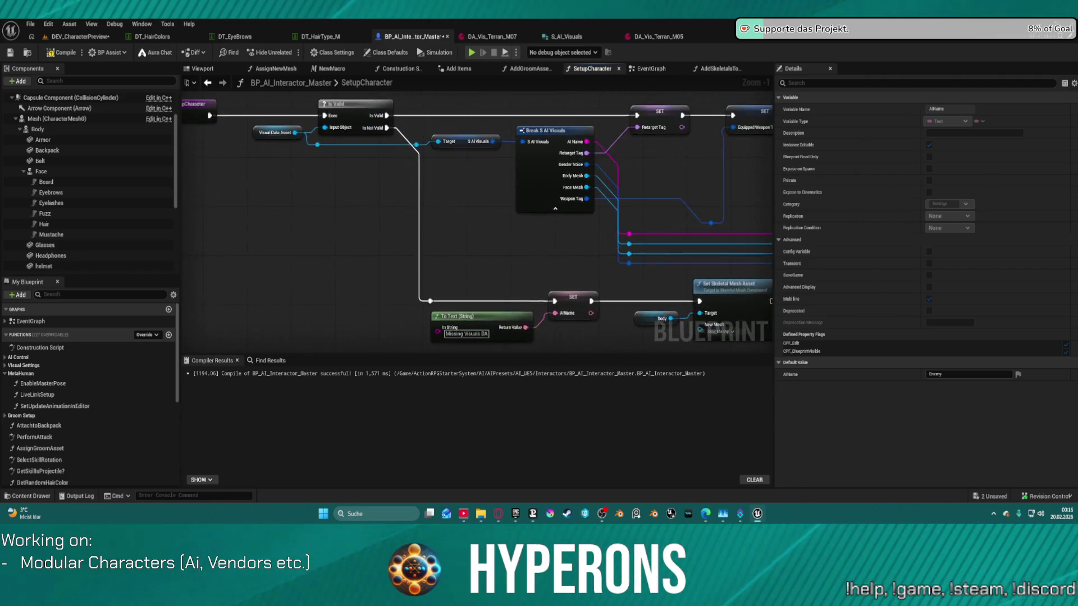
scroll(666, 320, "up", 3)
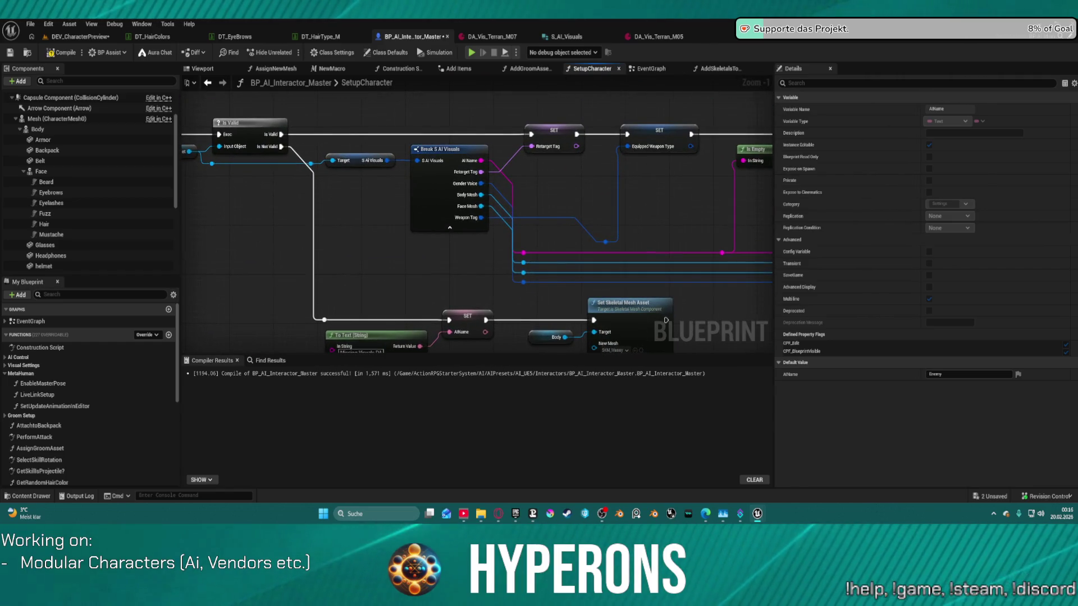
left_click(190, 151)
left_click(360, 166)
left_click_drag(360, 166, 397, 4)
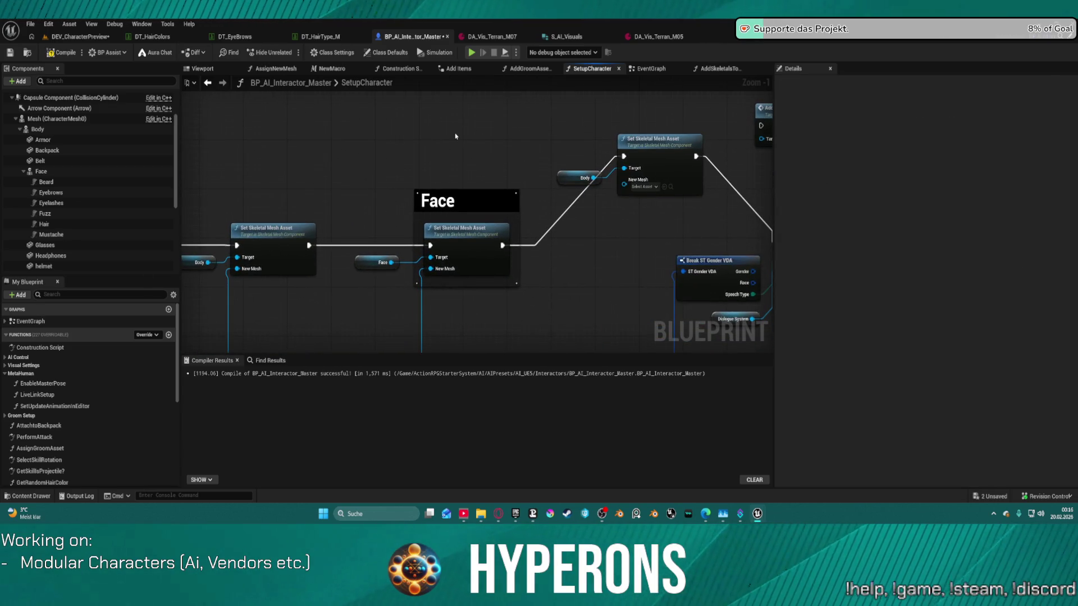
- Paste a Visual Data Asset getter and Break S AI Visuals node, wire them, and expose only SkeletalAttachedToBody
key("ctrl+v")
left_click_drag(623, 156, 428, 131)
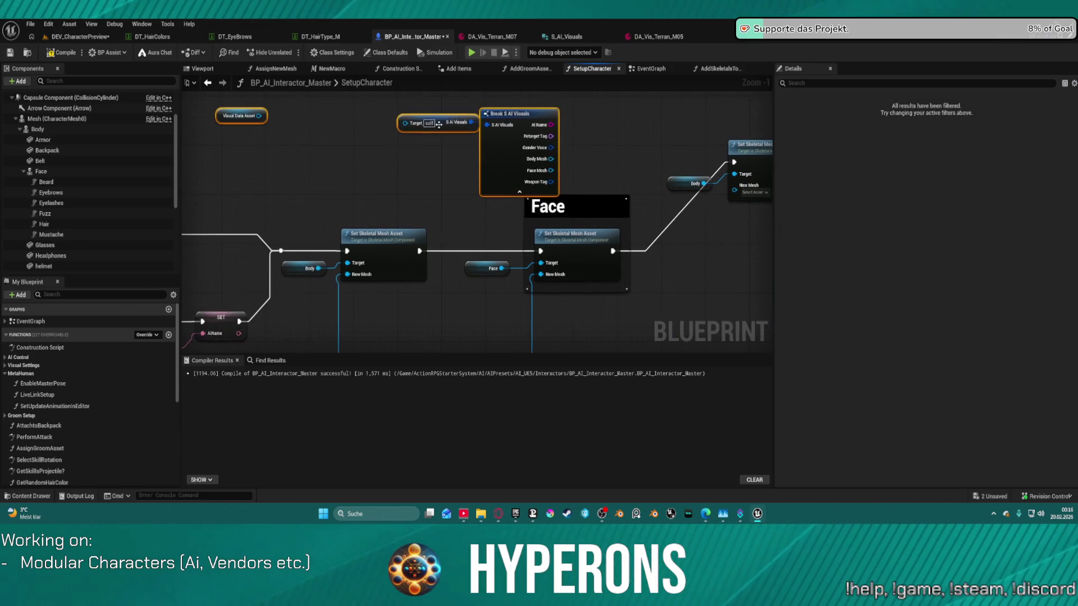
left_click(242, 115)
left_click_drag(259, 115, 405, 123)
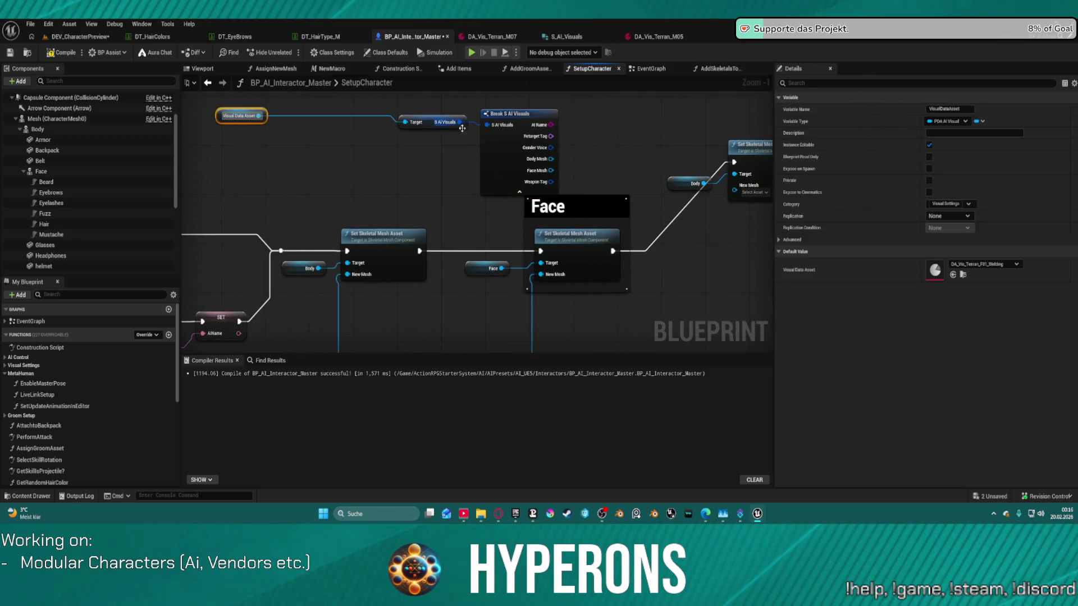
left_click(506, 145)
left_click_drag(506, 145, 501, 121)
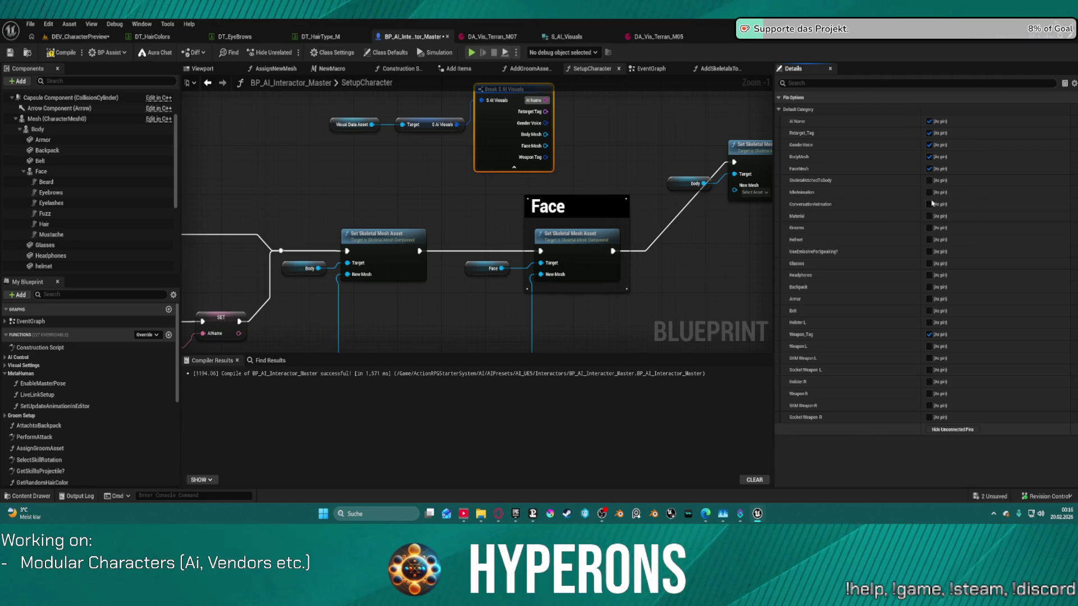
left_click(952, 429)
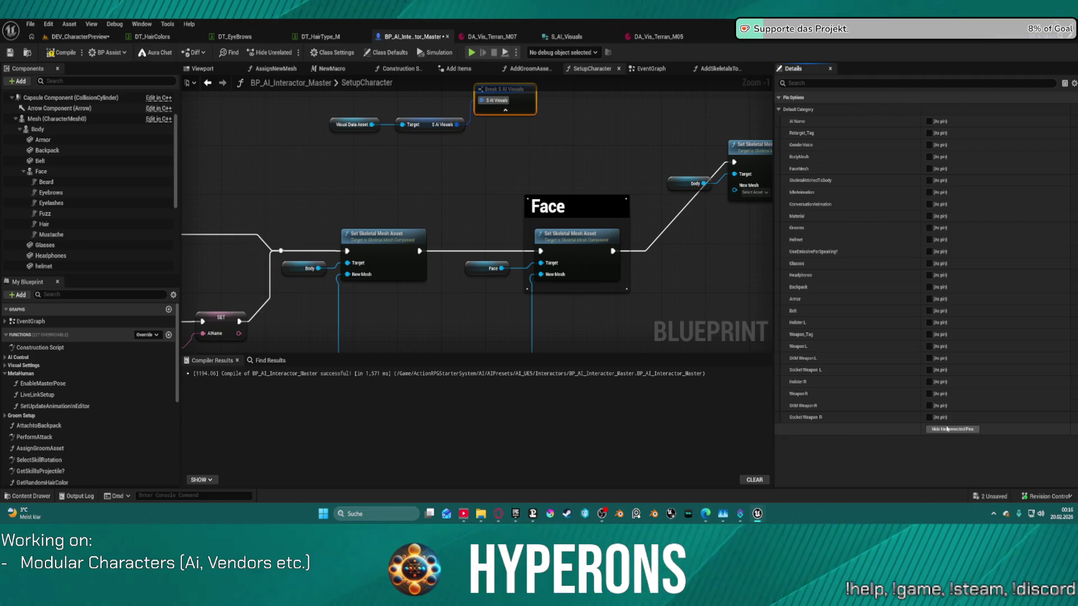
left_click(928, 181)
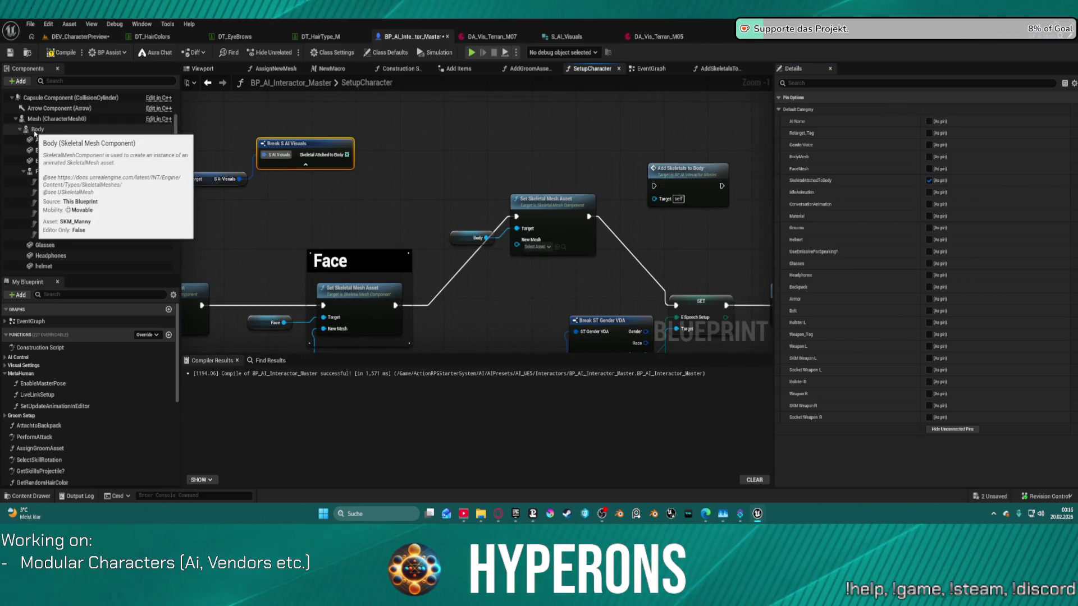
- Select the Body mesh component, browsing the add-component list without adding anything
left_click(35, 132)
left_click(17, 81)
type("ske")
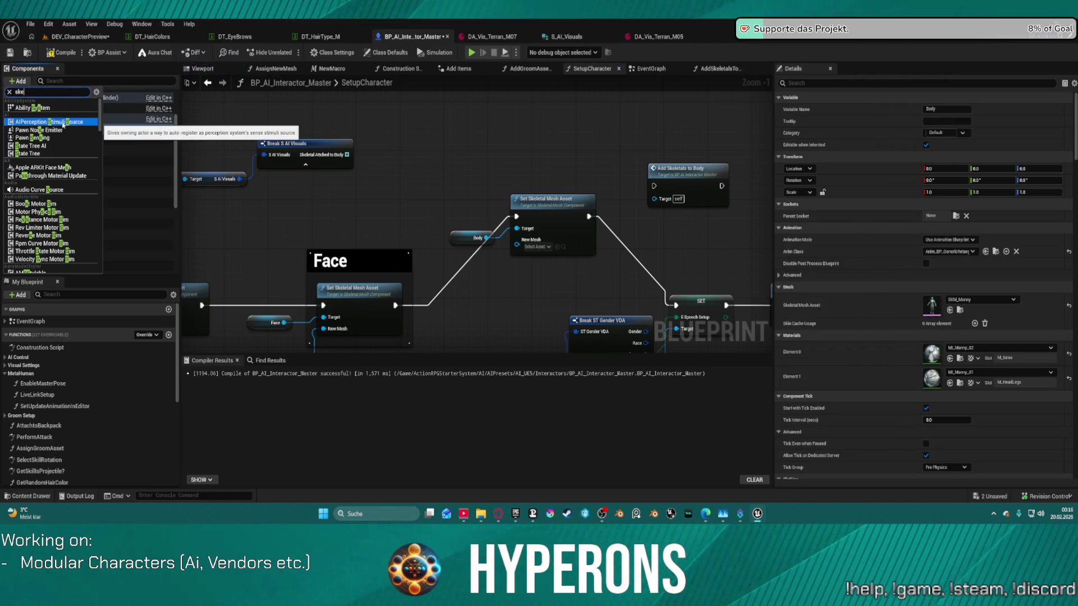
key("Escape")
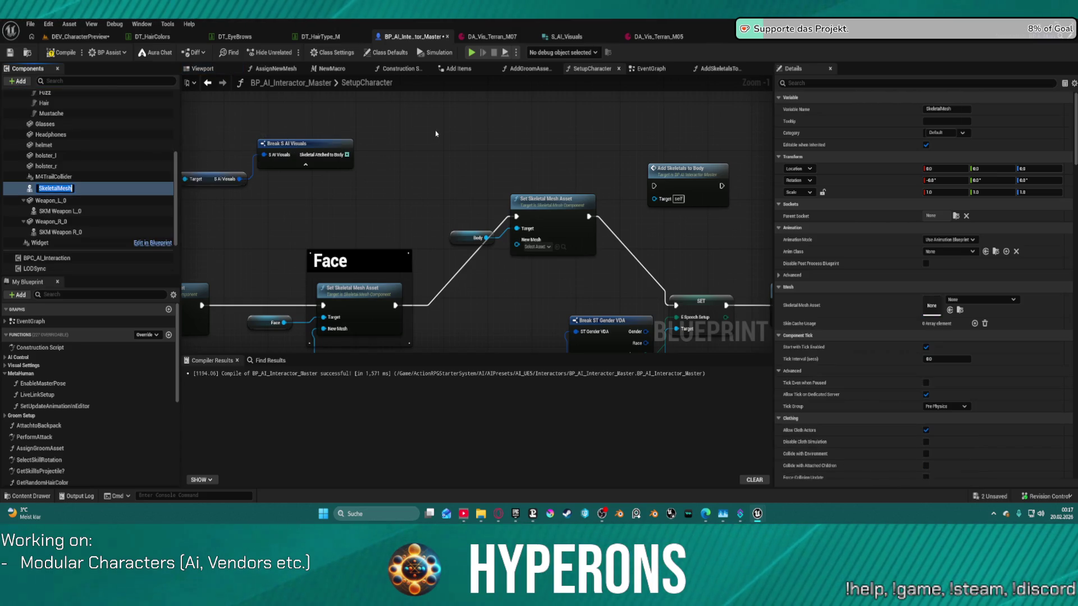
key("Return")
- Add a Get (a copy) from SkeletalAttachedToBody, wire it into New Mesh, and tidy the graph
mouse_move(435, 134)
left_mouse_down()
mouse_move(358, 136)
mouse_move(369, 136)
left_mouse_up()
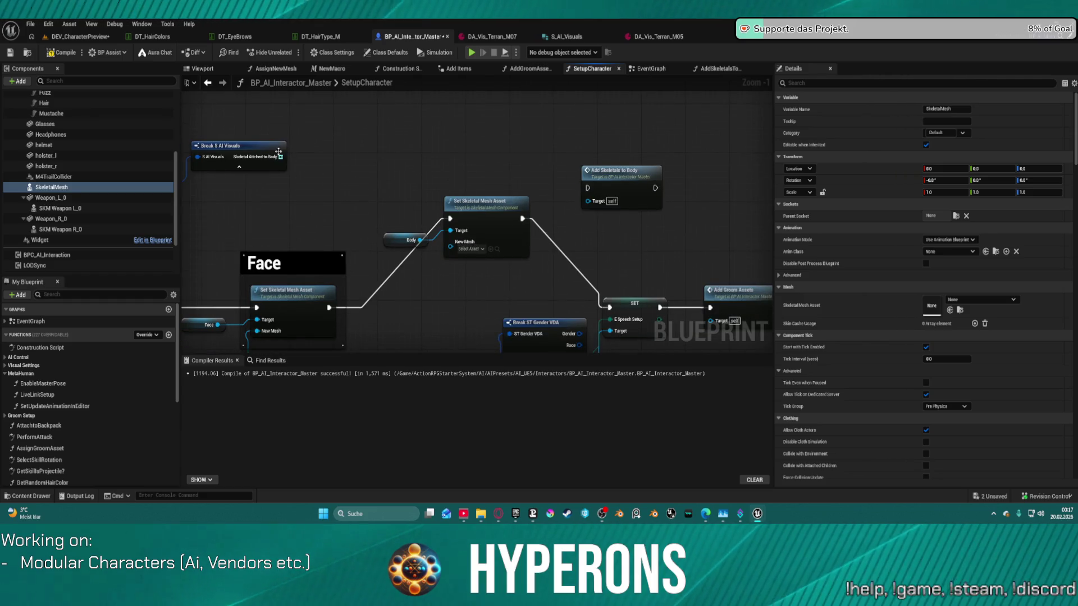
left_click_drag(280, 157, 325, 181)
type("get")
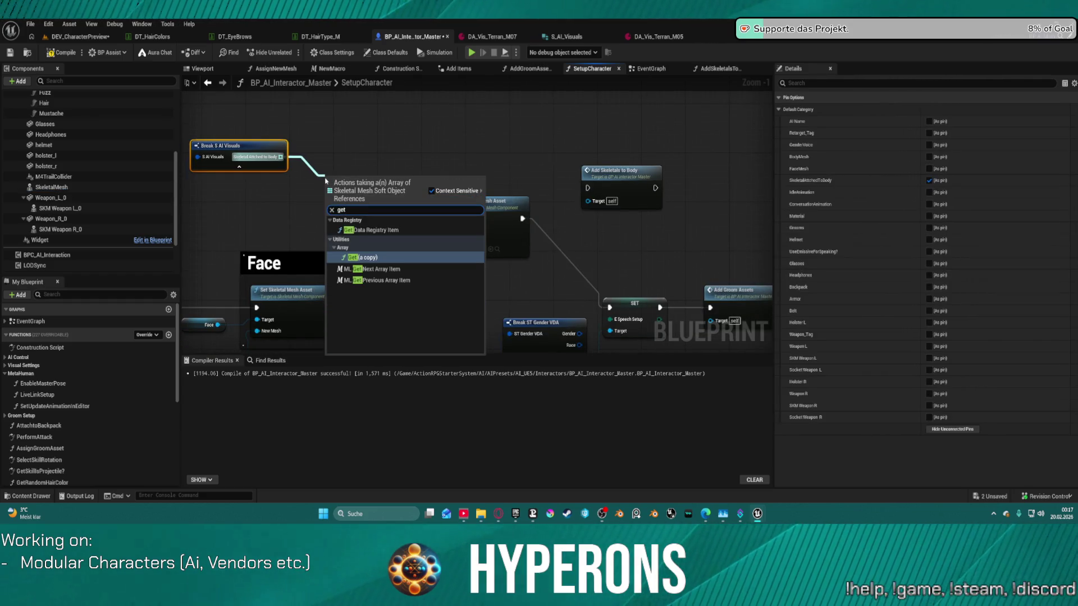
key("Return")
left_click_drag(385, 189, 452, 246)
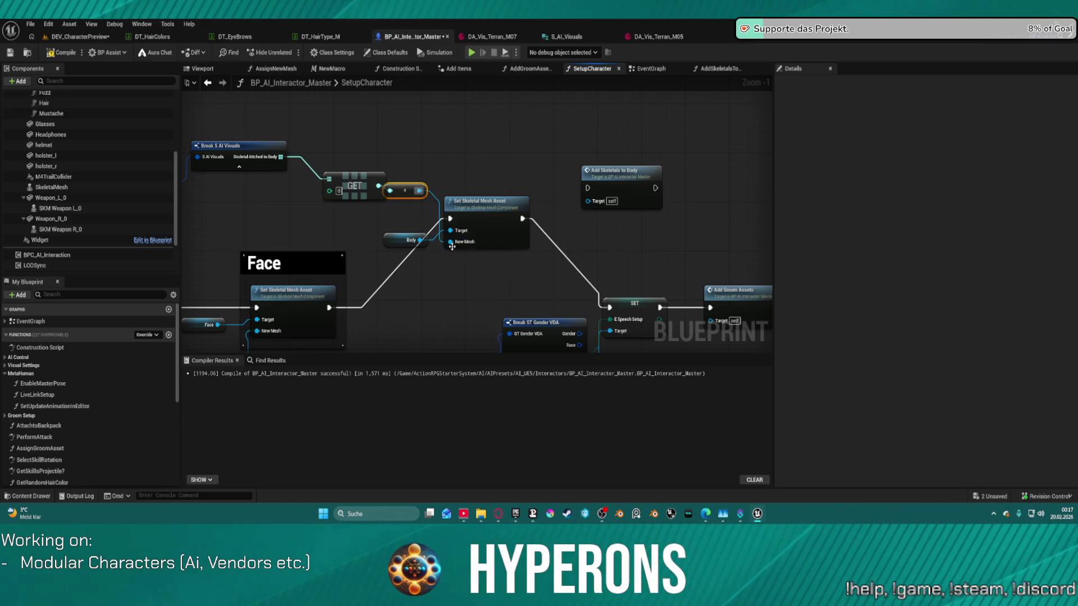
key("f")
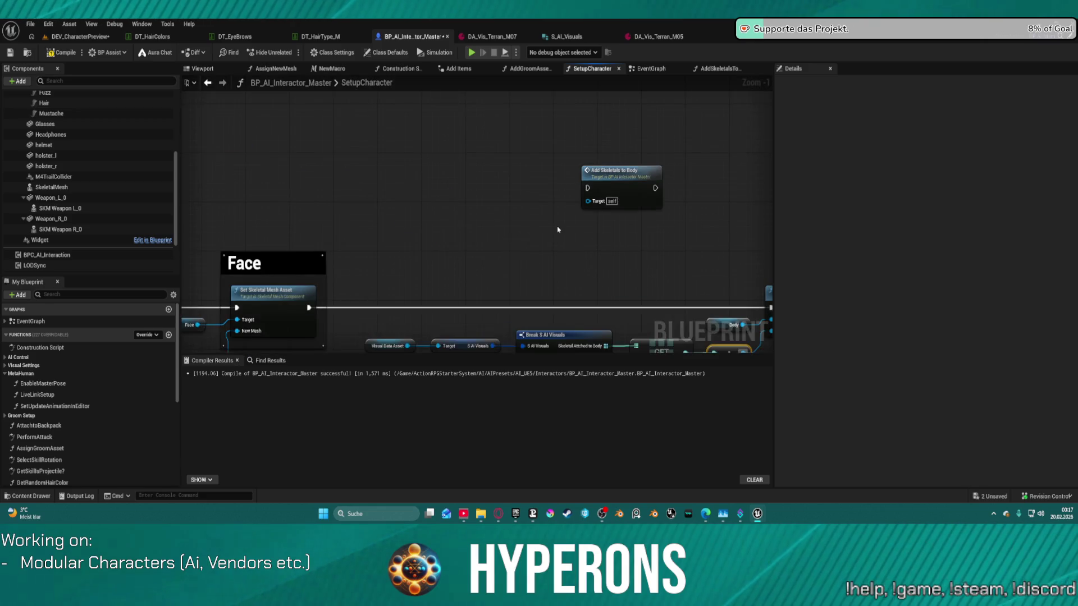
scroll(655, 185, "down", 3)
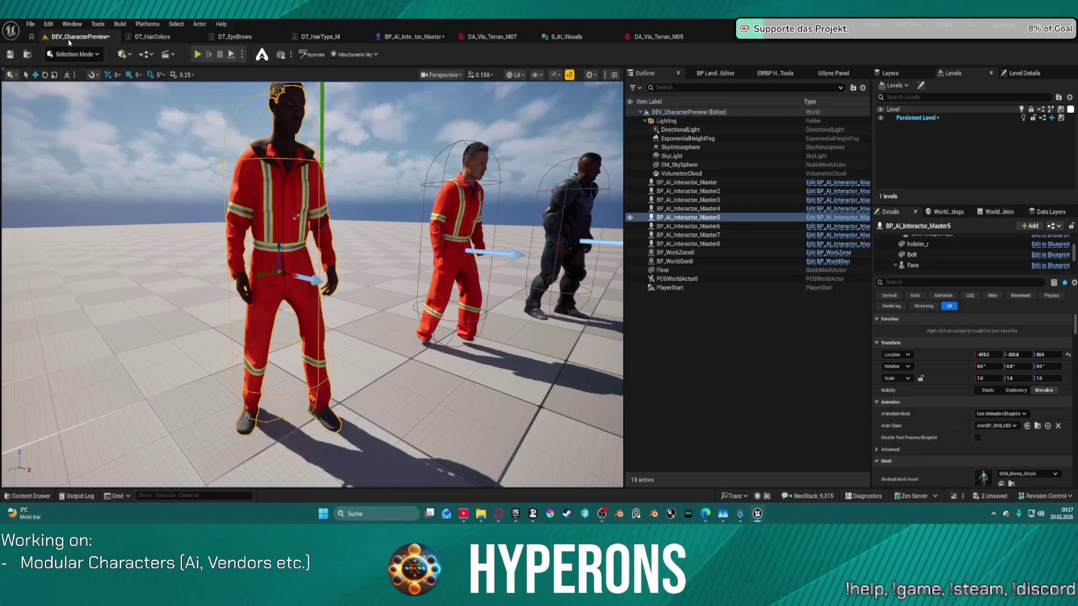
- Check the preview characters and nudge BP_AI_Interactor_Master7 slightly along X, then return to the blueprint
left_click(81, 36)
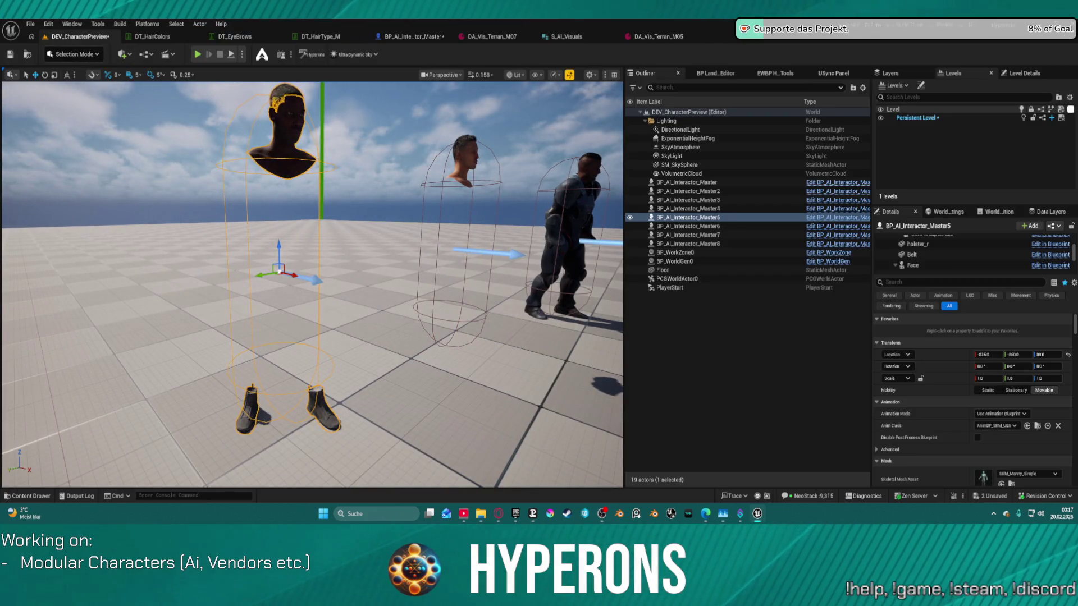
key("w")
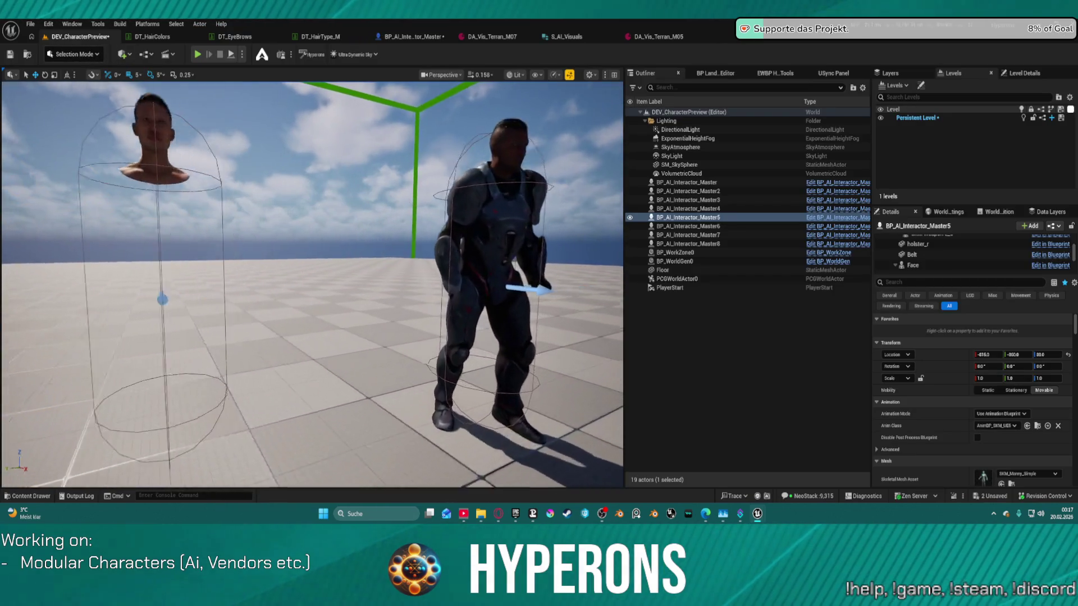
key("s")
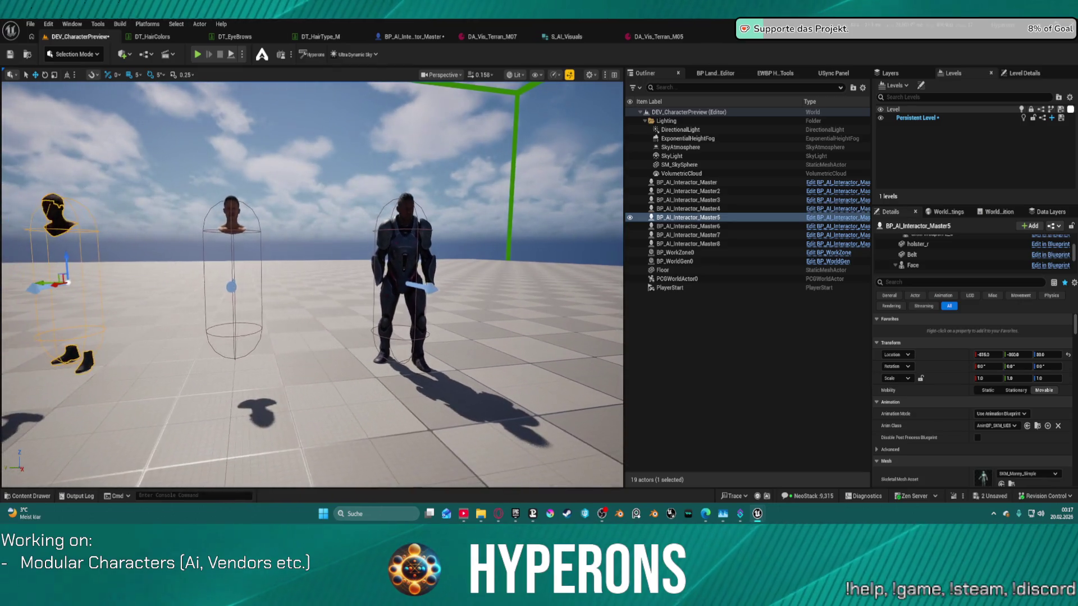
left_click(443, 284)
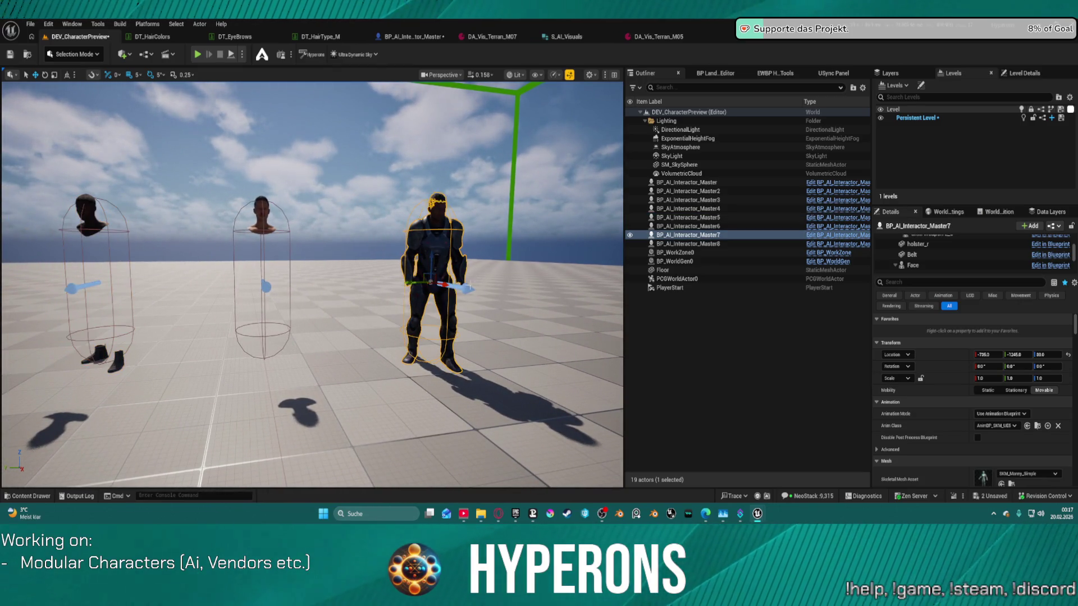
left_click_drag(443, 284, 446, 285)
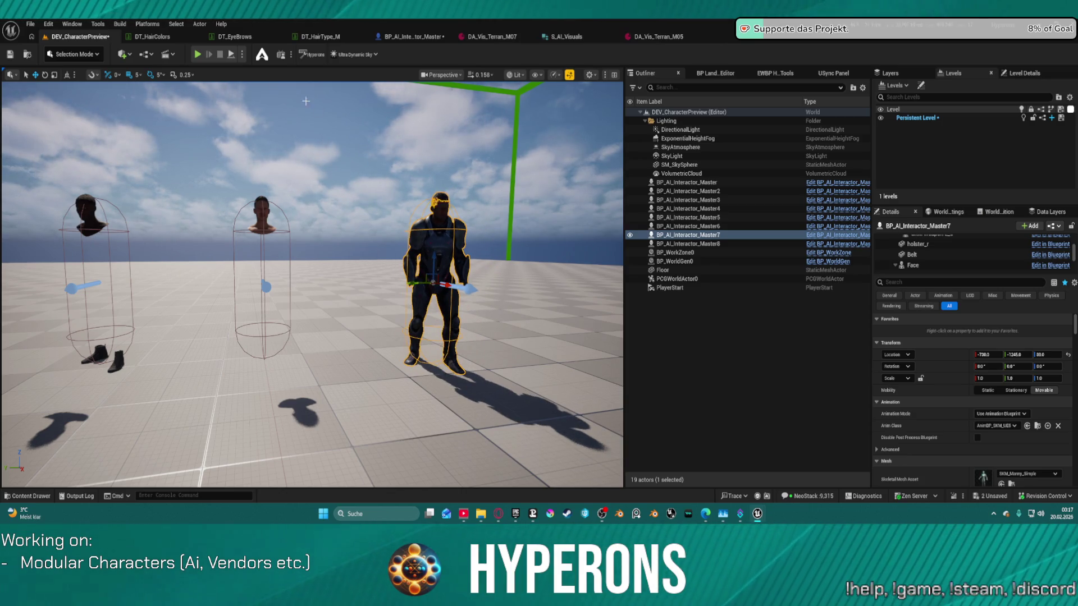
left_click(167, 42)
left_click(412, 37)
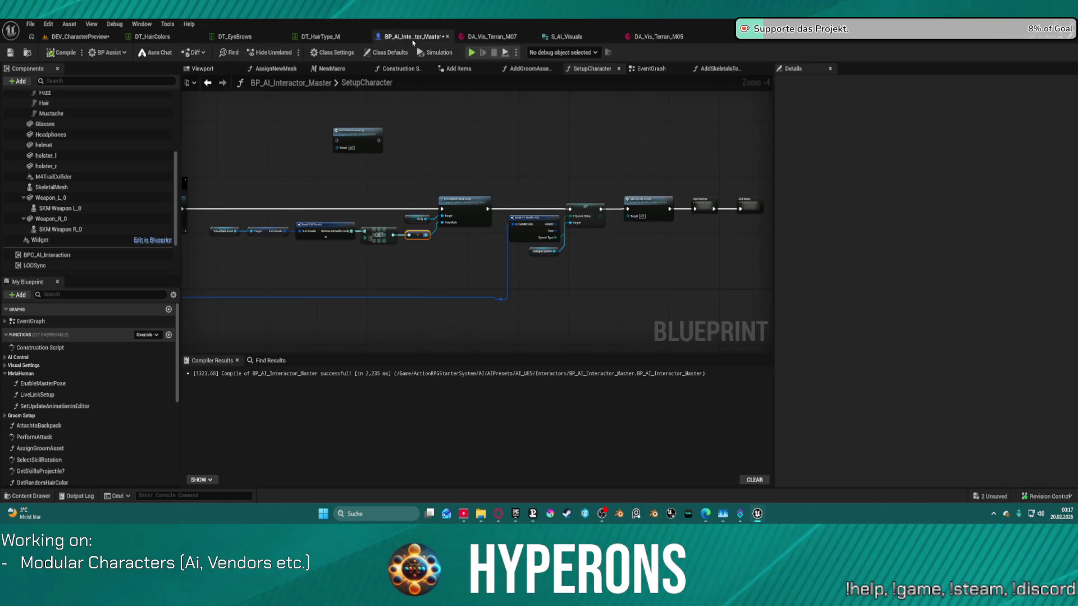
- Gate the Body Set Skeletal Mesh Asset with an Is Valid check on the array element, then compile
scroll(406, 174, "up", 3)
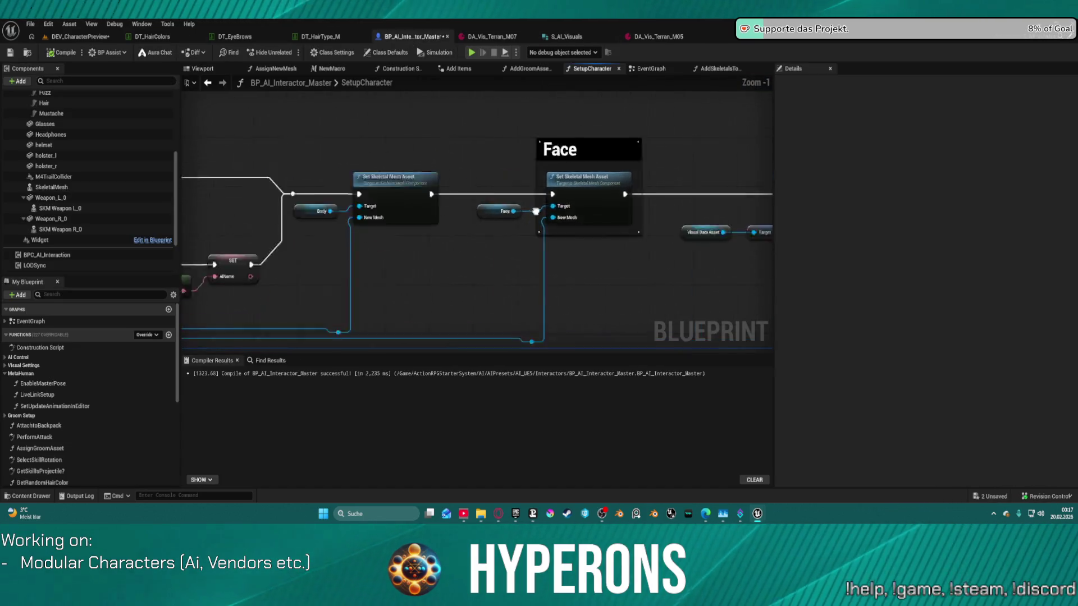
mouse_move(442, 193)
left_mouse_down()
mouse_move(457, 193)
mouse_move(464, 255)
left_mouse_up()
type("is valid")
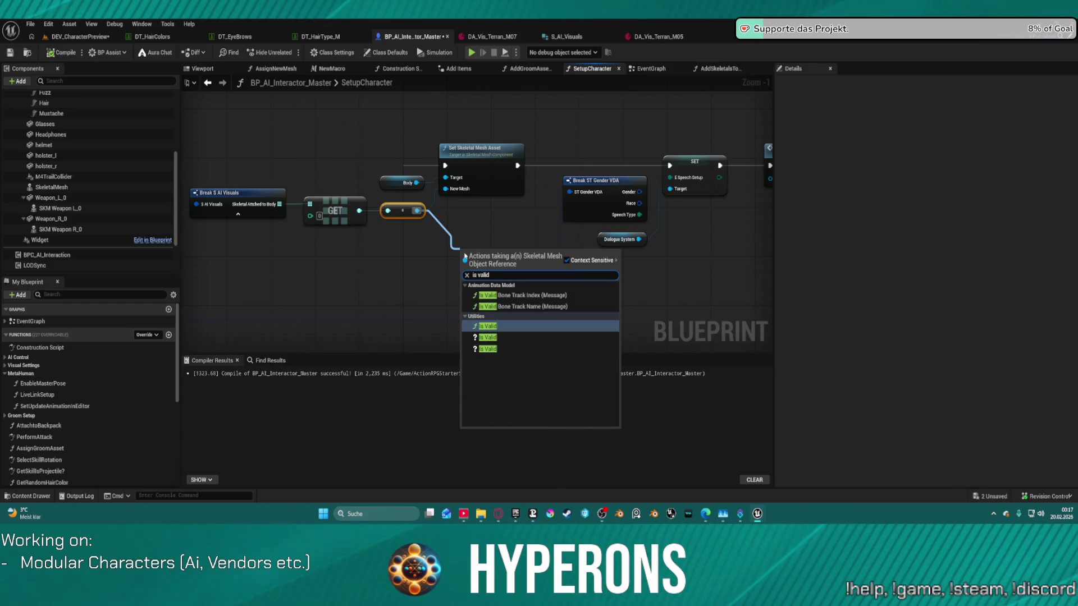
left_click(487, 337)
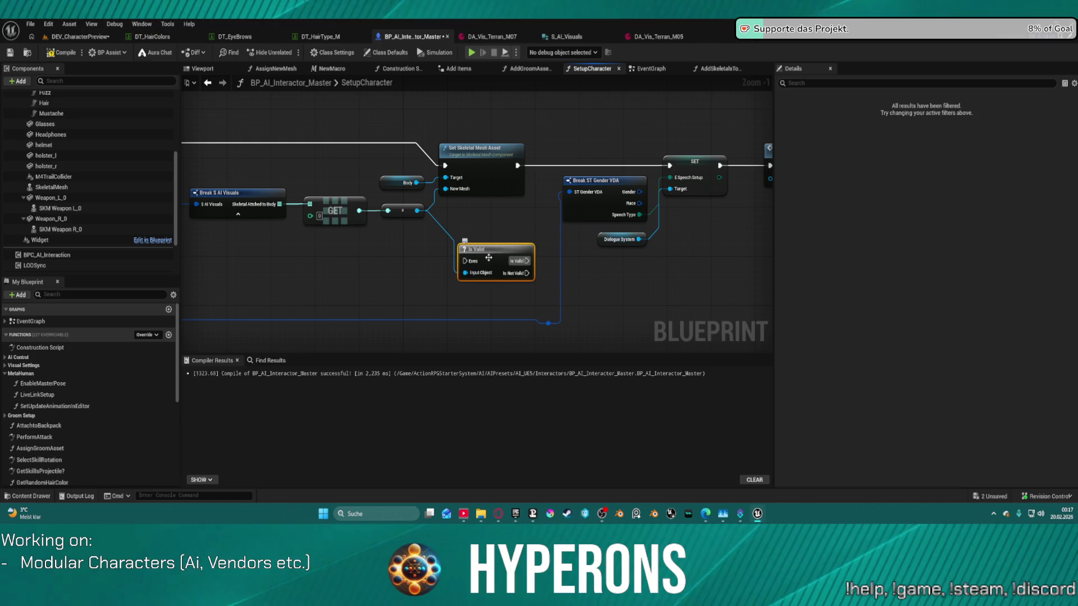
left_click(444, 170, "ctrl")
mouse_move(444, 170)
left_mouse_down()
mouse_move(461, 276)
mouse_move(505, 258)
mouse_move(442, 182)
left_mouse_up()
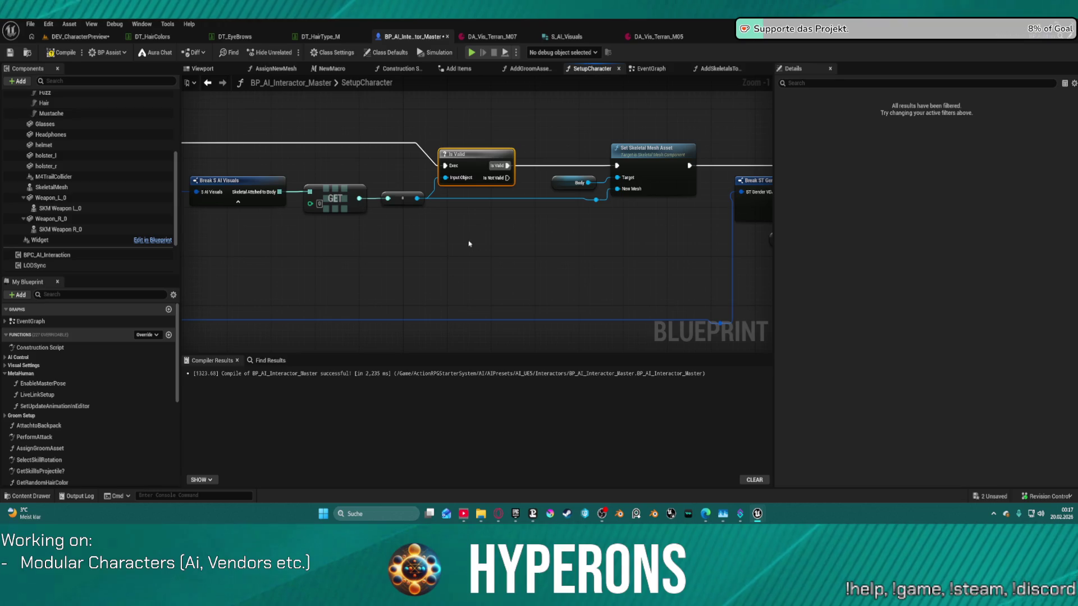
left_click(318, 205)
left_click(344, 149)
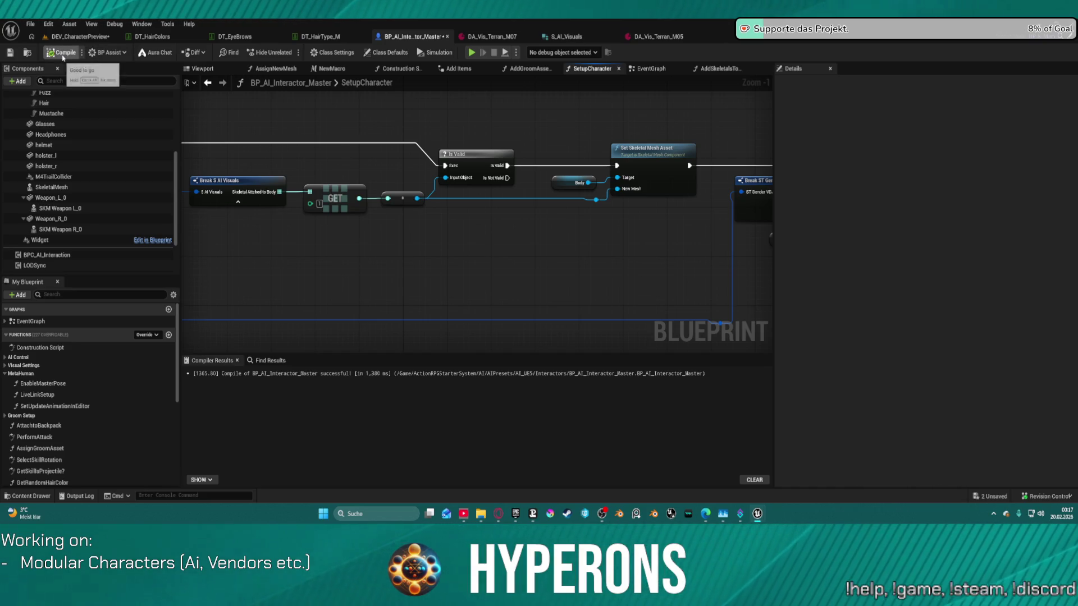
left_click(62, 54)
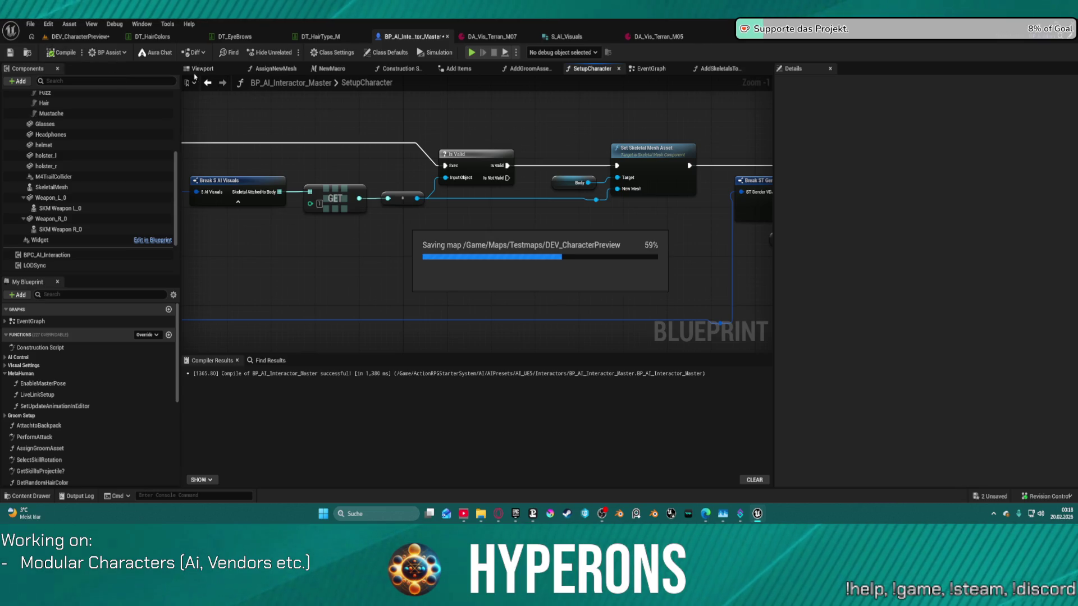
left_click(81, 37)
- Look over the red-suited characters and review the DA_Vis_Terran_M05 data asset
mouse_move(312, 280)
left_mouse_down()
mouse_move(284, 224)
mouse_move(328, 231)
mouse_move(329, 275)
left_mouse_up()
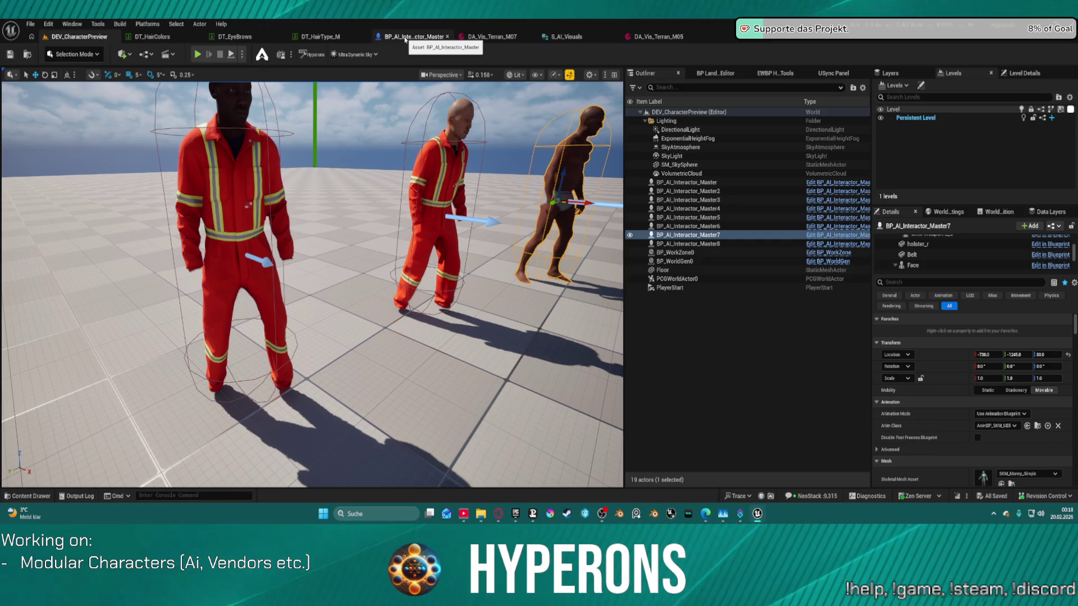
left_click(659, 35)
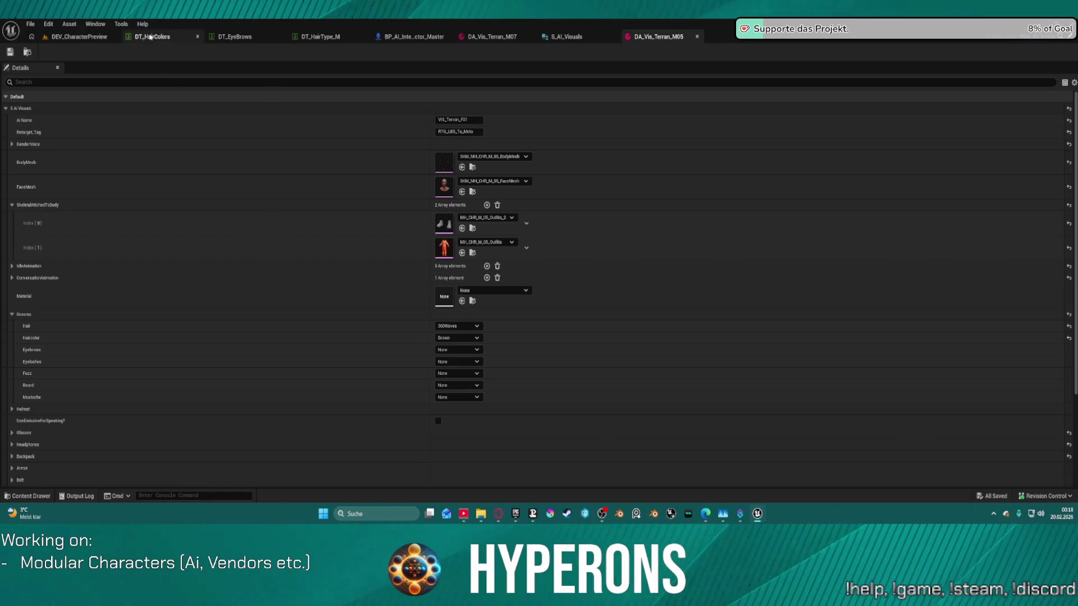
left_click(117, 39)
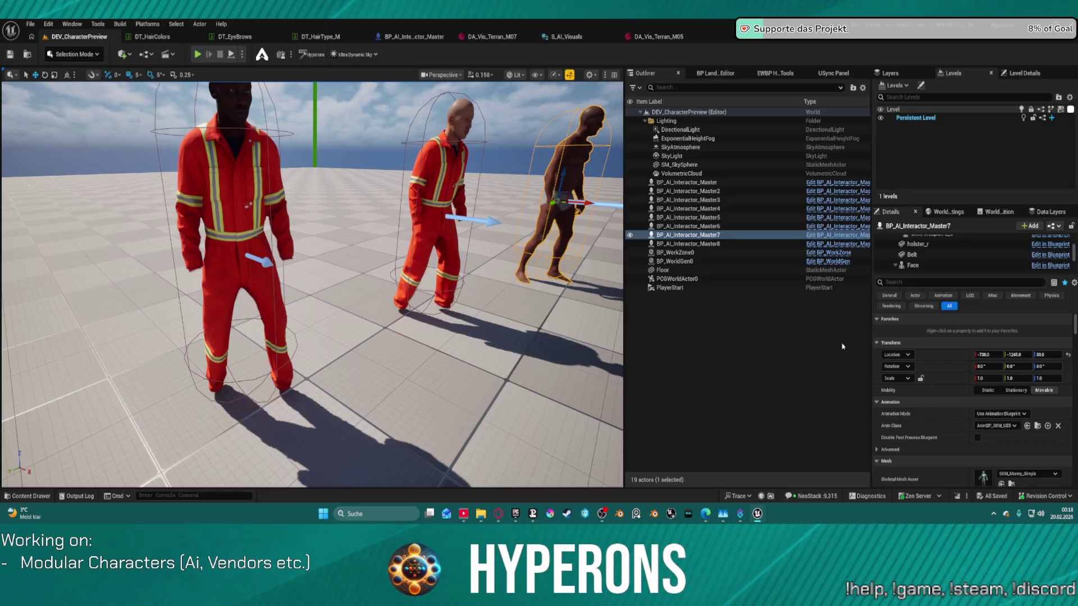
- Move BP_AI_Interactor_Master5 along X and rerun its SetupCharacter from the Details panel
left_click(687, 218)
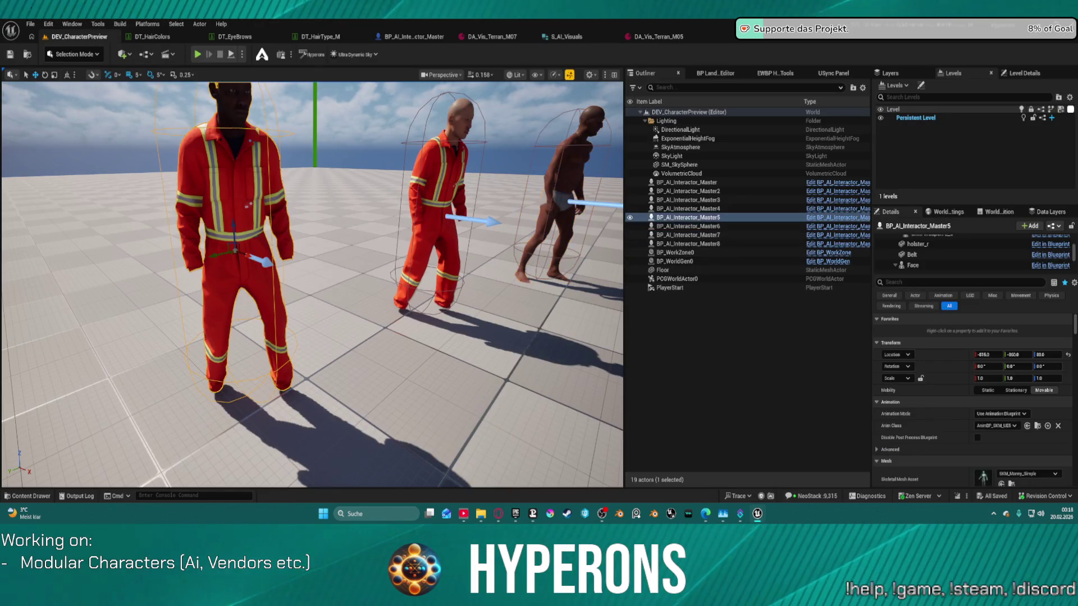
mouse_move(250, 259)
left_mouse_down()
mouse_move(261, 266)
mouse_move(236, 259)
left_mouse_up()
scroll(929, 360, "down", 3)
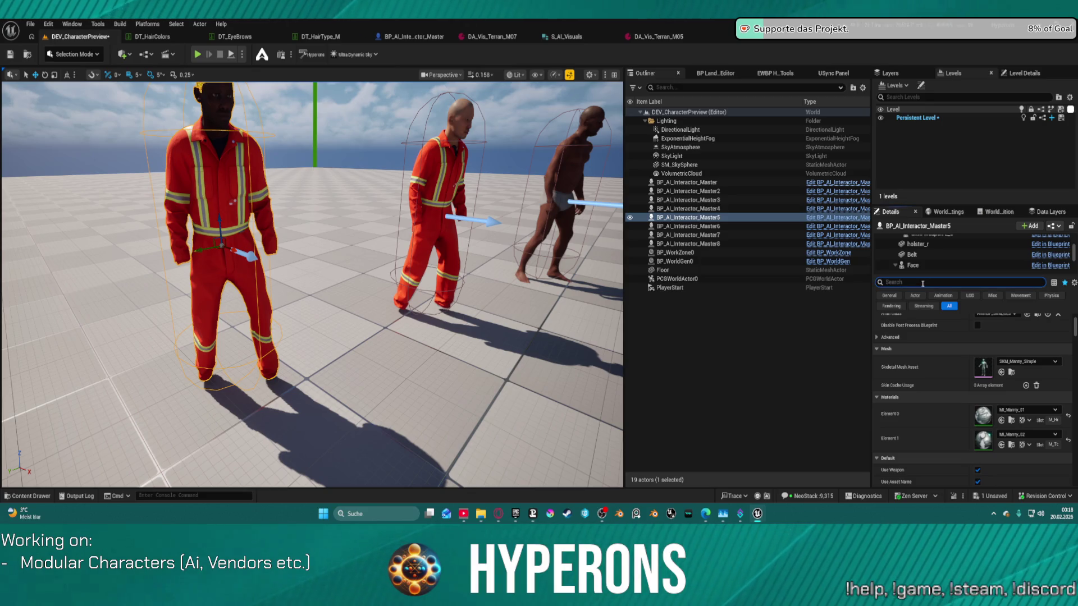
type("vis")
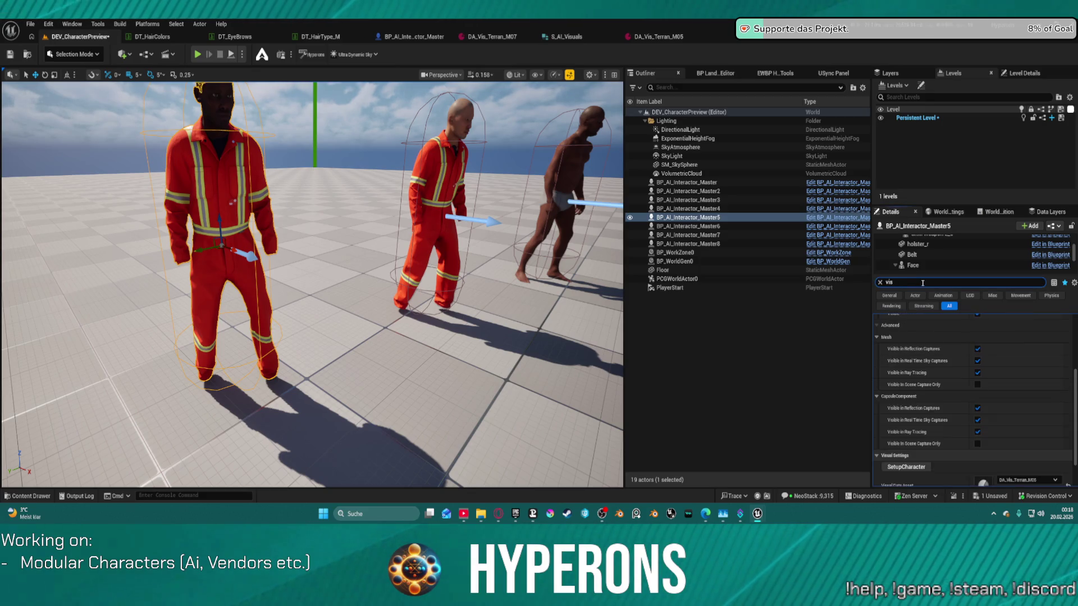
scroll(932, 393, "down", 2)
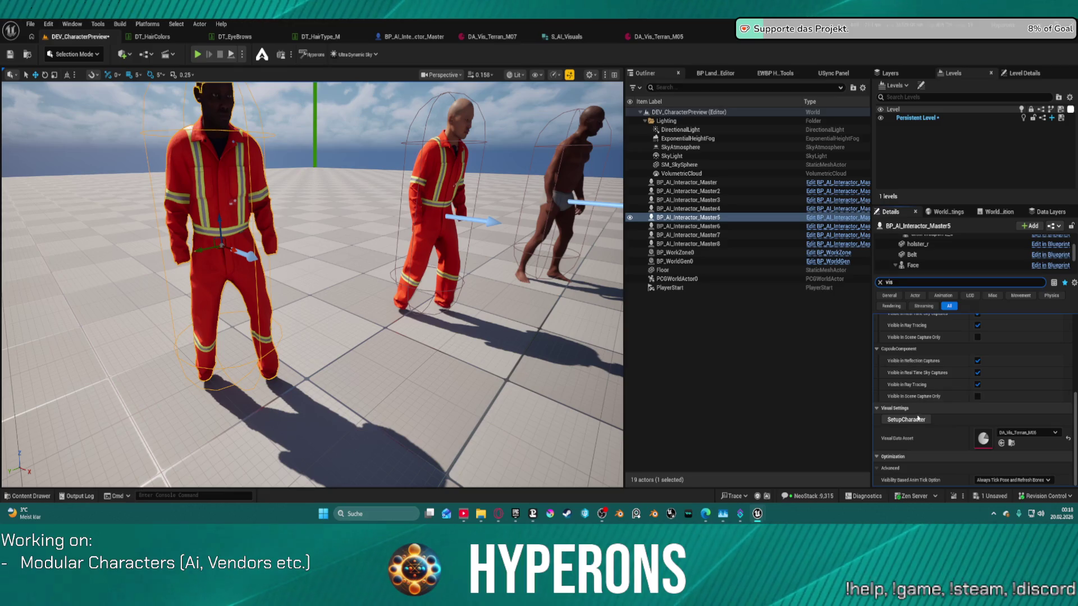
left_click(909, 420)
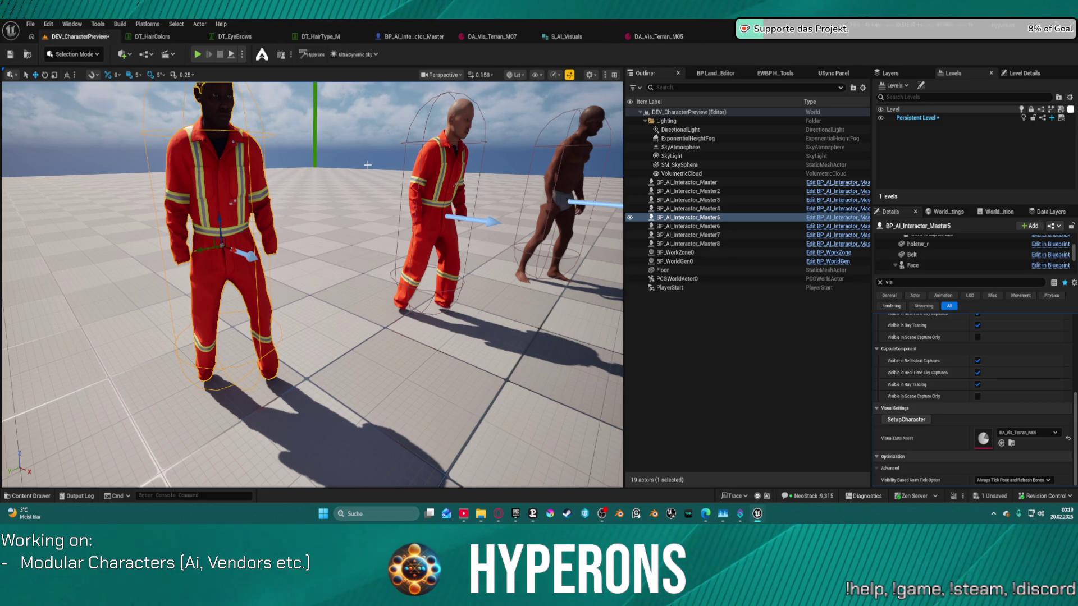
left_click(415, 38)
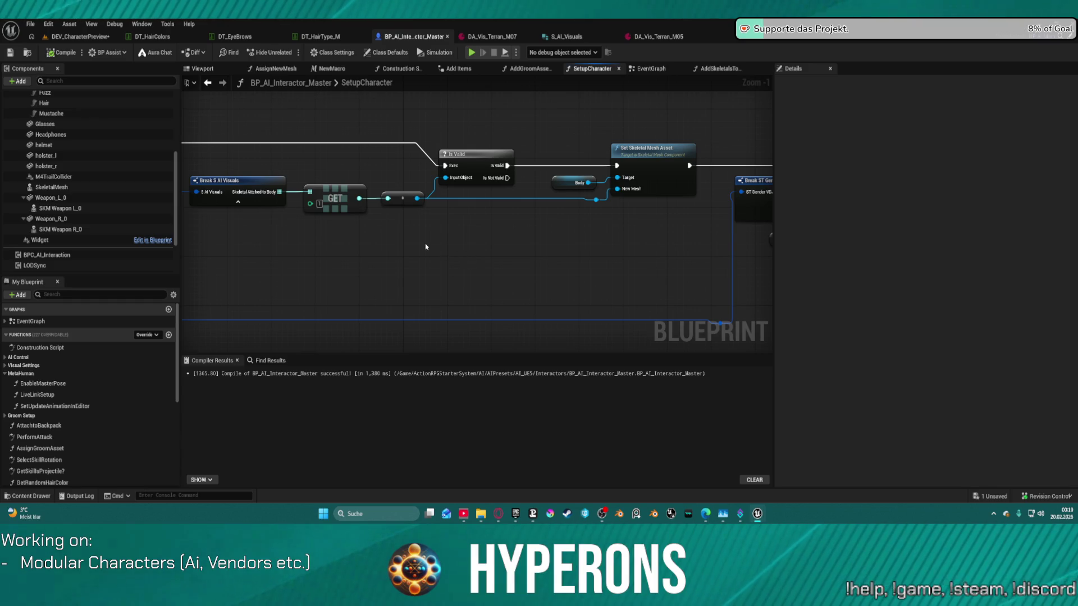
- Pan to the Break, GET and Is Valid nodes, then go back to DEV_CharacterPreview
mouse_move(426, 247)
left_mouse_down()
mouse_move(368, 234)
mouse_move(532, 261)
mouse_move(280, 269)
mouse_move(460, 255)
left_mouse_up()
mouse_move(768, 118)
left_mouse_down()
mouse_move(421, 156)
mouse_move(565, 197)
mouse_move(645, 202)
left_mouse_up()
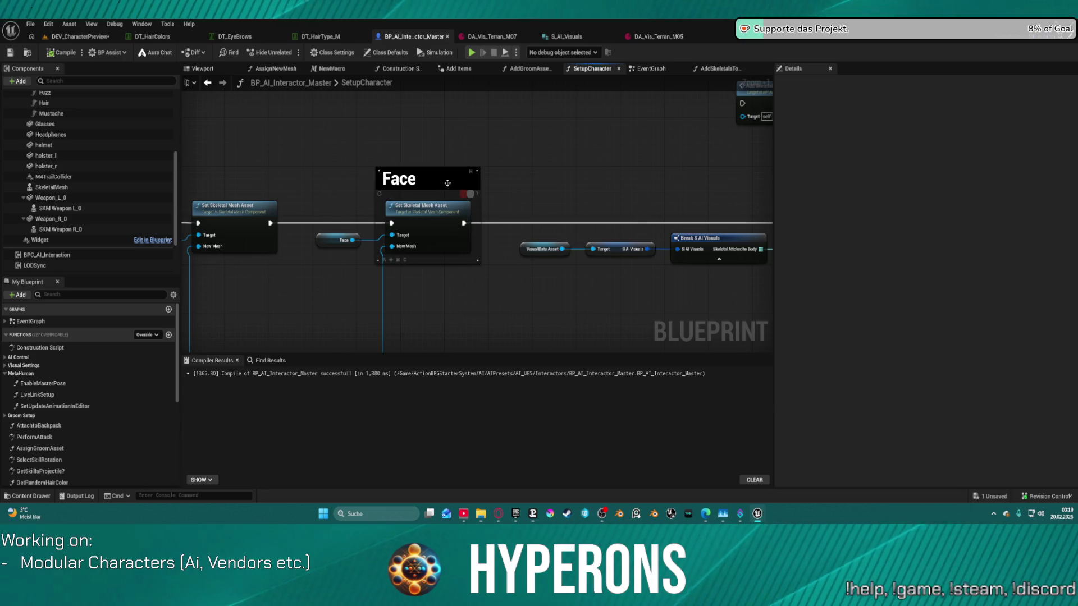
left_click(91, 41)
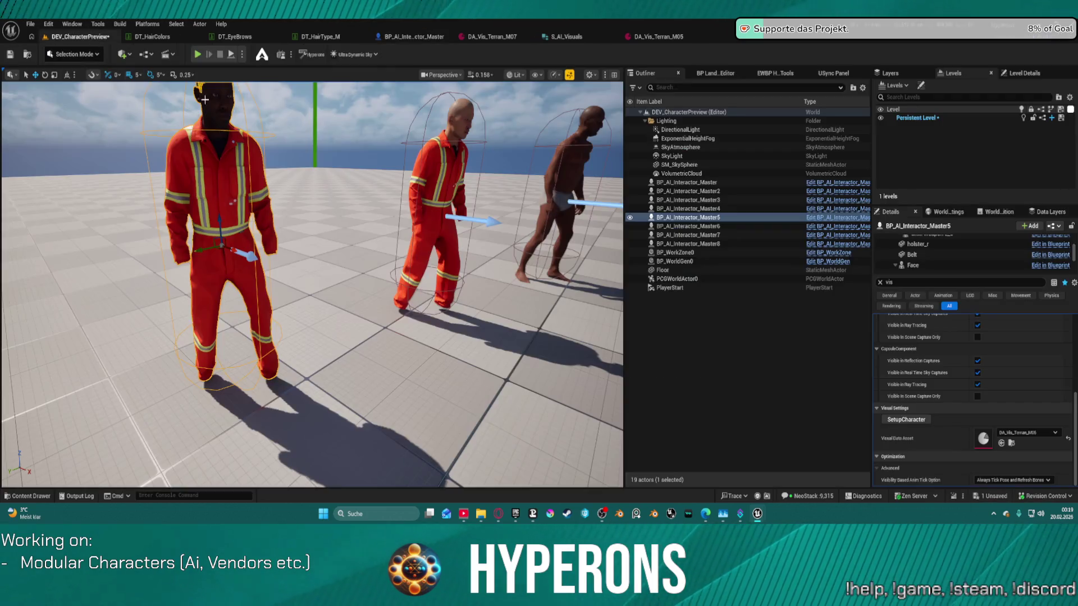
- Nudge BP_AI_Interactor_Master7 along X and view Master5's full, unfiltered Body component settings
left_click(566, 191)
mouse_move(585, 204)
left_mouse_down()
mouse_move(541, 203)
mouse_move(555, 202)
left_mouse_up()
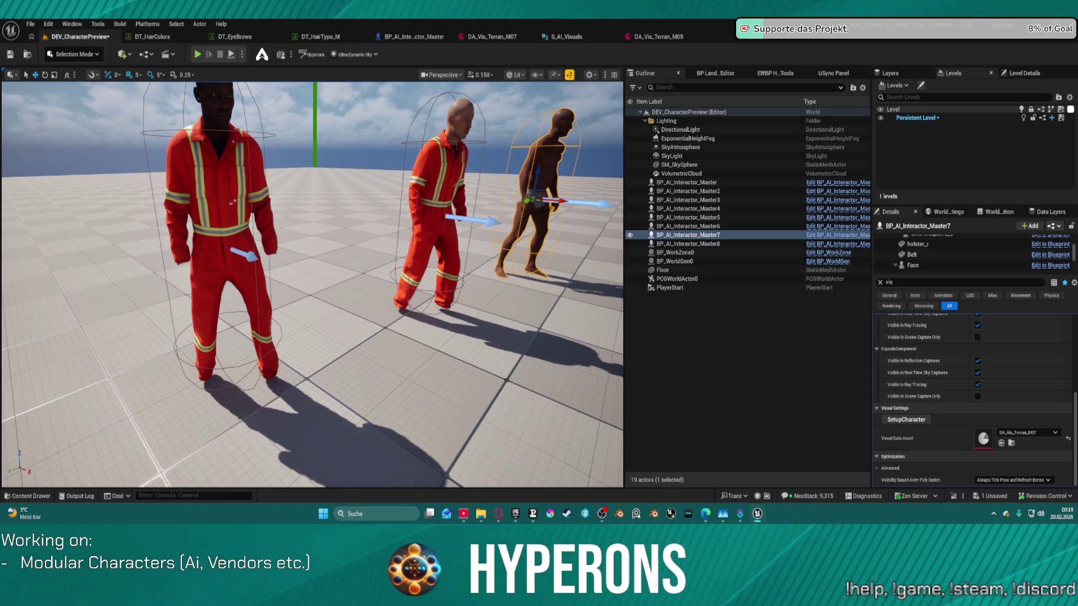
left_click(688, 217)
scroll(989, 255, "up", 3)
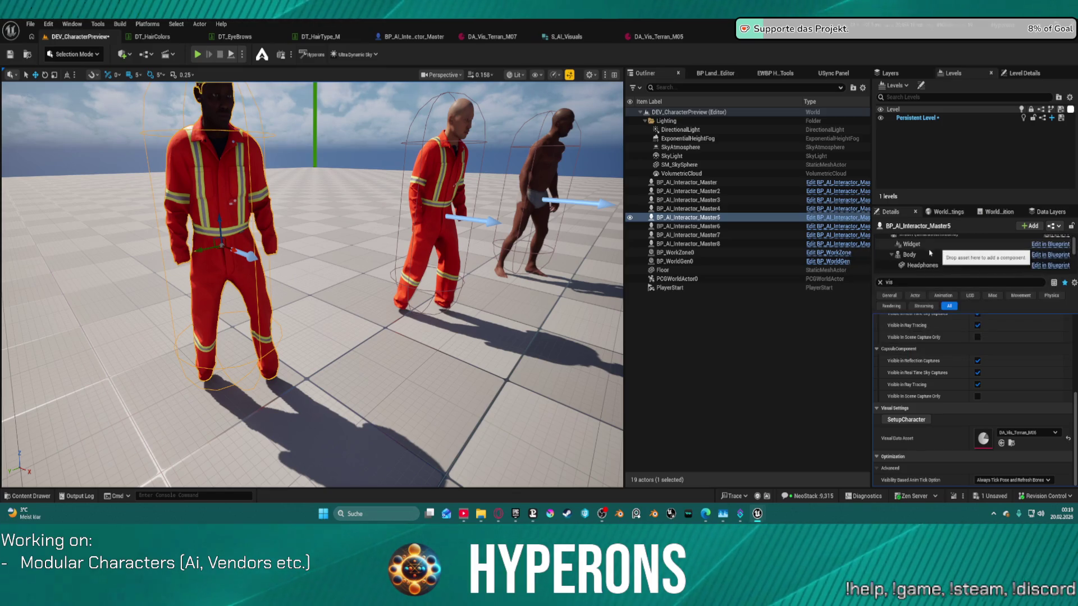
left_click(930, 253)
left_click(880, 282)
scroll(1053, 425, "down", 3)
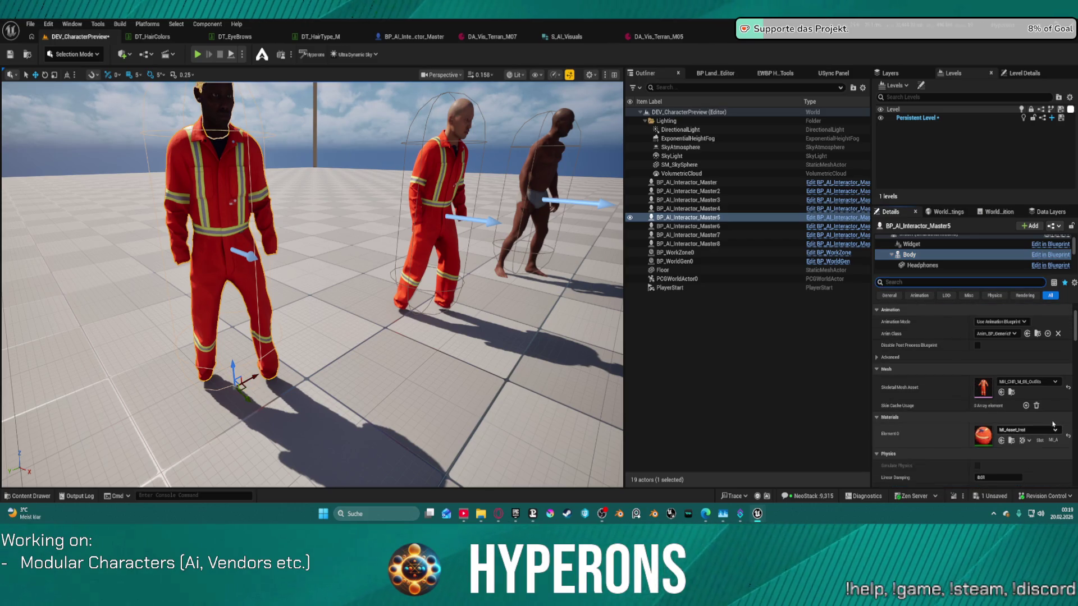
scroll(922, 261, "up", 2)
scroll(922, 265, "down", 3)
scroll(939, 261, "up", 1)
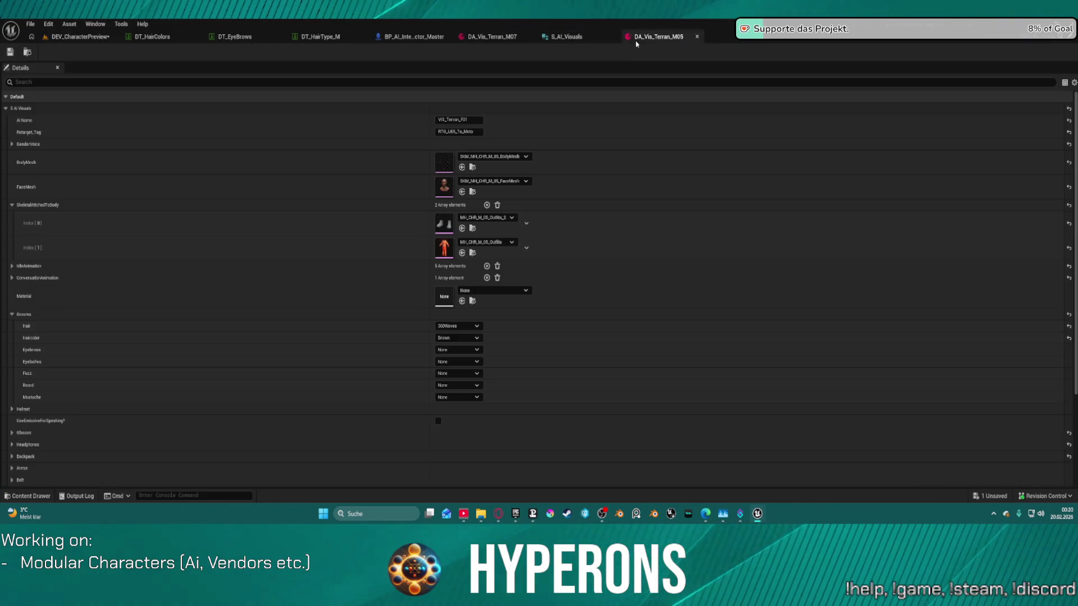
left_click(627, 38)
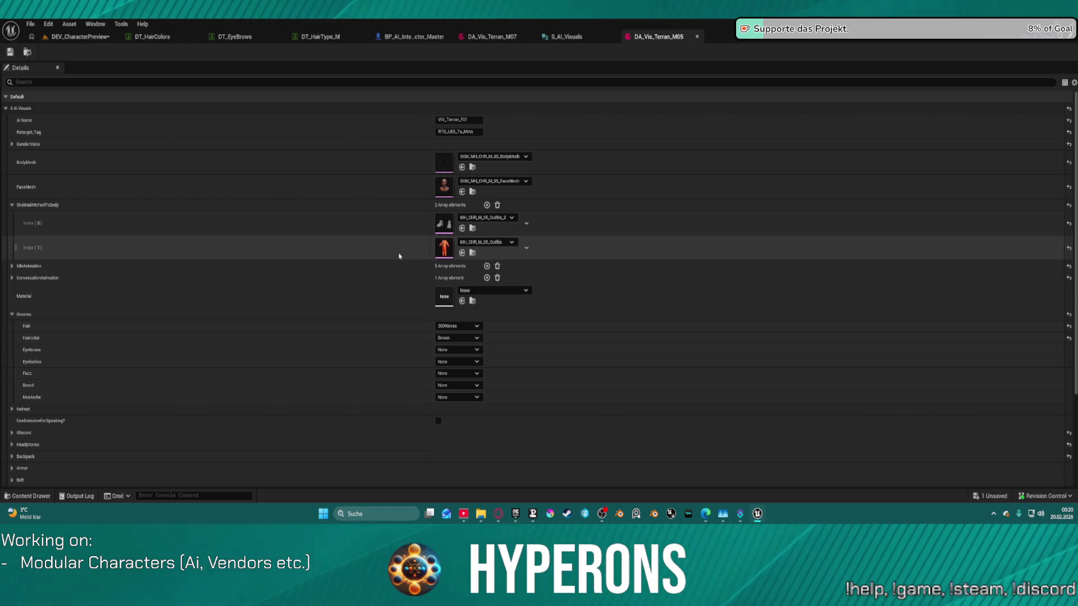
- Check the BodyMesh picker in DA_Vis_Terran_M05 without changes and save the data asset
left_click(494, 156)
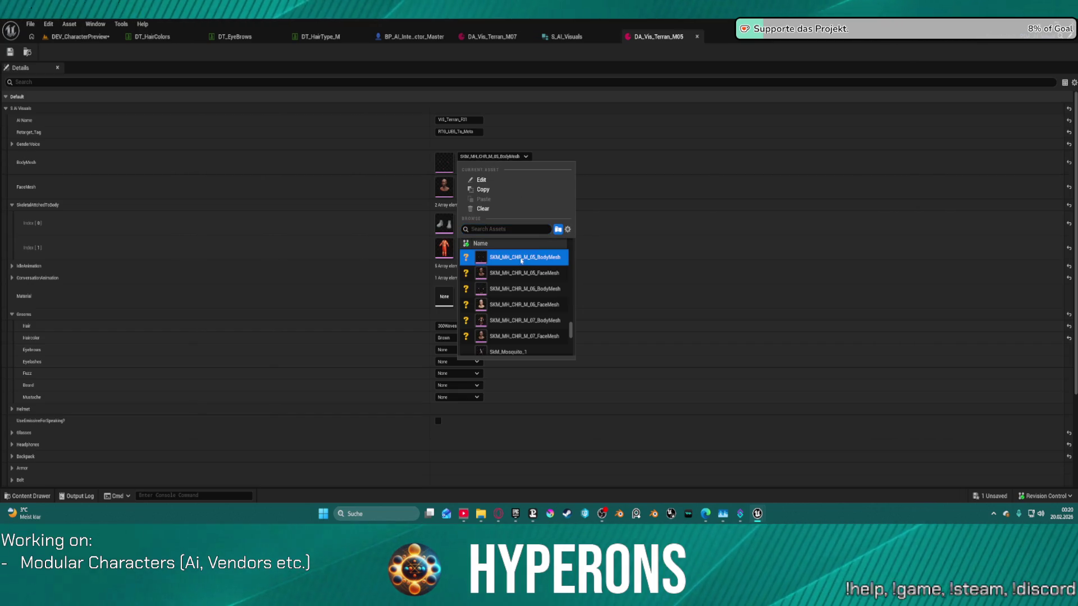
left_click(281, 164)
left_click(15, 52)
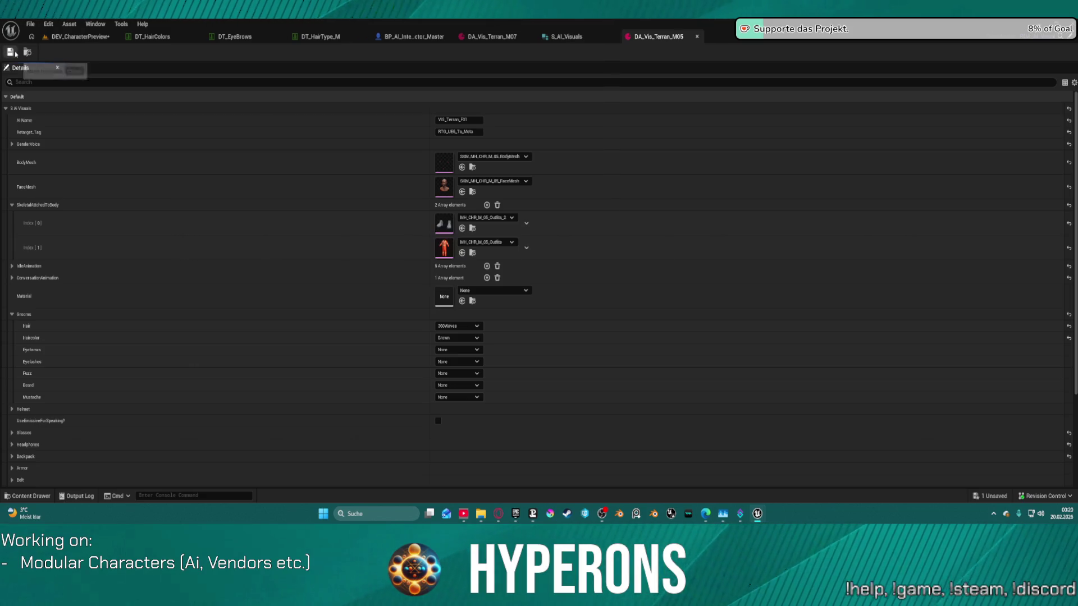
left_click(66, 38)
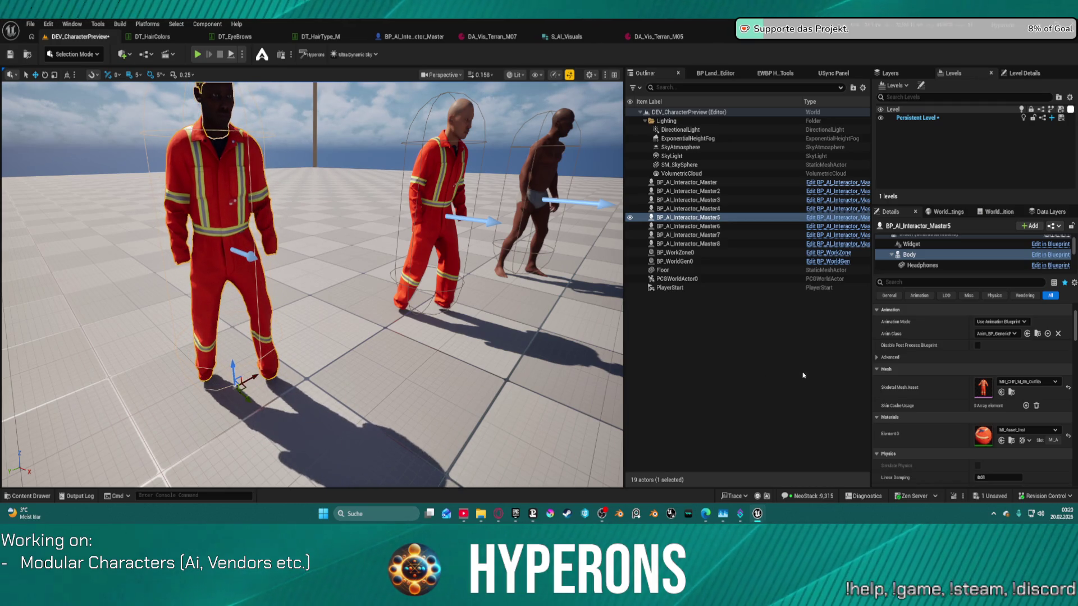
- Switch Master5's Visual Data Asset to DA_Vis_Terran_M06, then back to DA_Vis_Terran_M05
scroll(950, 323, "up", 3)
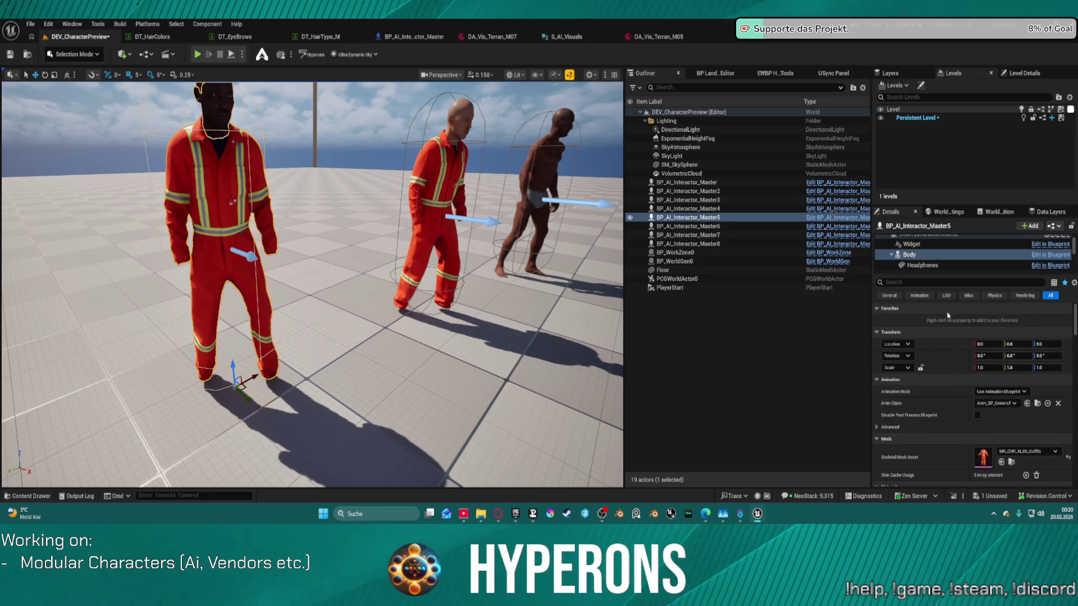
scroll(948, 348, "down", 15)
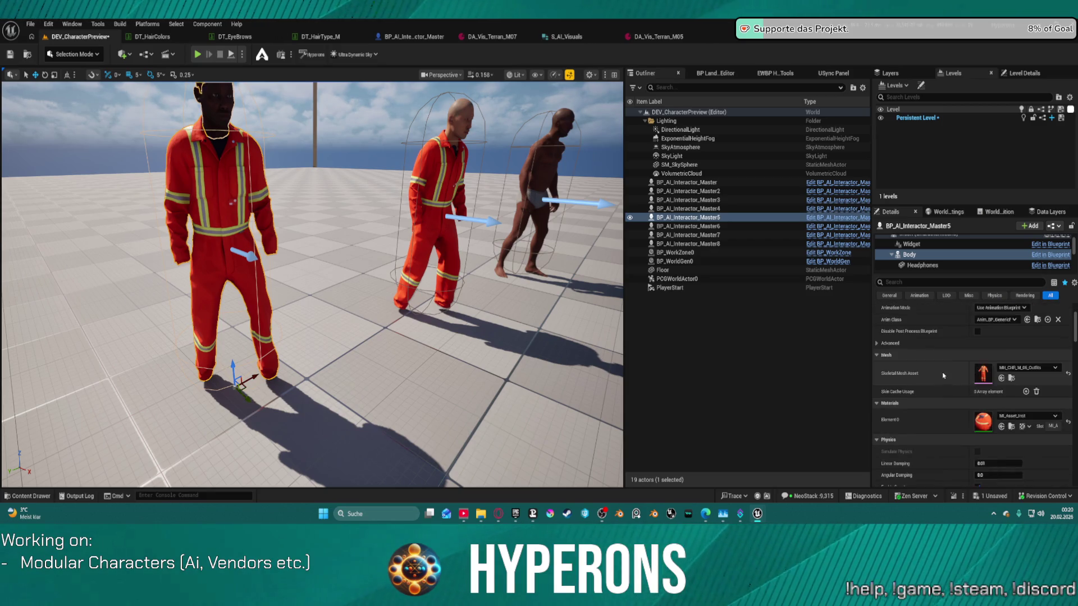
scroll(954, 384, "down", 5)
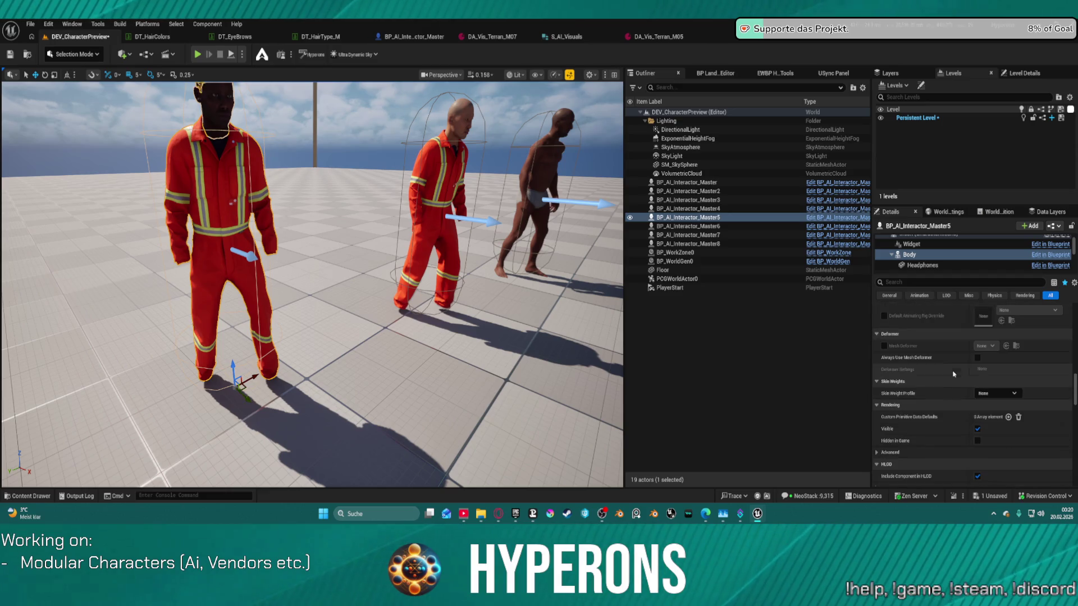
scroll(932, 252, "up", 3)
left_click(932, 250)
left_click(931, 239)
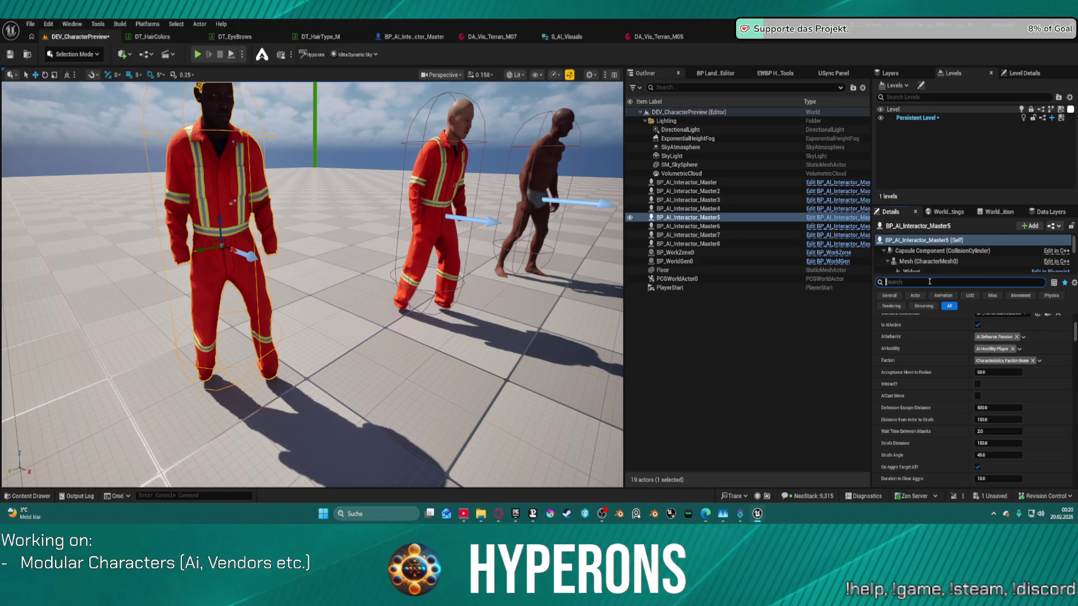
type("visu")
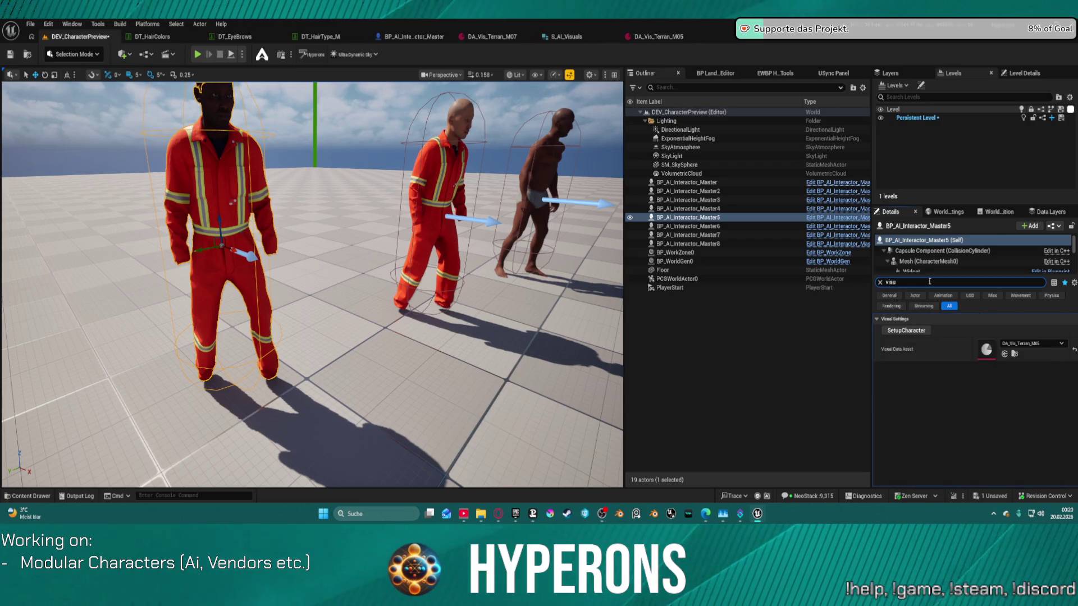
left_click(1031, 344)
left_click(1025, 310)
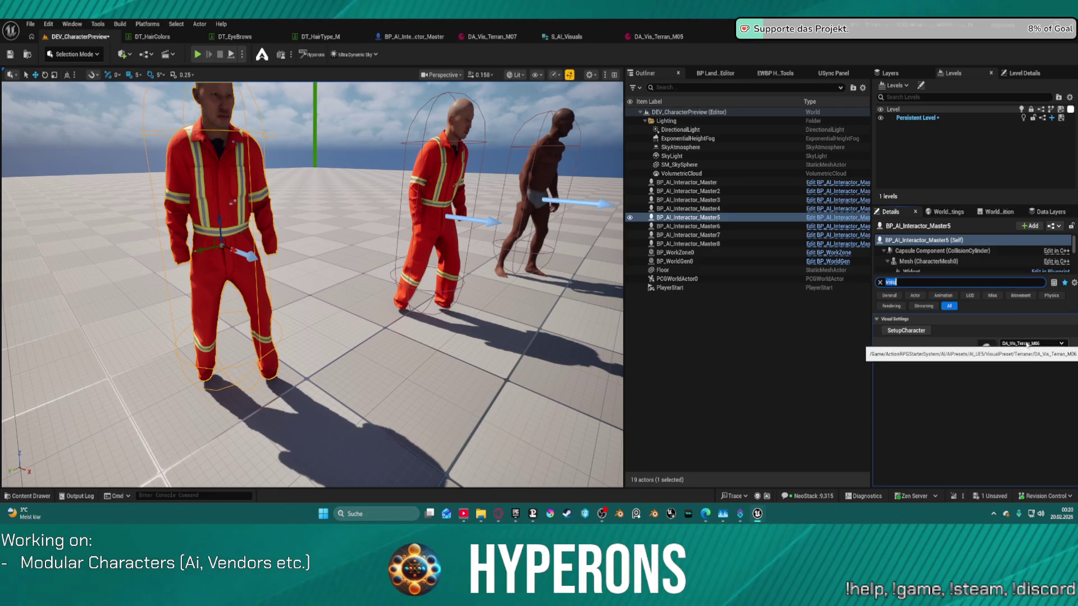
left_click(1031, 343)
left_click(1023, 300)
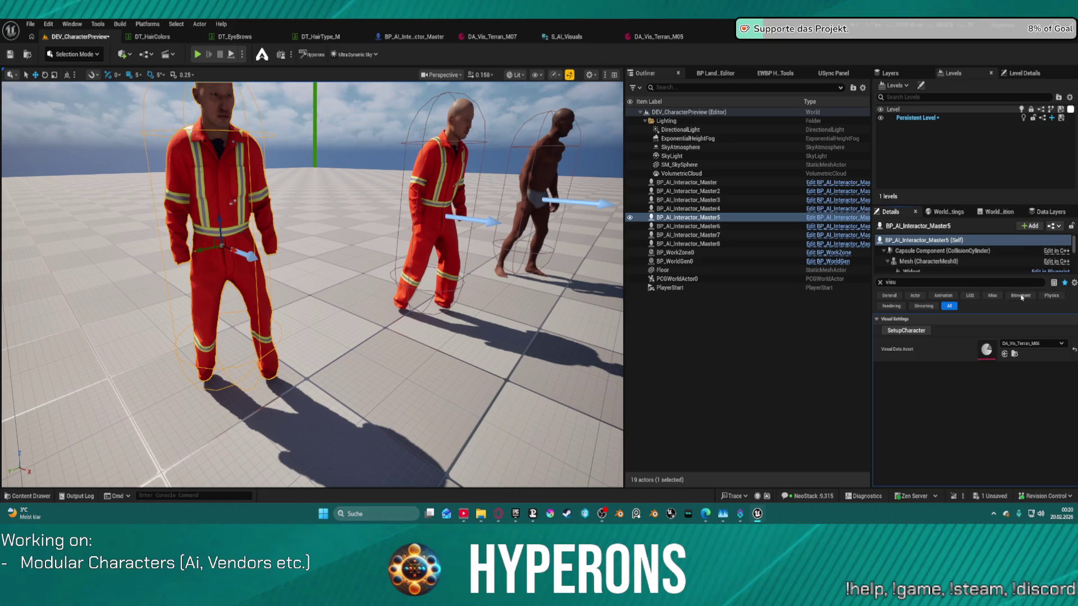
- Fly the camera around the red-suited character's outfit, then pull back to all three characters
key("w")
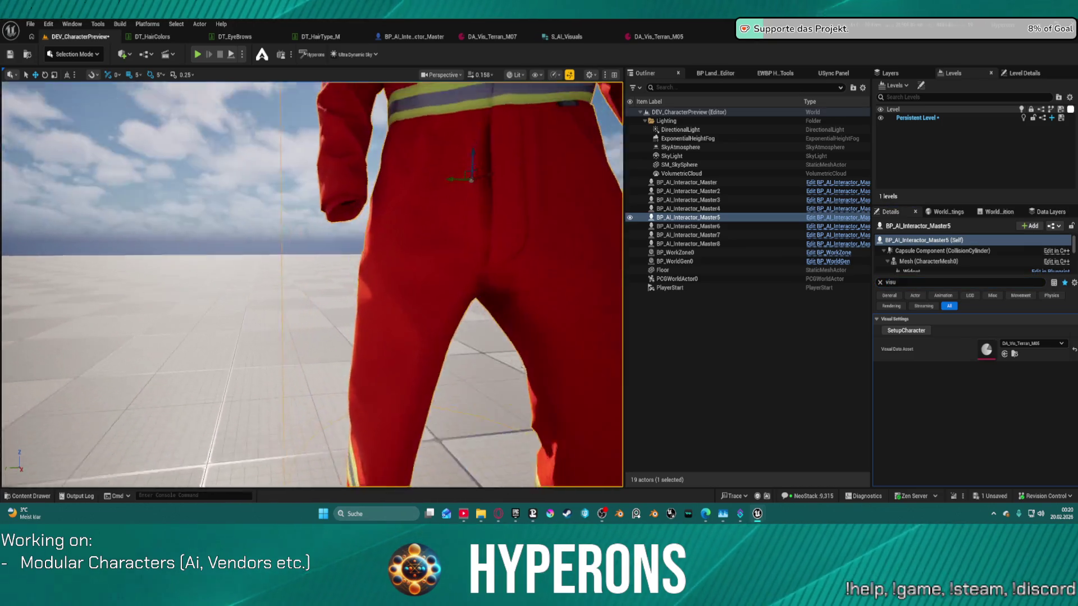
key("w")
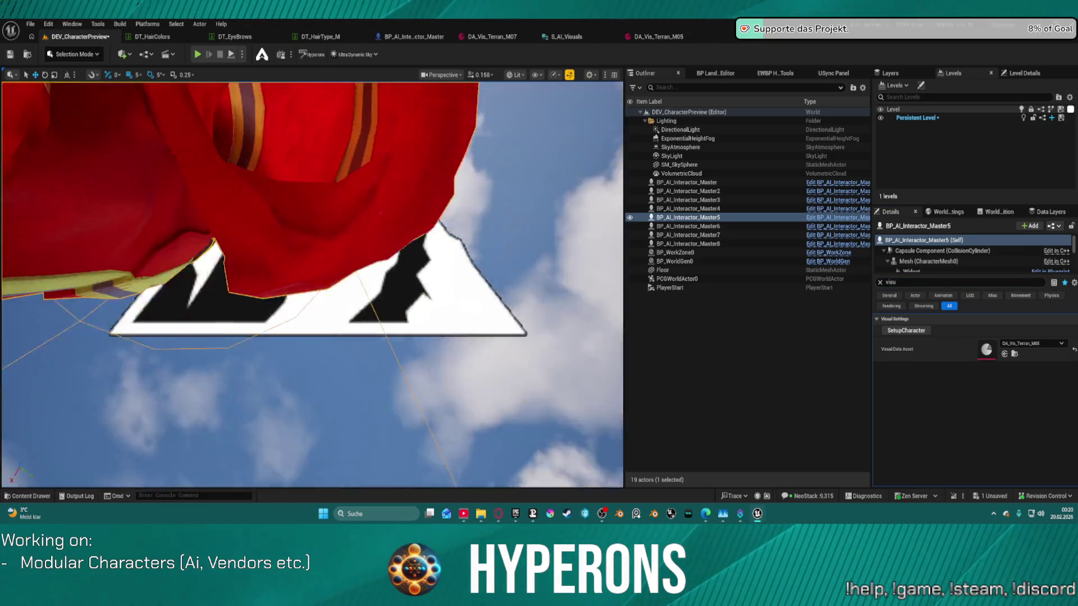
key("w")
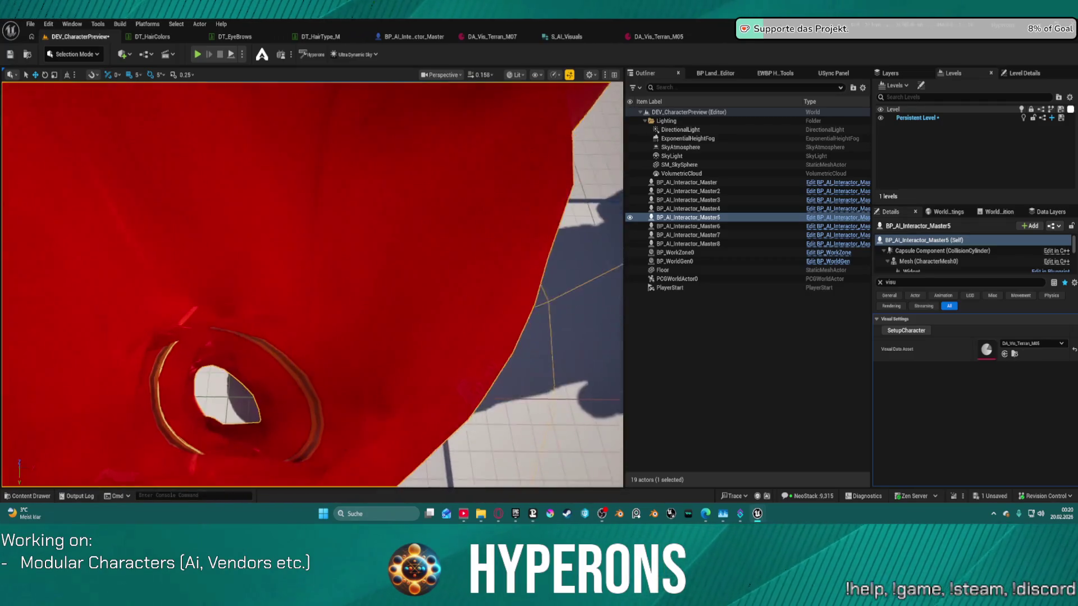
key("s")
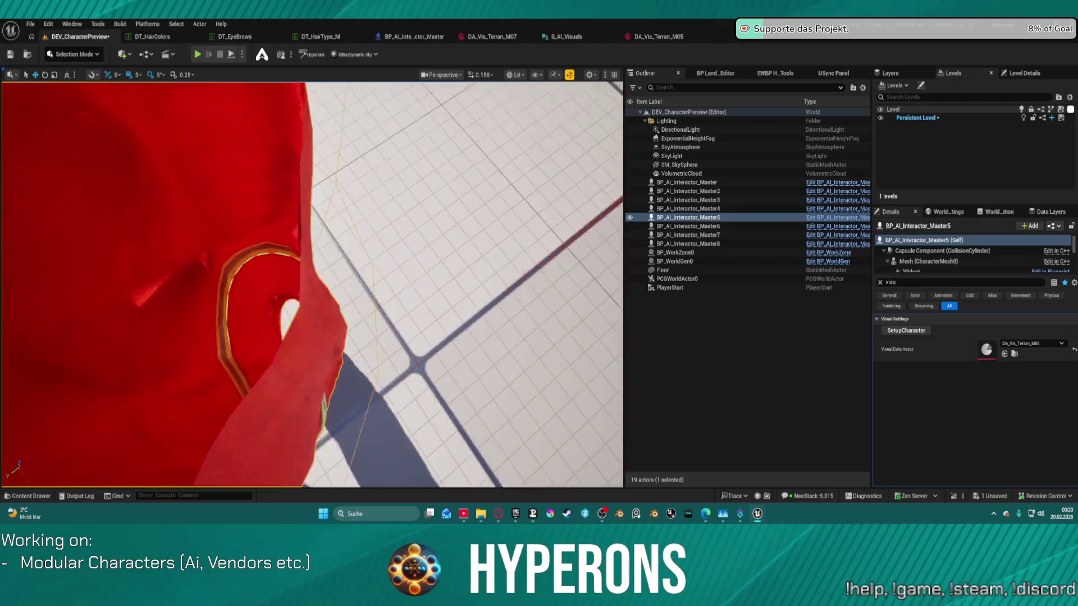
- Browse BP_AI_Interactor_Master's SetupCharacter, AddSkeletalsToBody and EventGraph graphs
left_click(418, 37)
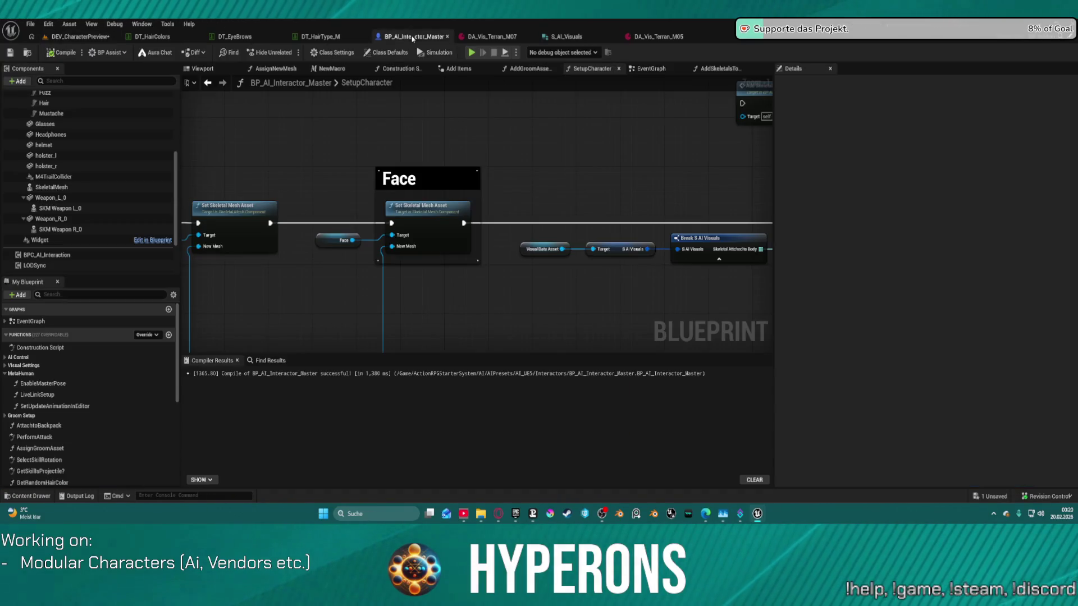
scroll(331, 117, "down", 5)
scroll(443, 107, "up", 4)
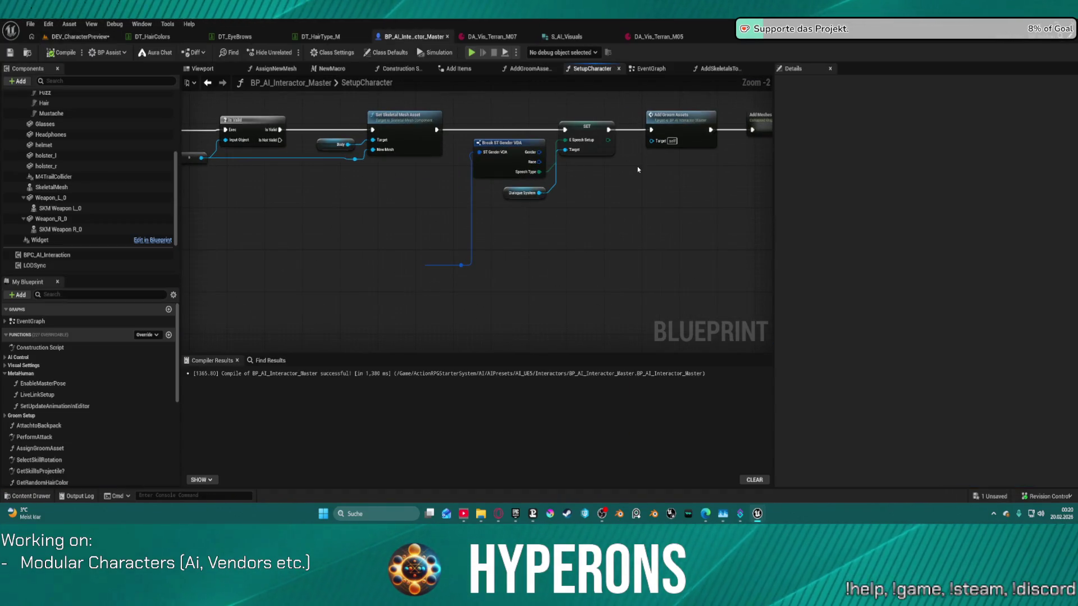
scroll(638, 166, "down", 4)
left_click_drag(721, 148, 653, 146)
left_click(718, 68)
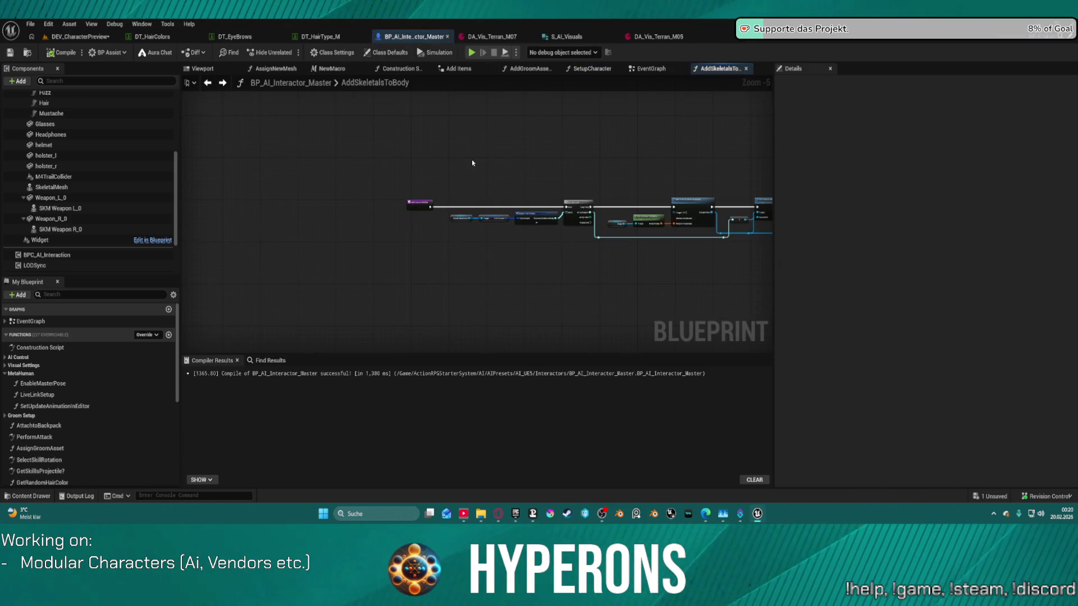
scroll(551, 160, "up", 3)
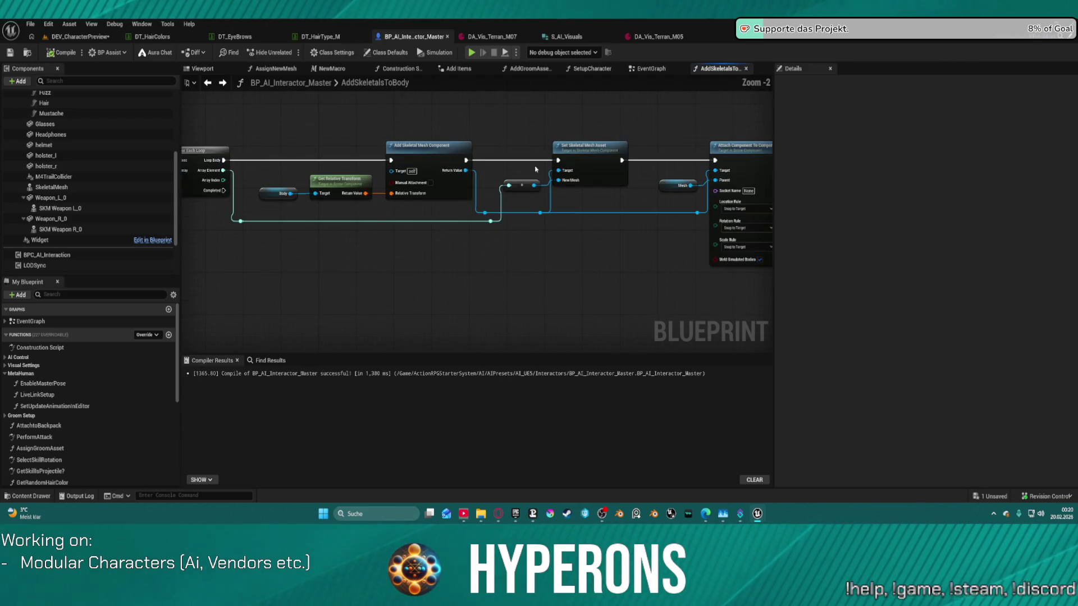
left_click(646, 68)
- In the Construction Script, break the first For Each Loop's Completed wire to the second loop
left_click(395, 68)
scroll(378, 233, "down", 1)
left_click_drag(378, 233, 322, 230)
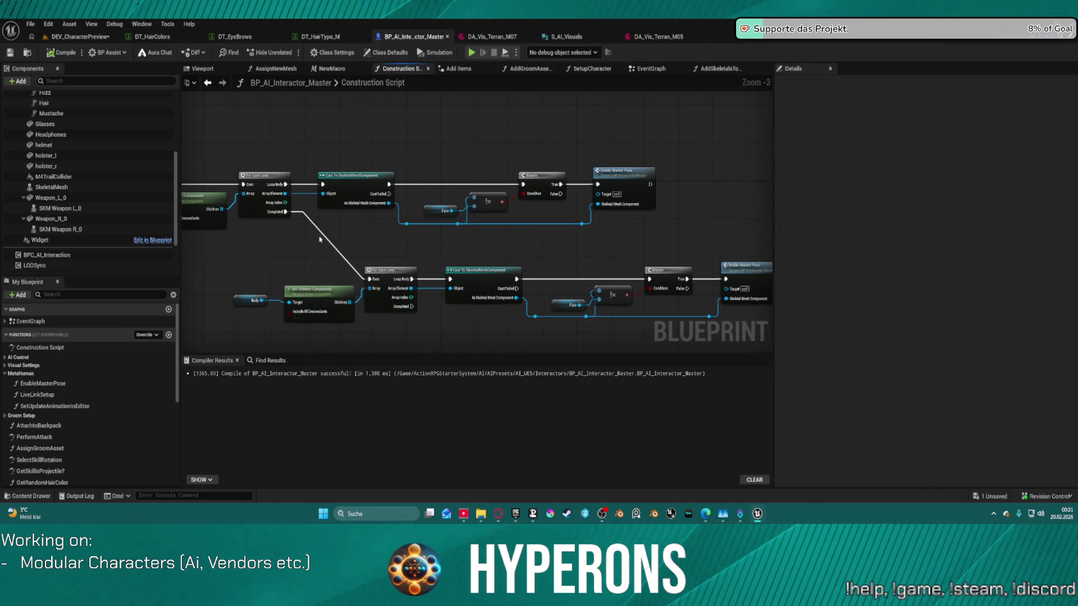
left_click(323, 237, "alt")
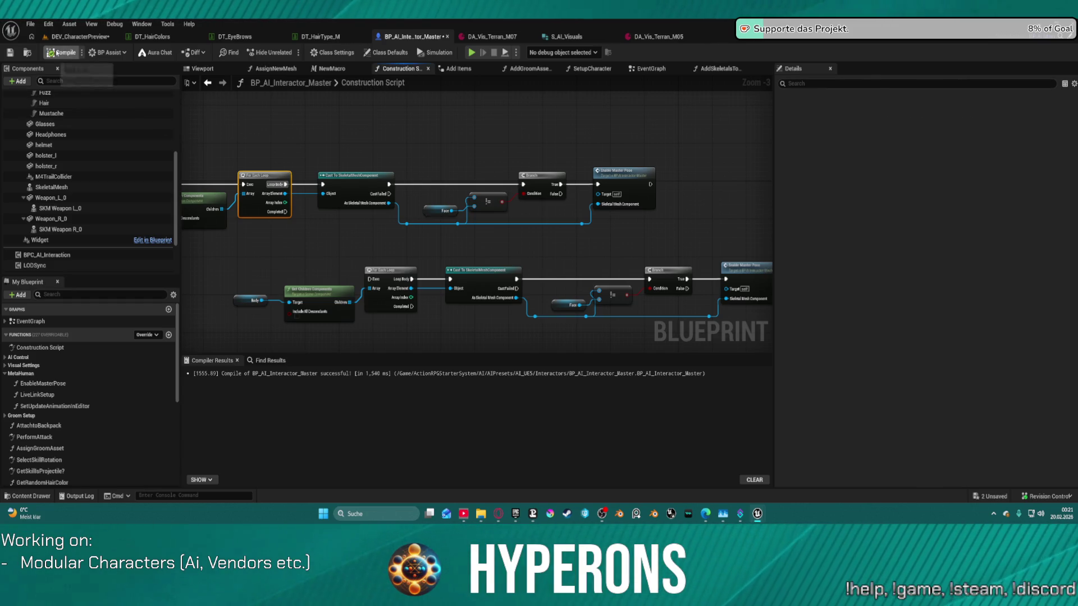
left_click(80, 37)
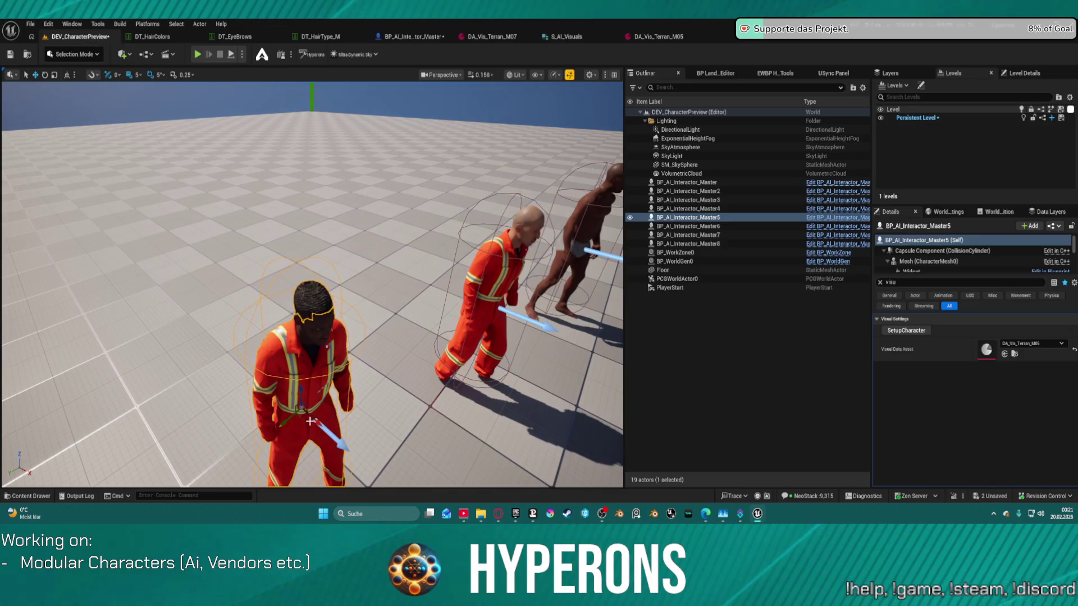
- Focus on the fifth interactor and select its Body component with the property filter cleared
key("f")
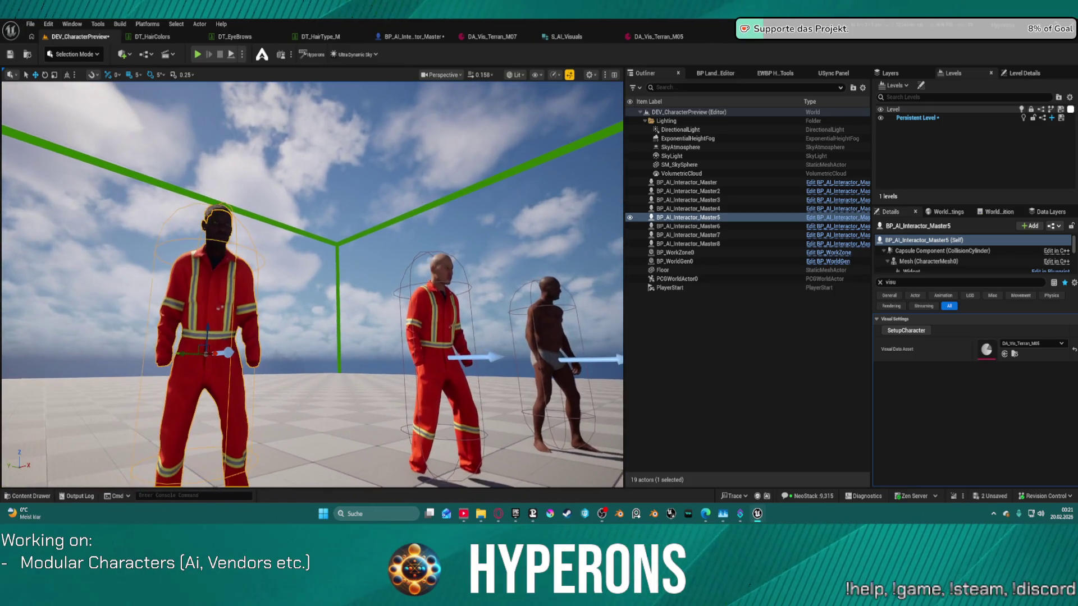
scroll(935, 261, "down", 2)
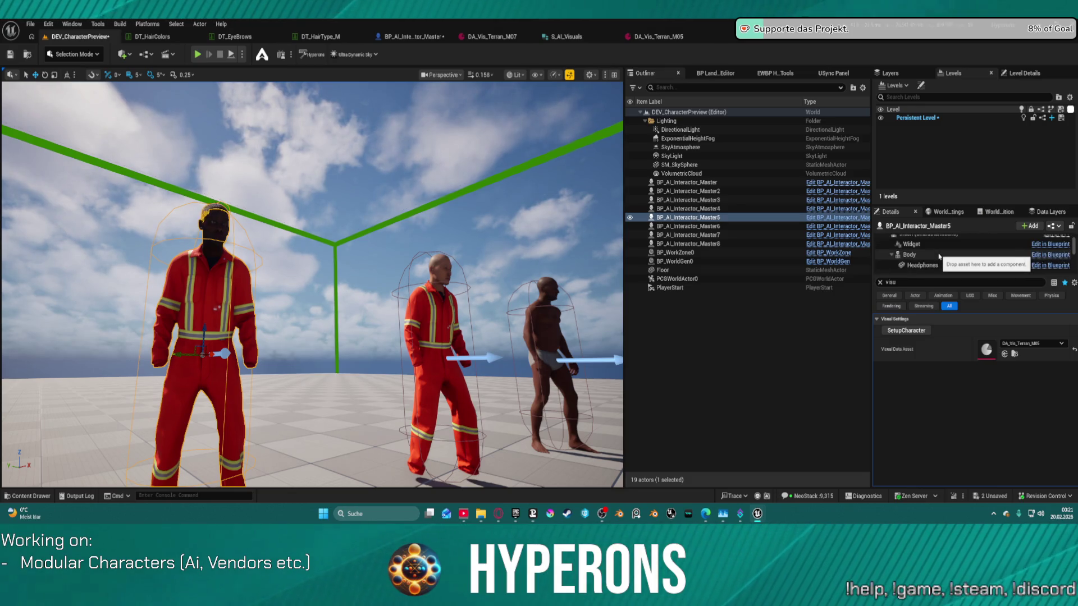
left_click(941, 255)
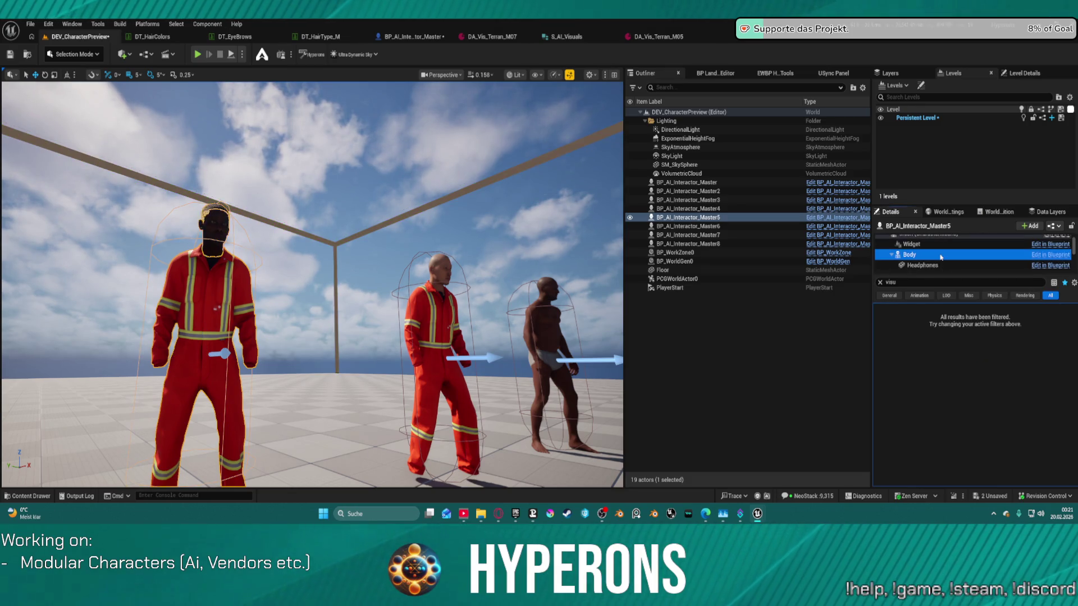
left_click(880, 283)
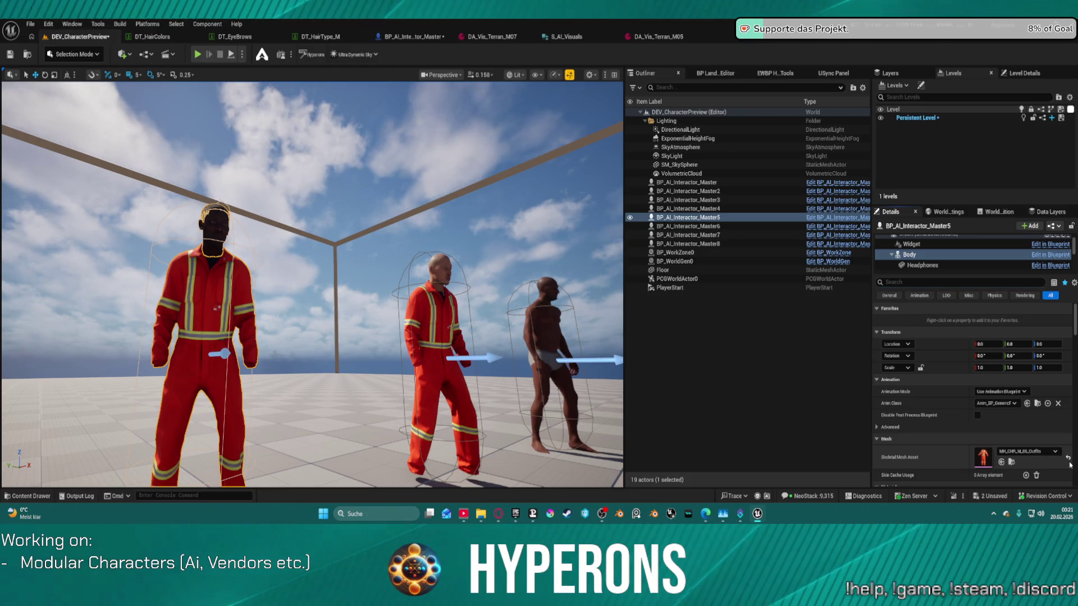
- Browse the Body's Skeletal Mesh Asset list, then restore the editor to a smaller window
left_click(1032, 451)
scroll(1035, 427, "down", 3)
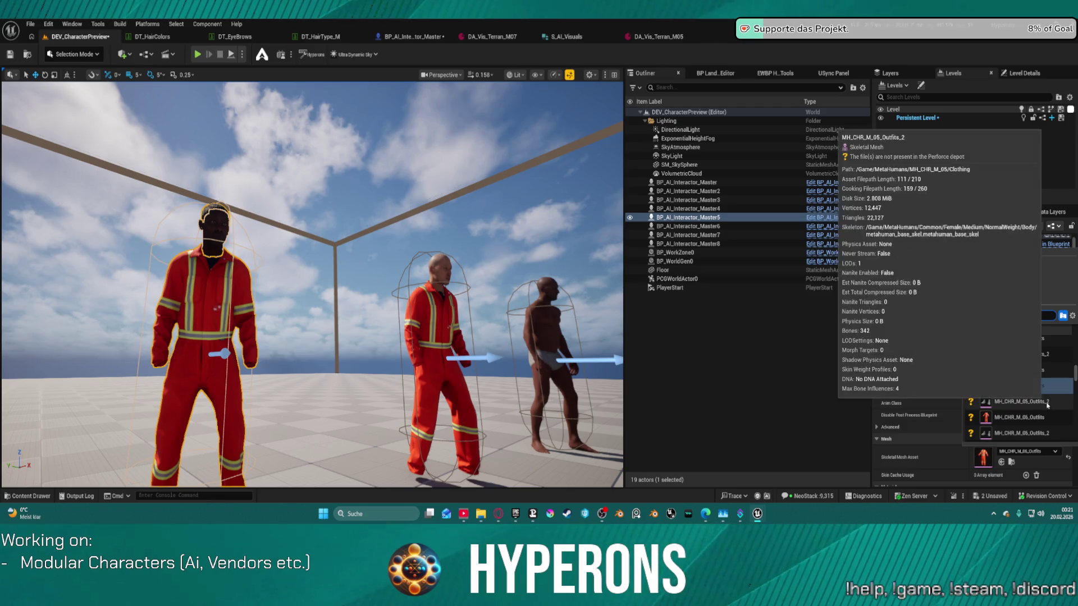
scroll(1053, 371, "up", 5)
scroll(1044, 381, "up", 5)
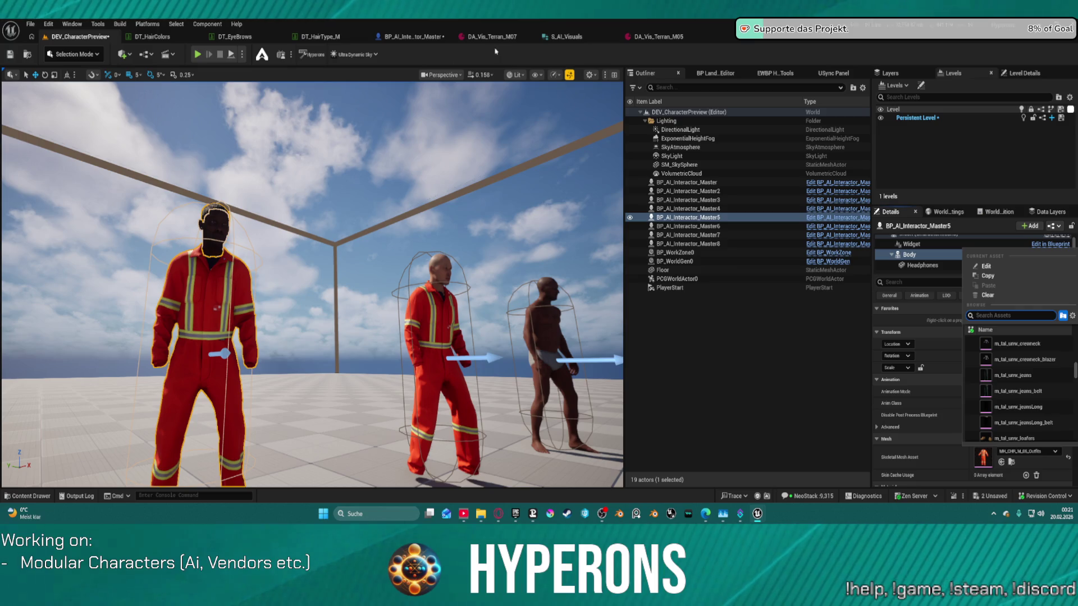
key("super+Down")
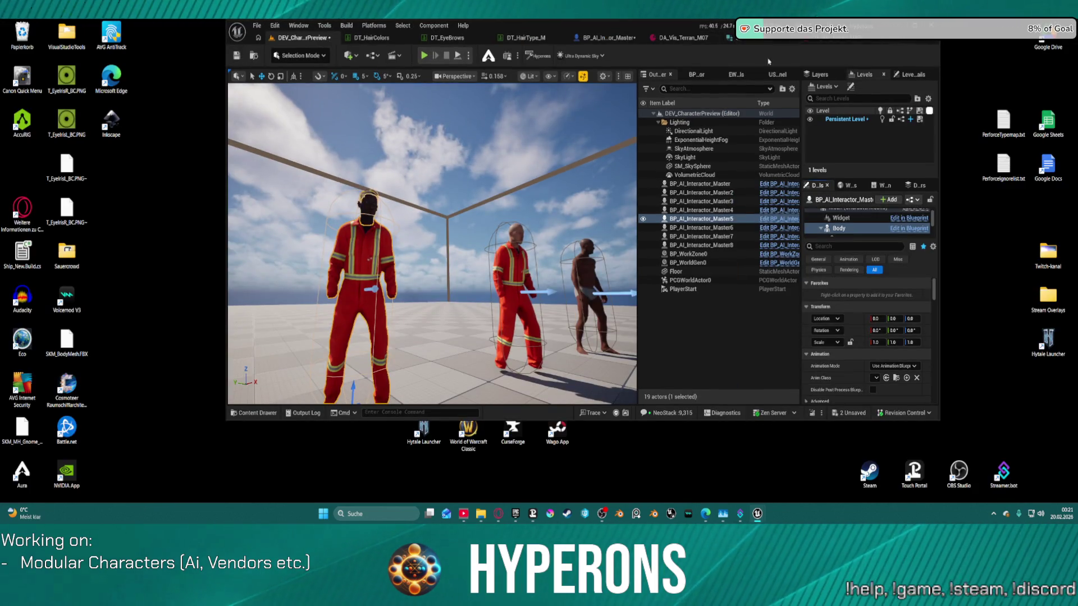
- Maximize the editor, review DA_Vis_Terran_M05 and DT_EyeBrows, then return to DEV_CharacterPreview
key("super+Up")
left_click(658, 37)
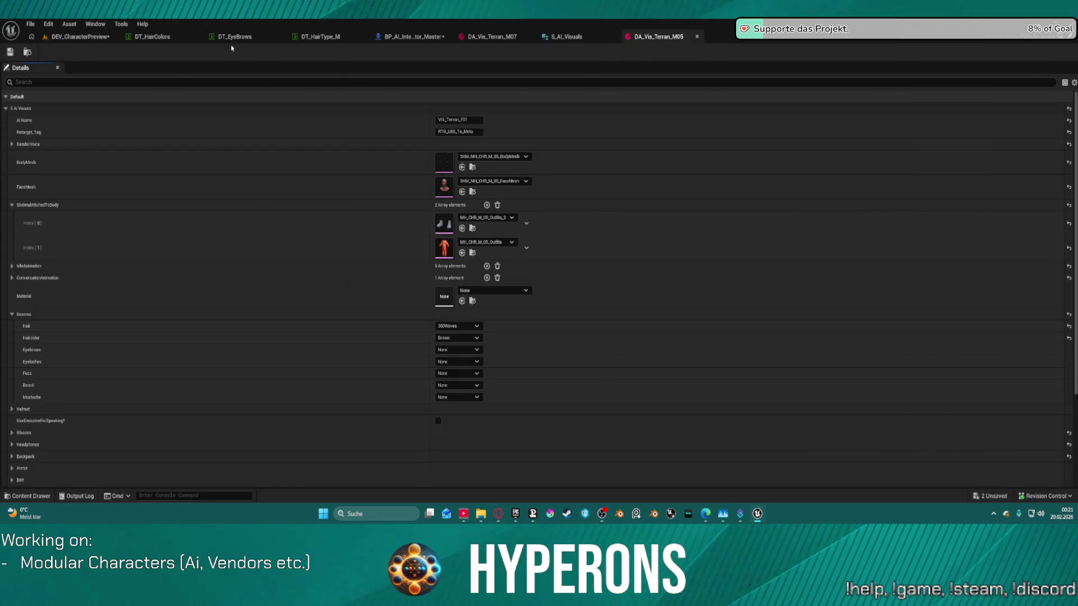
left_click(232, 40)
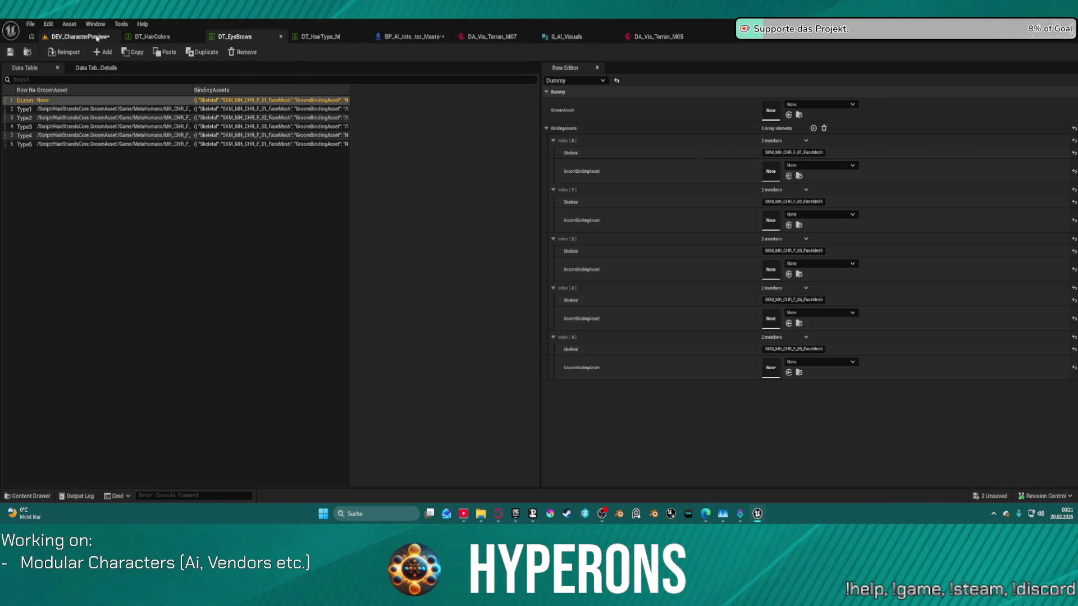
left_click(99, 37)
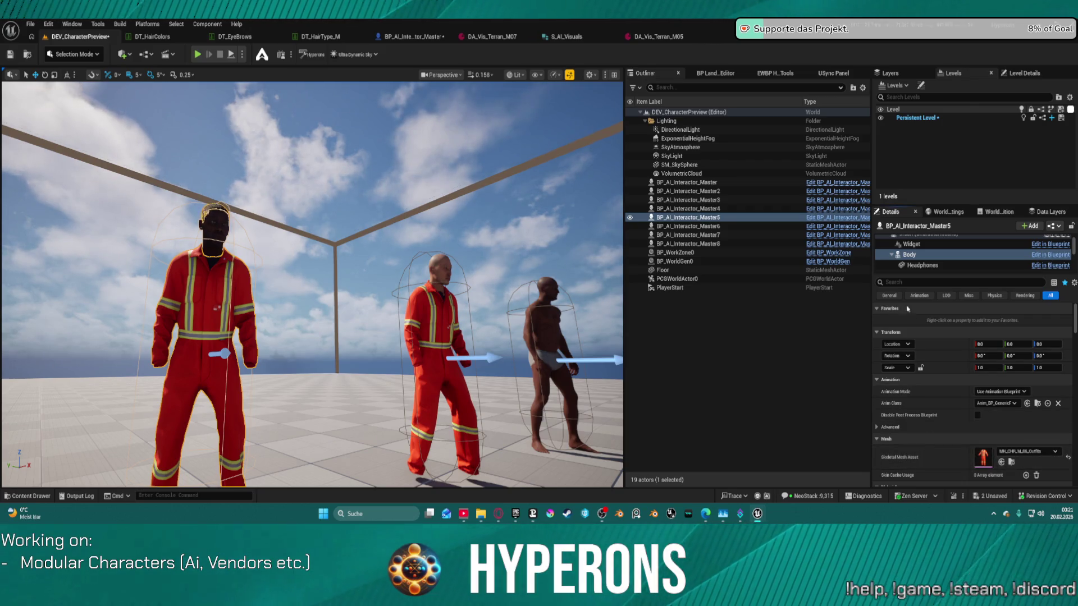
- Select Mesh (CharacterMesh0) in Details, then go to BP_AI_Interactor_Master's Construction Script
scroll(922, 269, "up", 2)
scroll(923, 268, "up", 1)
left_click(959, 261)
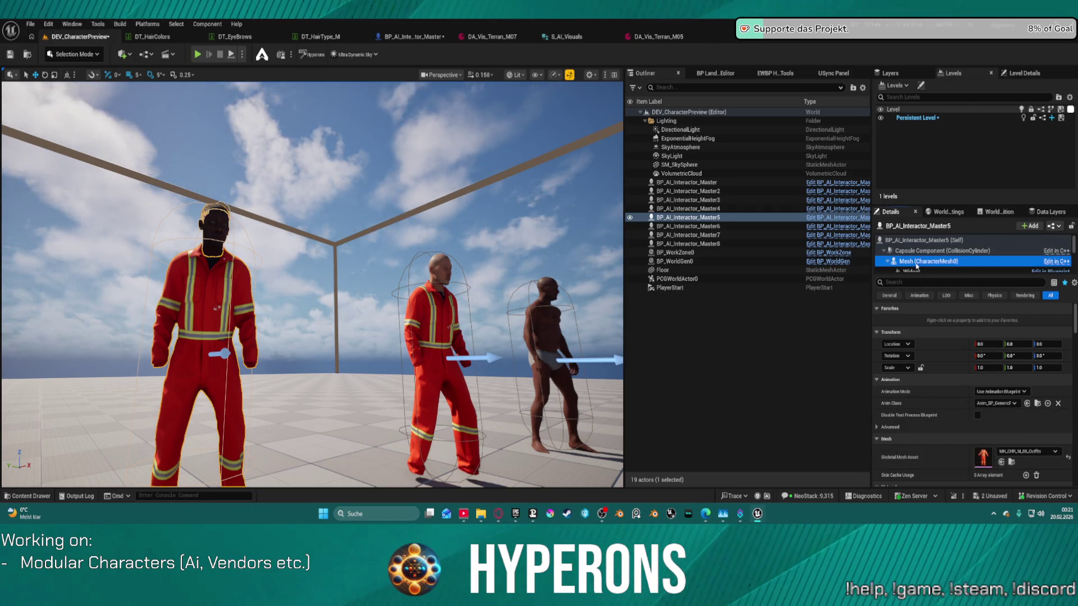
scroll(963, 270, "down", 3)
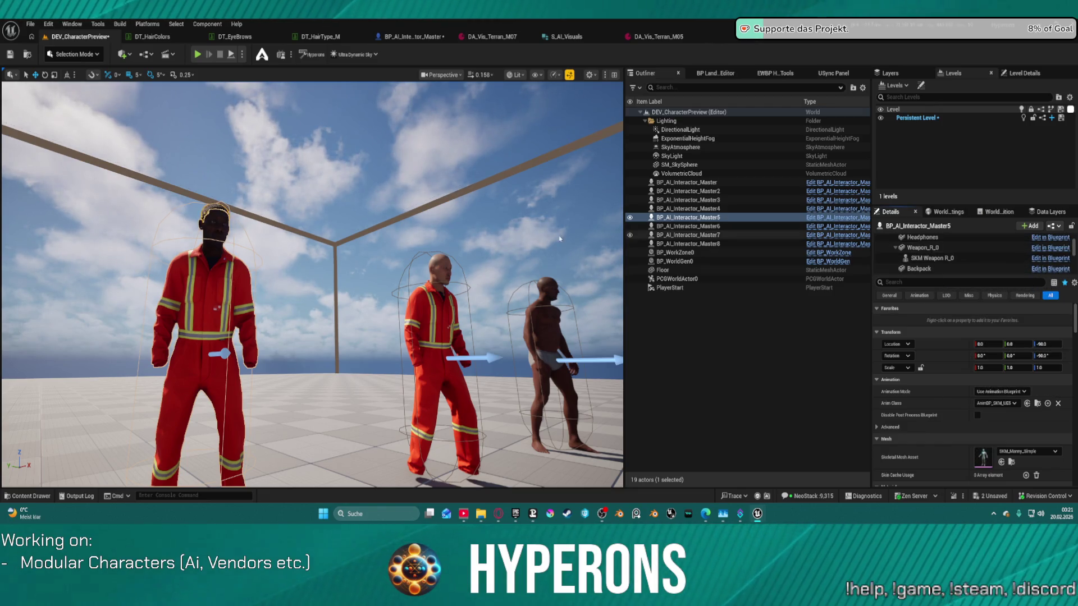
left_click(412, 36)
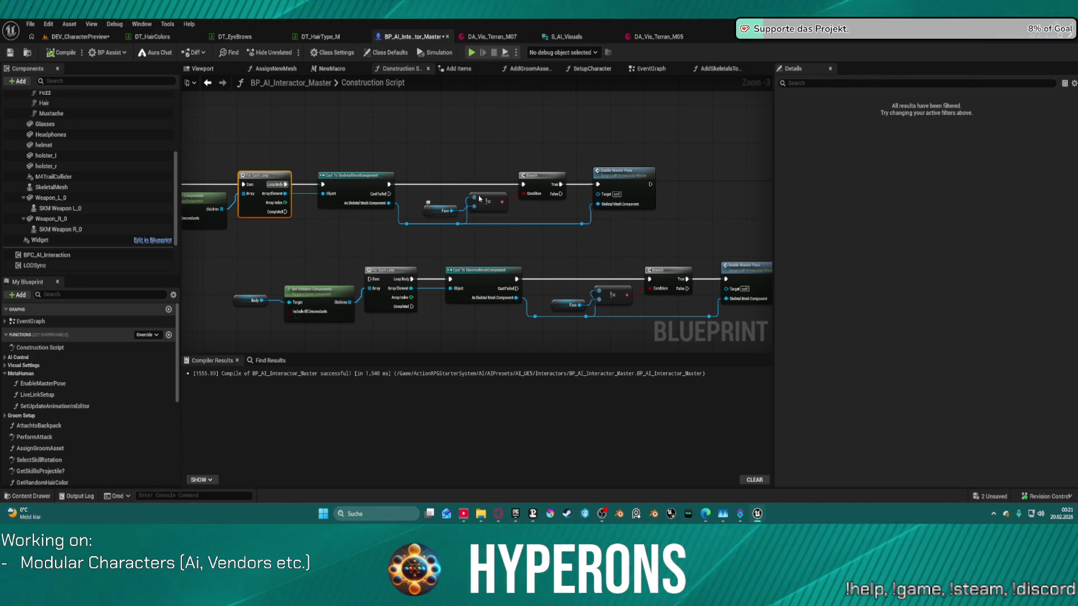
- Open the SetupCharacter function graph and bring the Break S AI Visuals and Branch nodes into view
left_click_drag(466, 201, 434, 149)
mouse_move(375, 273)
left_mouse_down()
mouse_move(671, 255)
mouse_move(558, 264)
left_mouse_up()
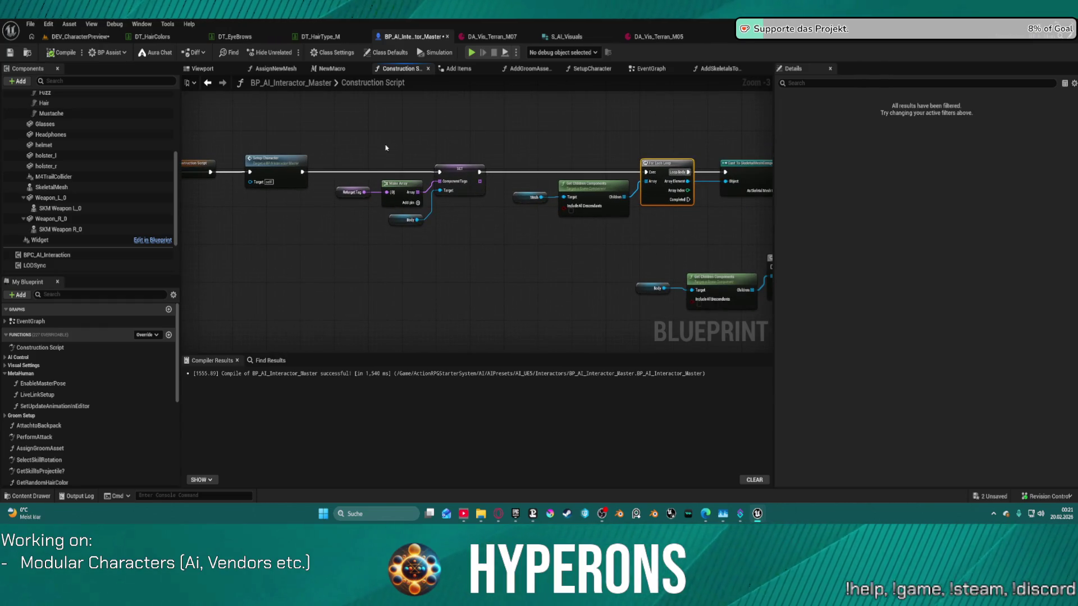
double_click(279, 171)
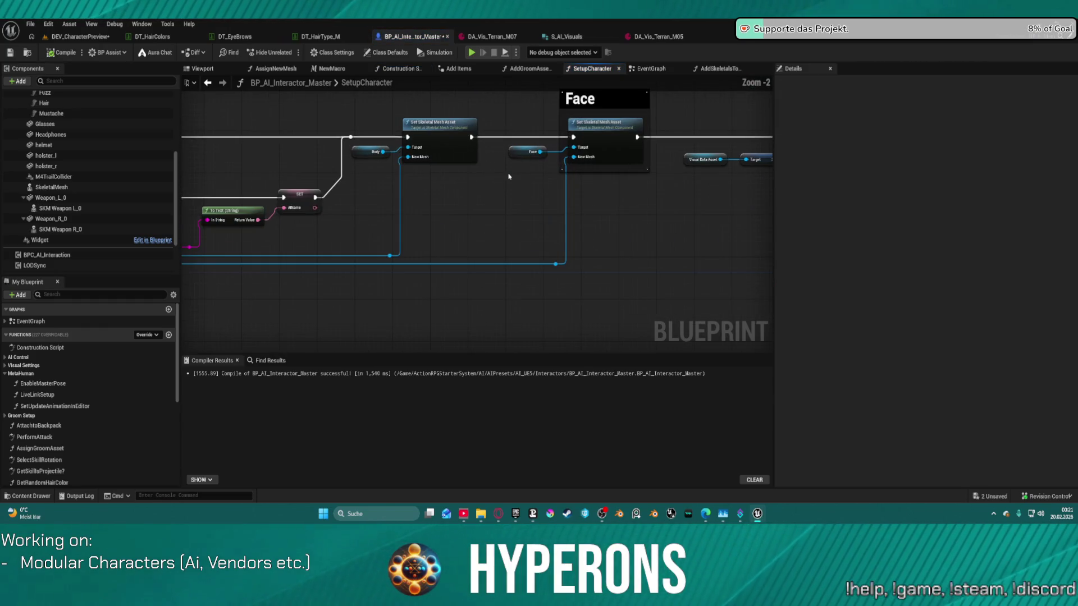
mouse_move(490, 206)
left_mouse_down()
mouse_move(513, 307)
mouse_move(503, 136)
left_mouse_up()
- Place a SkeletalMesh component reference beside the Body Set Skeletal Mesh Asset node, then return to the level
left_click(505, 139)
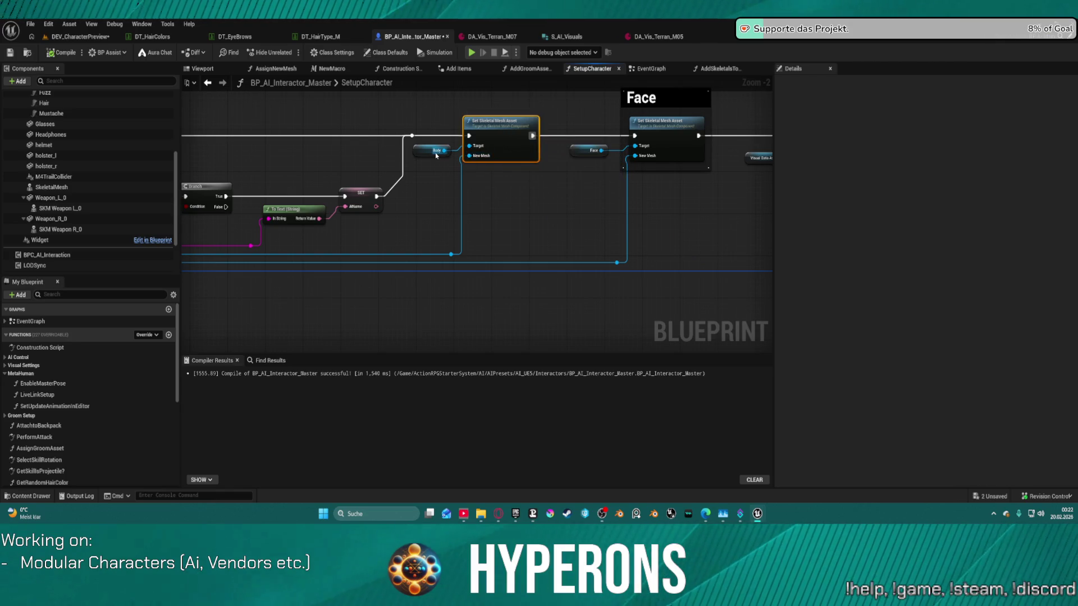
left_click_drag(653, 183, 402, 192)
mouse_move(564, 193)
left_mouse_down()
mouse_move(318, 219)
mouse_move(259, 209)
left_mouse_up()
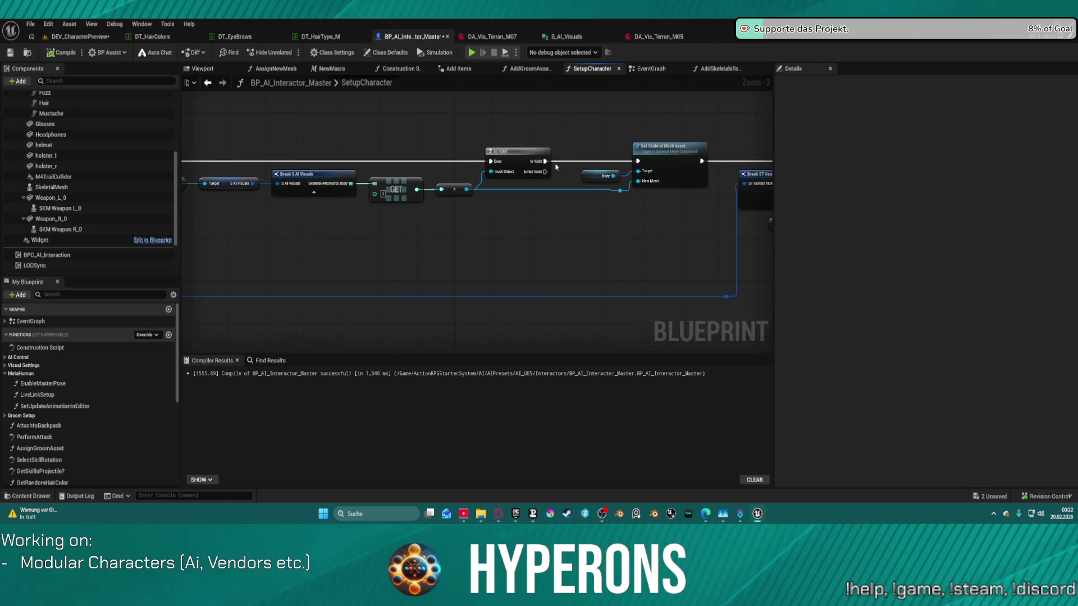
scroll(91, 207, "down", 3)
scroll(92, 207, "up", 3)
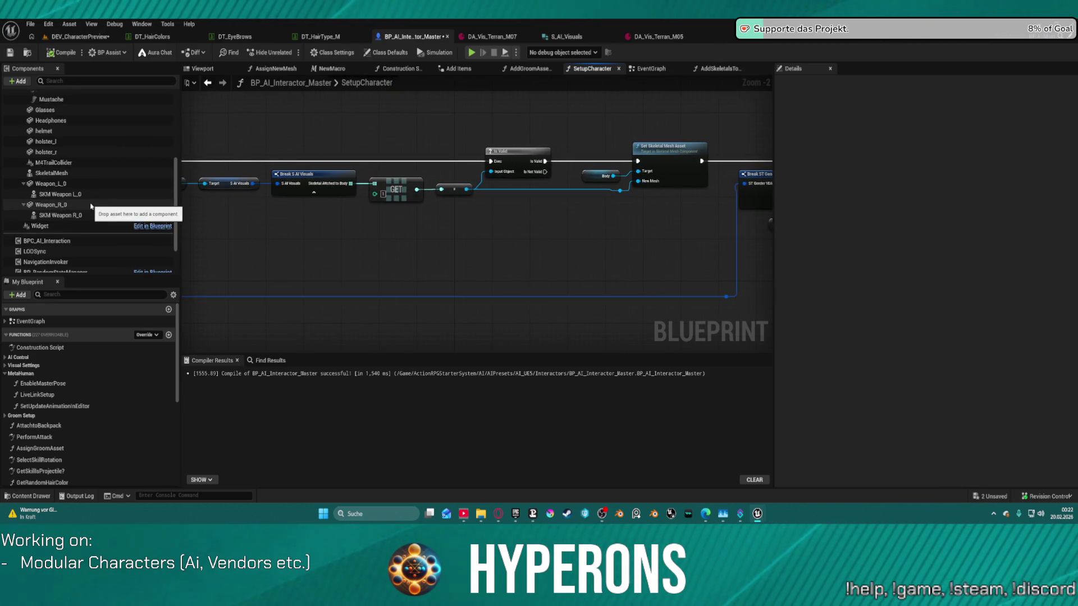
mouse_move(51, 186)
left_mouse_down()
mouse_move(208, 212)
mouse_move(586, 177)
left_mouse_up()
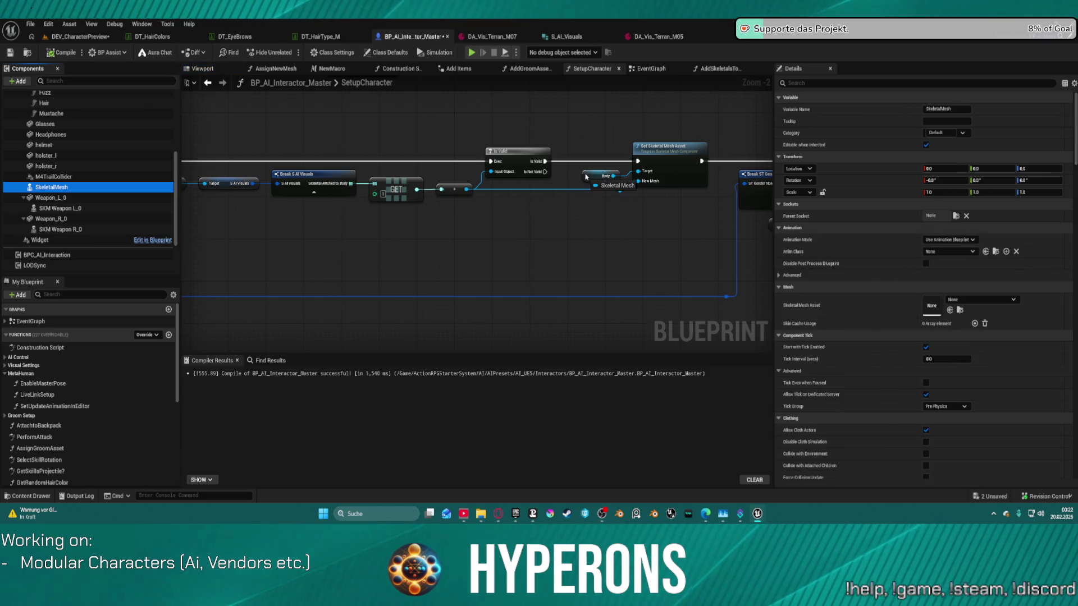
left_click(78, 36)
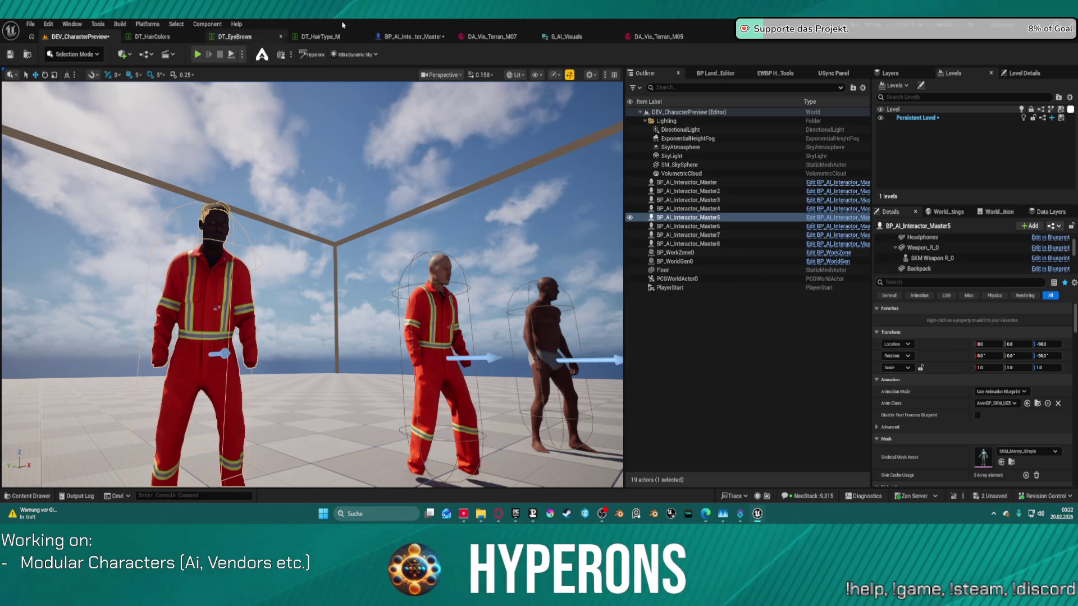
- Move the front character along X from -835 to -825 in the preview level
left_click(412, 37)
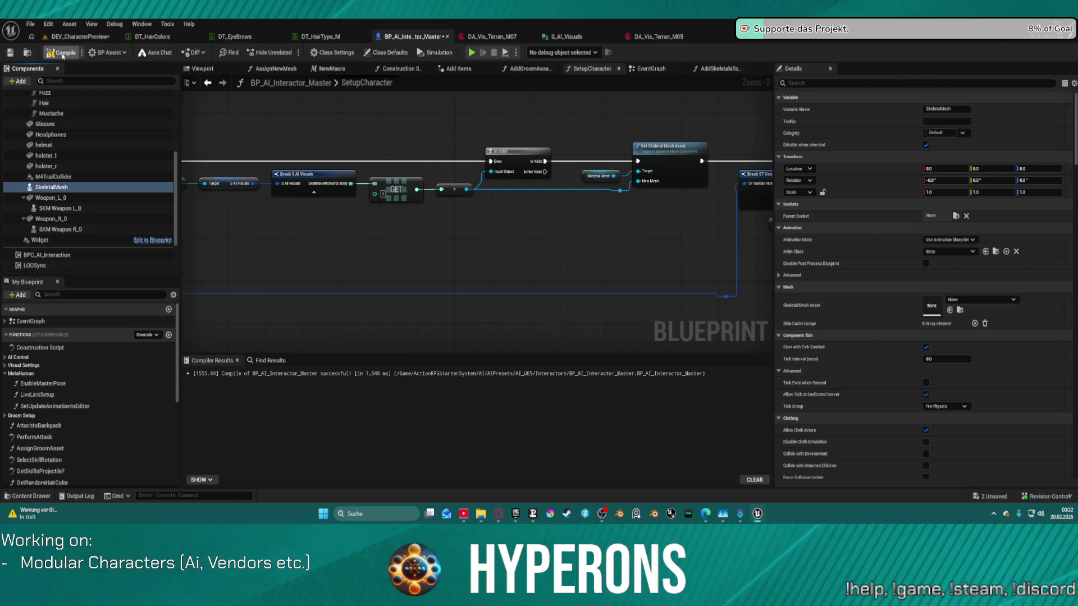
left_click(76, 37)
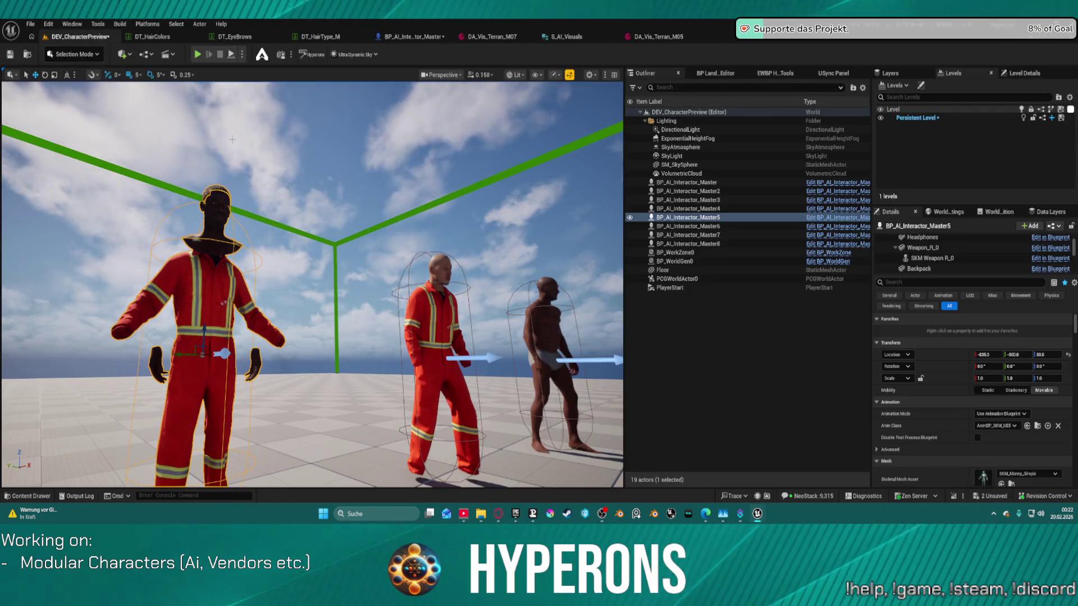
left_click_drag(312, 280, 312, 325)
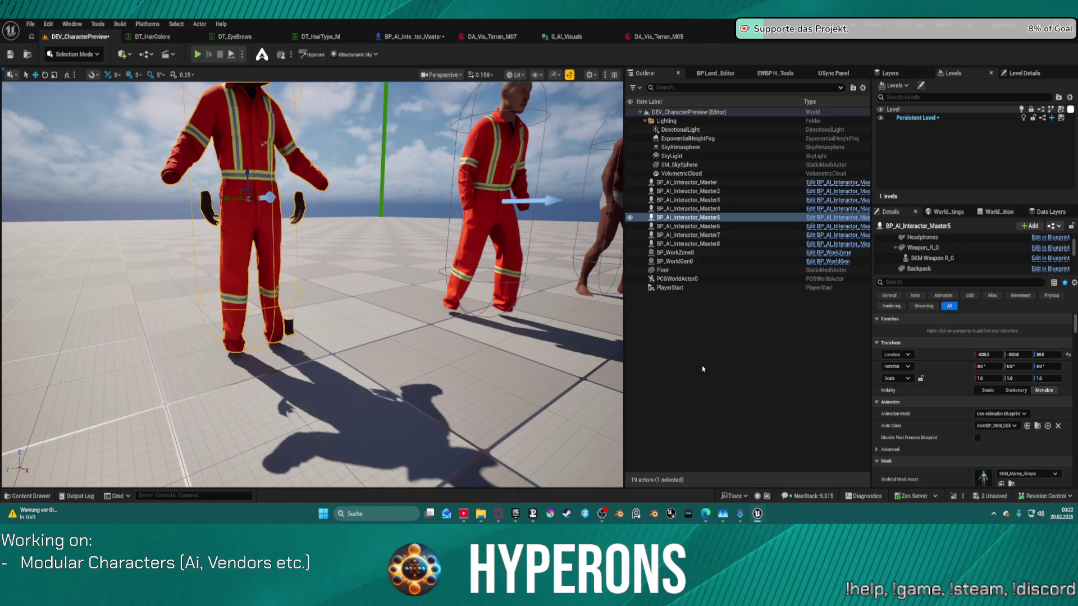
left_click_drag(270, 197, 277, 197)
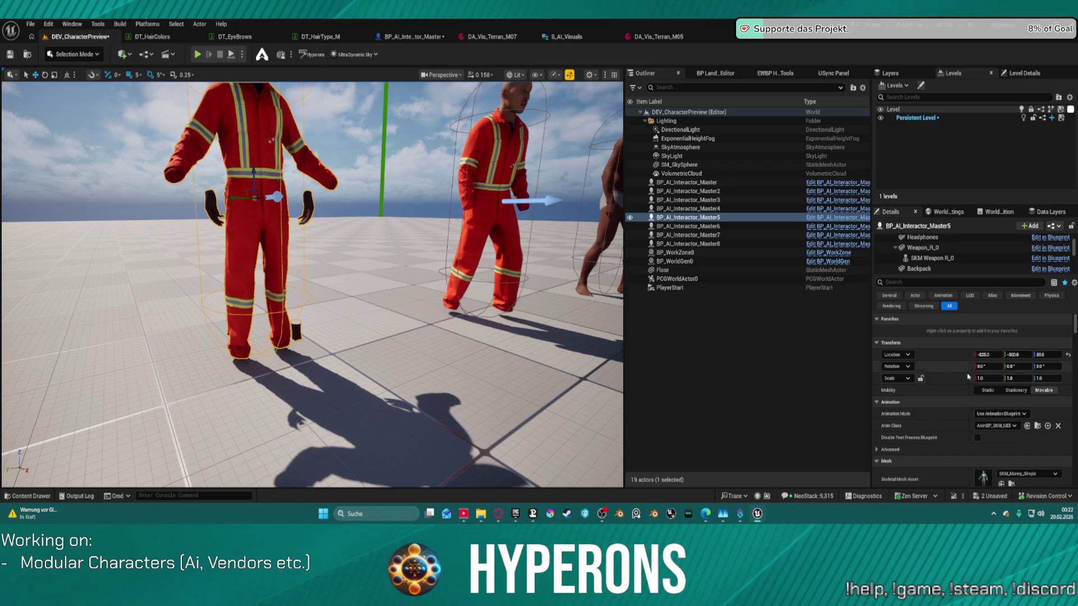
- Open the DA_Vis_Terran_M05 data asset with its M_05 meshes and two outfit entries
scroll(936, 363, "down", 1)
scroll(255, 136, "up", 5)
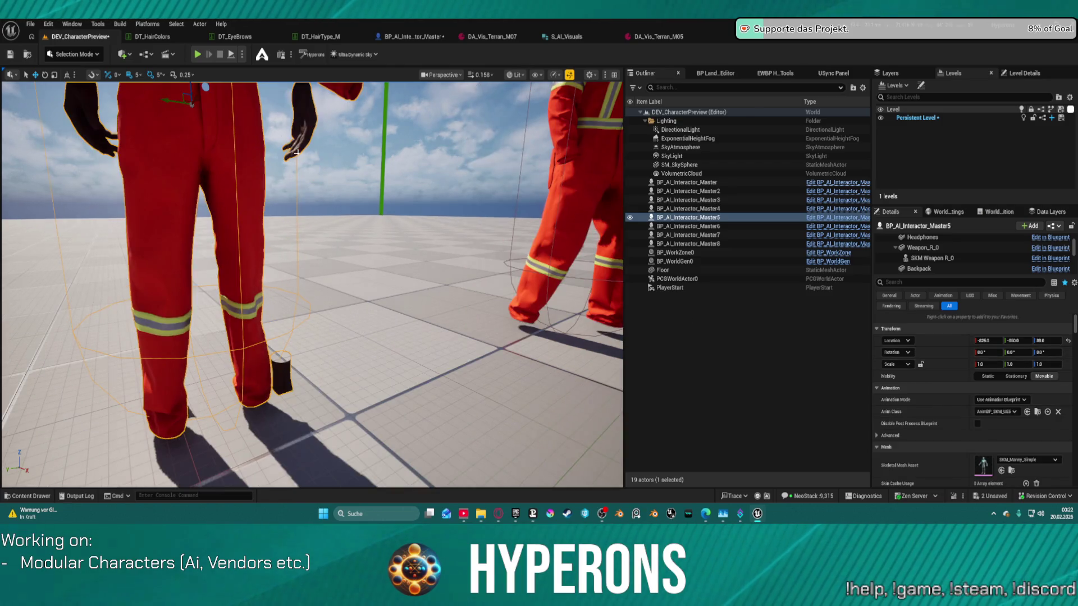
scroll(297, 152, "down", 5)
left_click(643, 40)
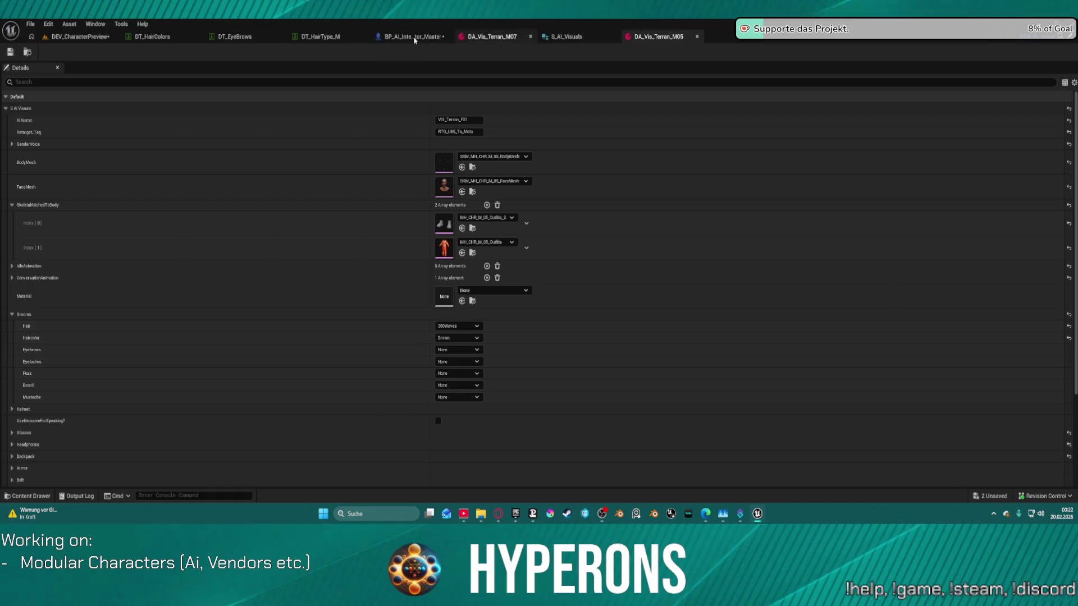
- Connect the upper For Each Loop's Completed pin to the lower loop's Exec, then revisit the level
left_click(402, 38)
scroll(574, 258, "down", 4)
left_click_drag(597, 260, 306, 213)
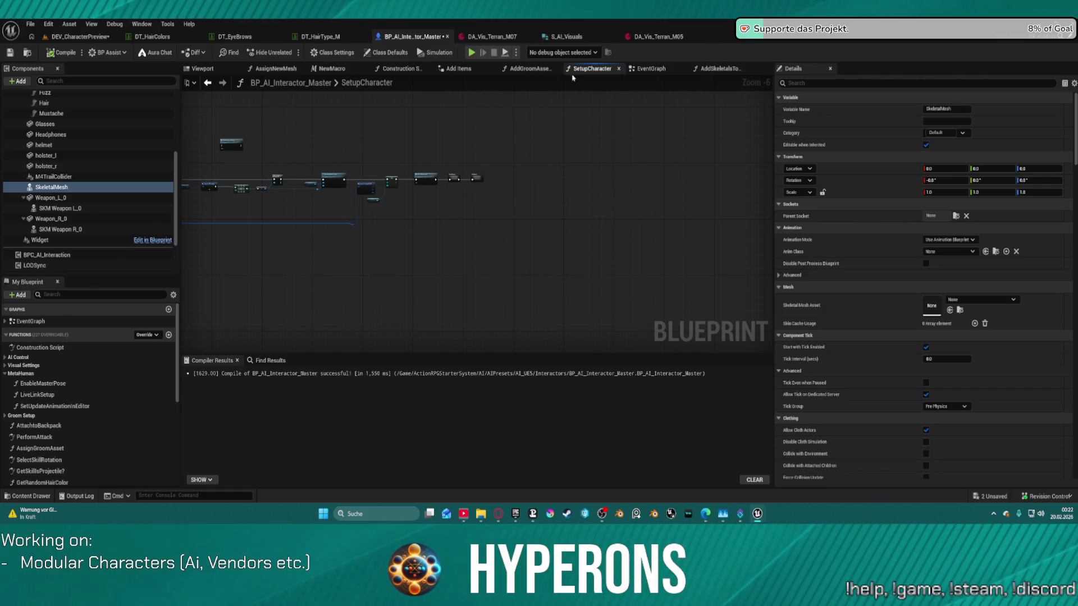
left_click(399, 68)
scroll(445, 213, "up", 3)
left_click_drag(419, 194, 502, 262)
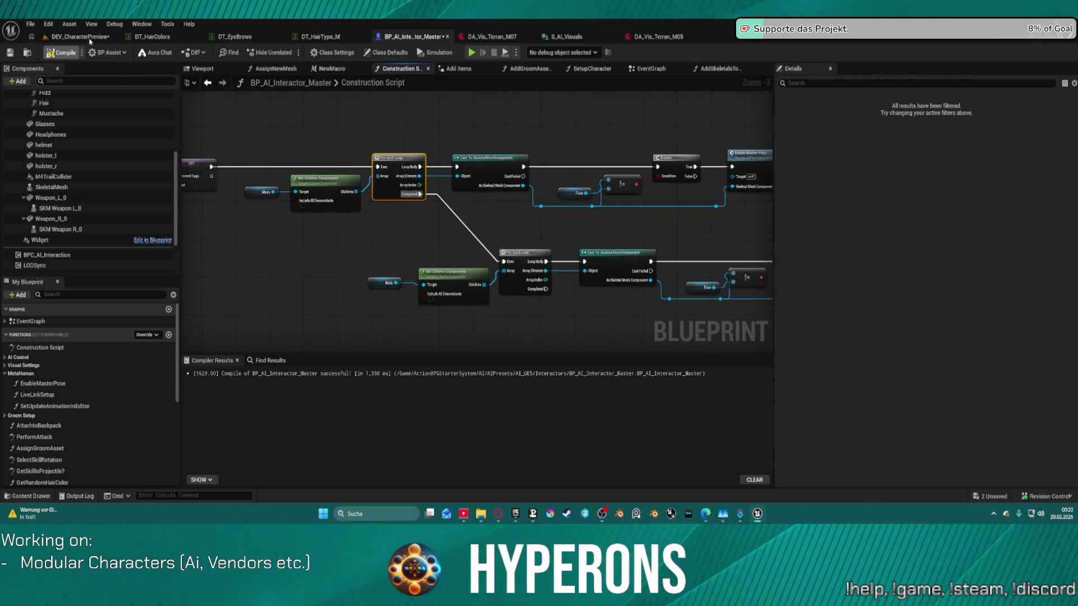
left_click(90, 37)
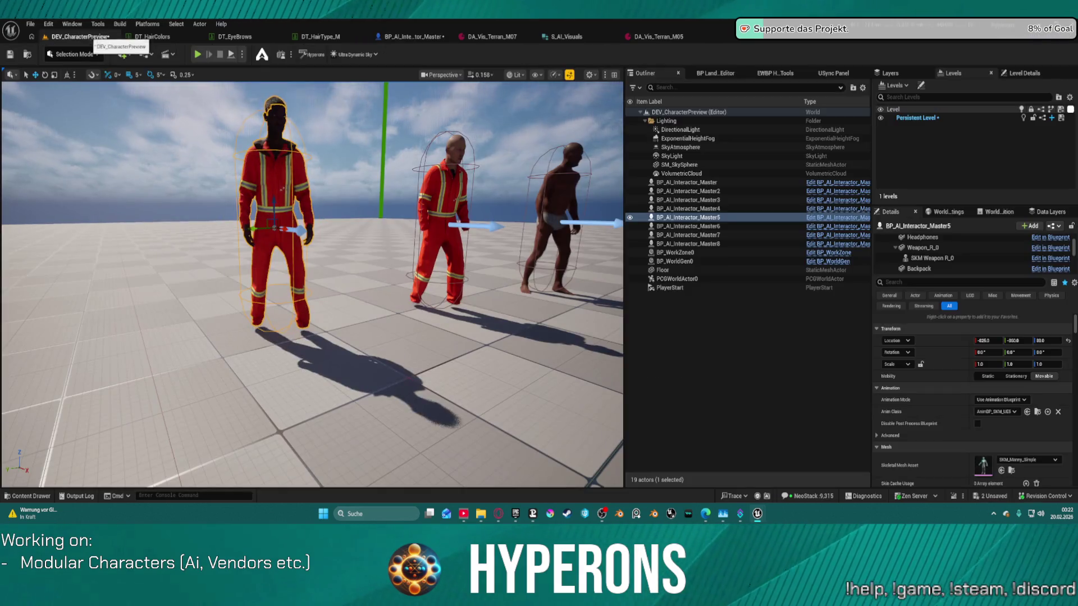
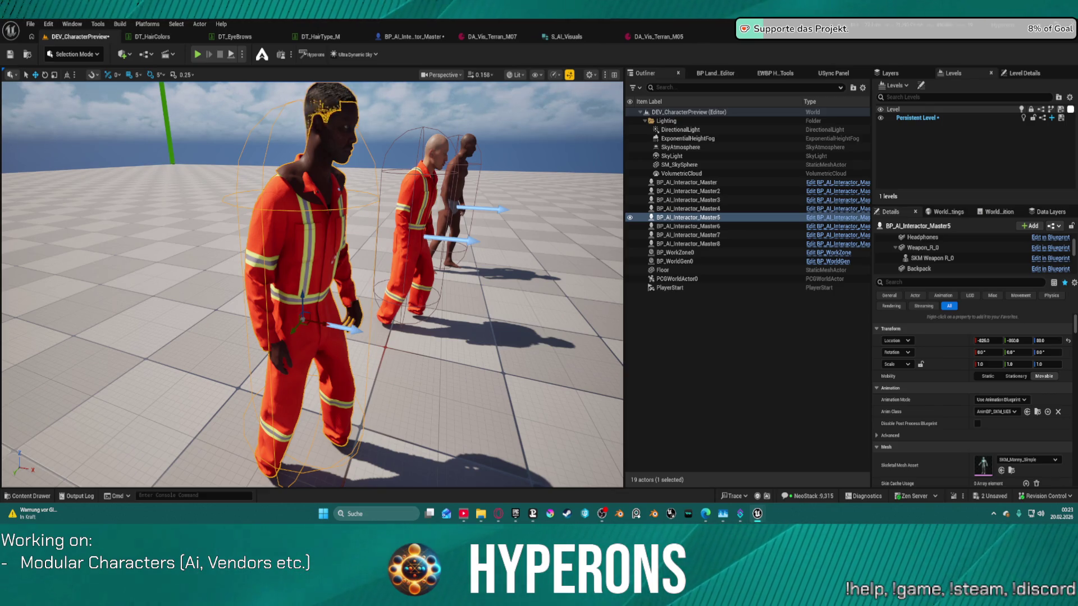
- Review the M07 and M05 visuals data assets and S_AI_Visuals, then enable Include All Descendants on Get Children Components
left_click(514, 37)
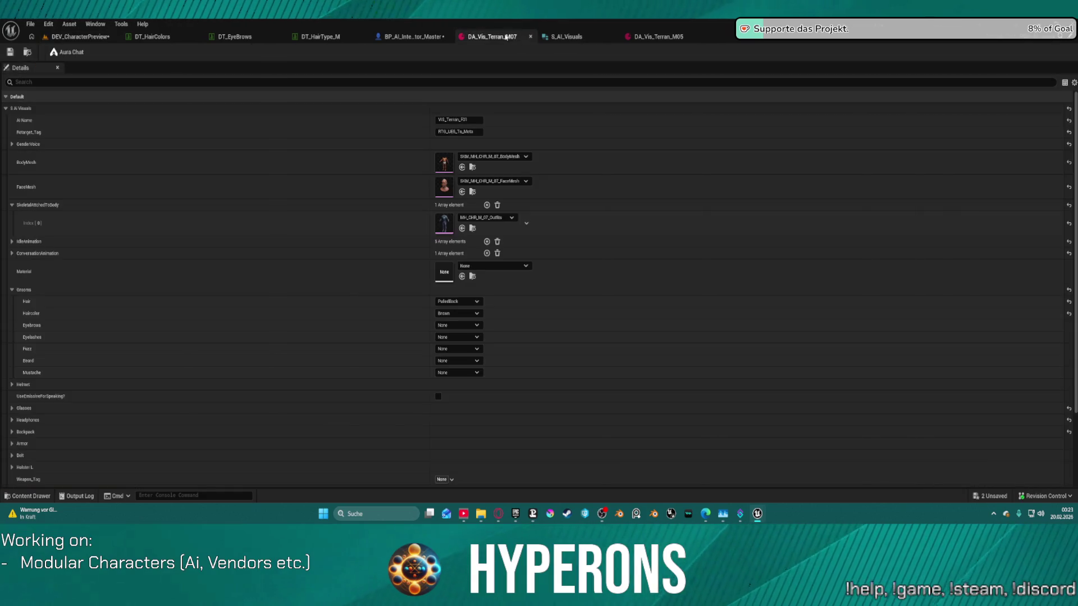
left_click(556, 37)
left_click(637, 37)
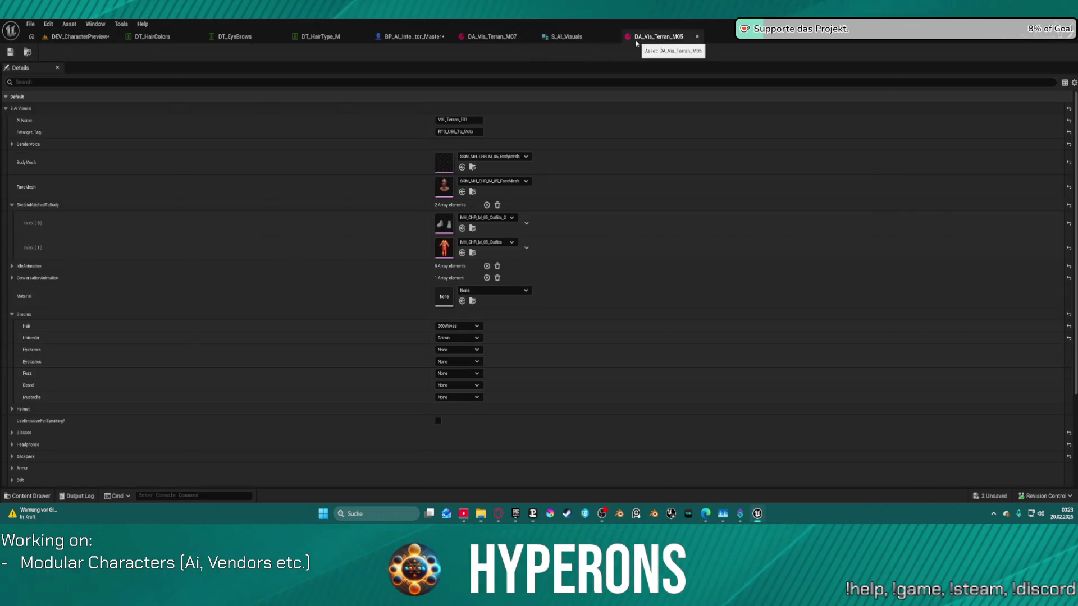
left_click(413, 37)
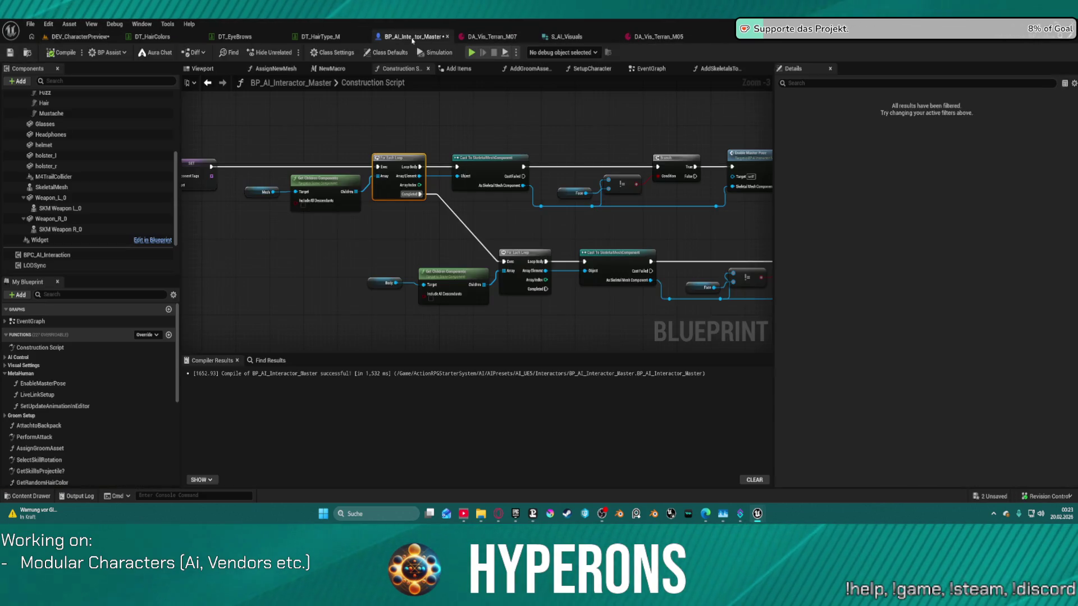
left_click(302, 206)
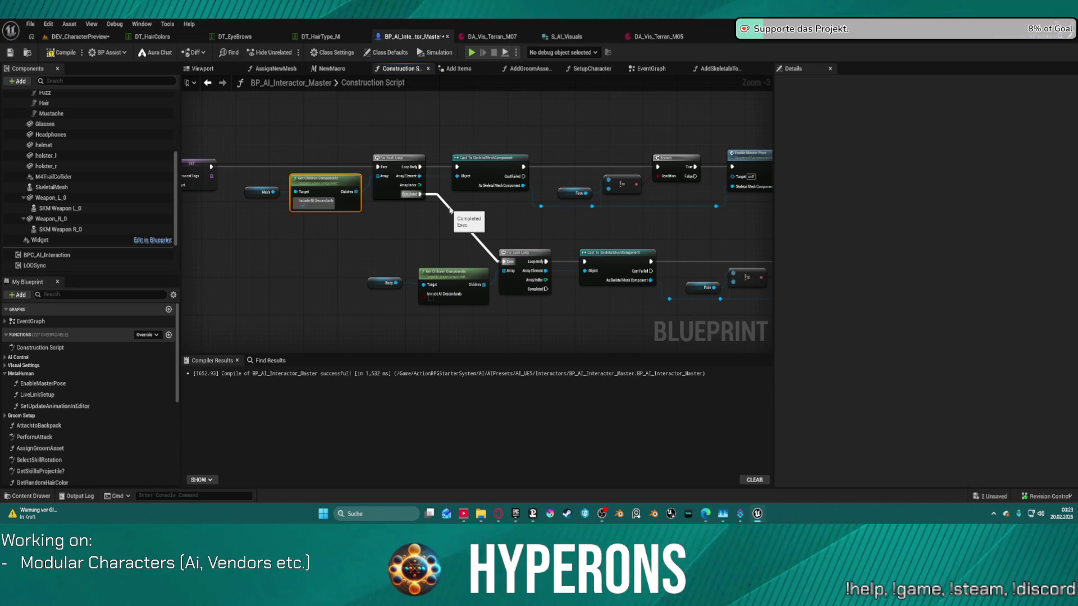
- Inspect the SkeletalMesh and Body components' mesh and material settings
left_click(118, 186)
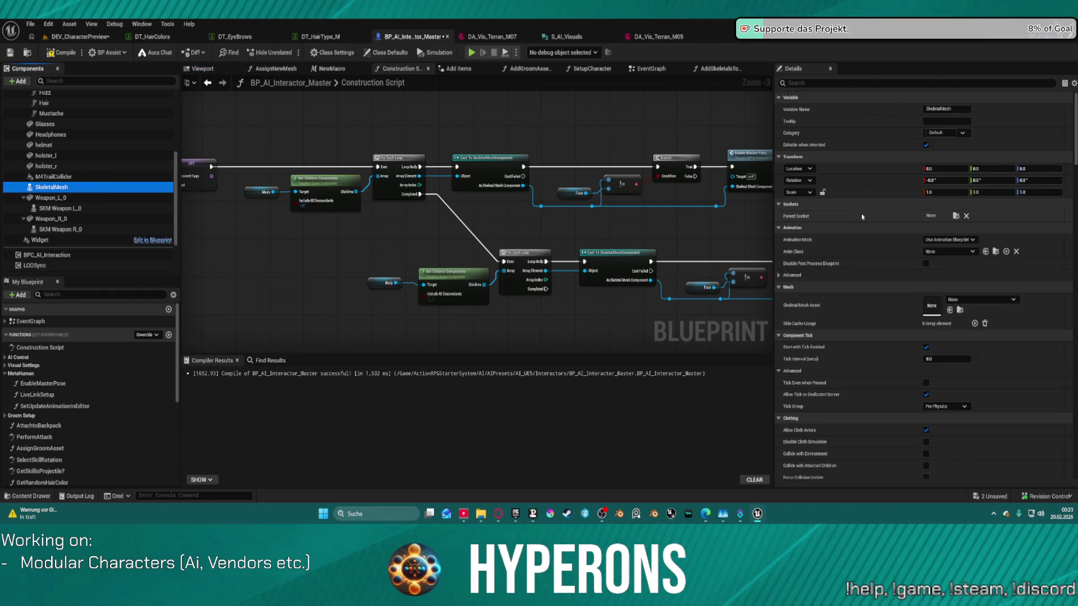
scroll(54, 152, "up", 3)
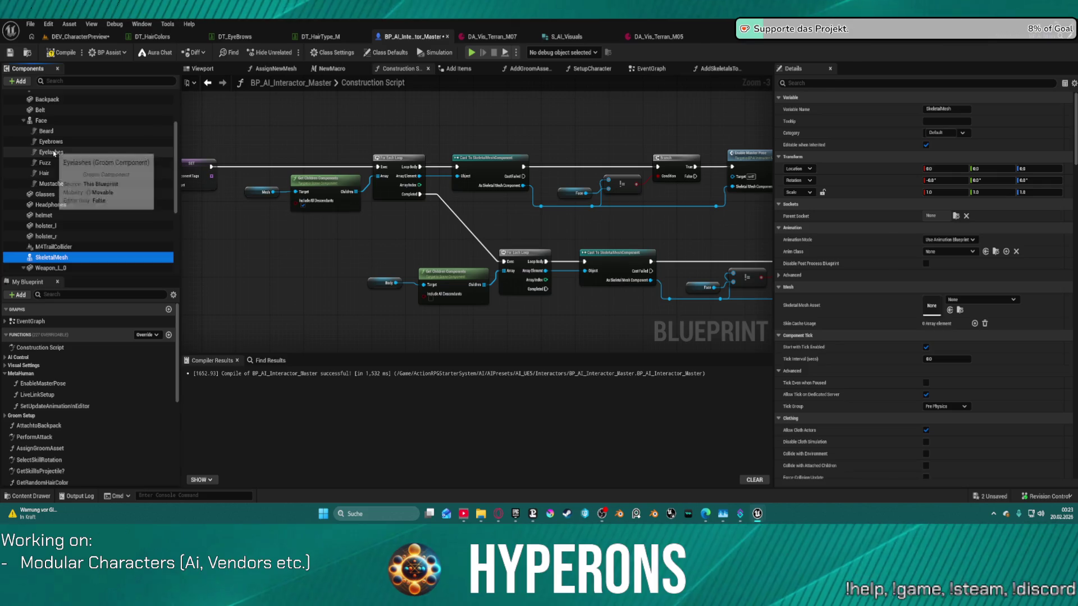
scroll(53, 152, "up", 2)
left_click(51, 120)
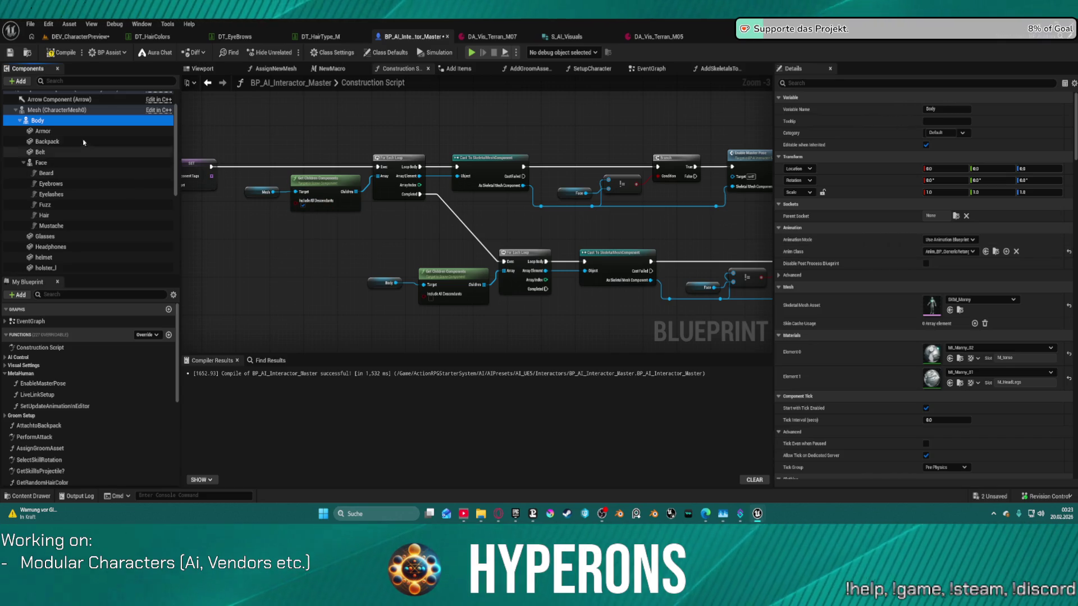
scroll(80, 146, "down", 5)
- Attach the SkeletalMesh component under the character's Mesh (CharacterMesh0)
left_click(70, 185)
left_click_drag(71, 176, 41, 112)
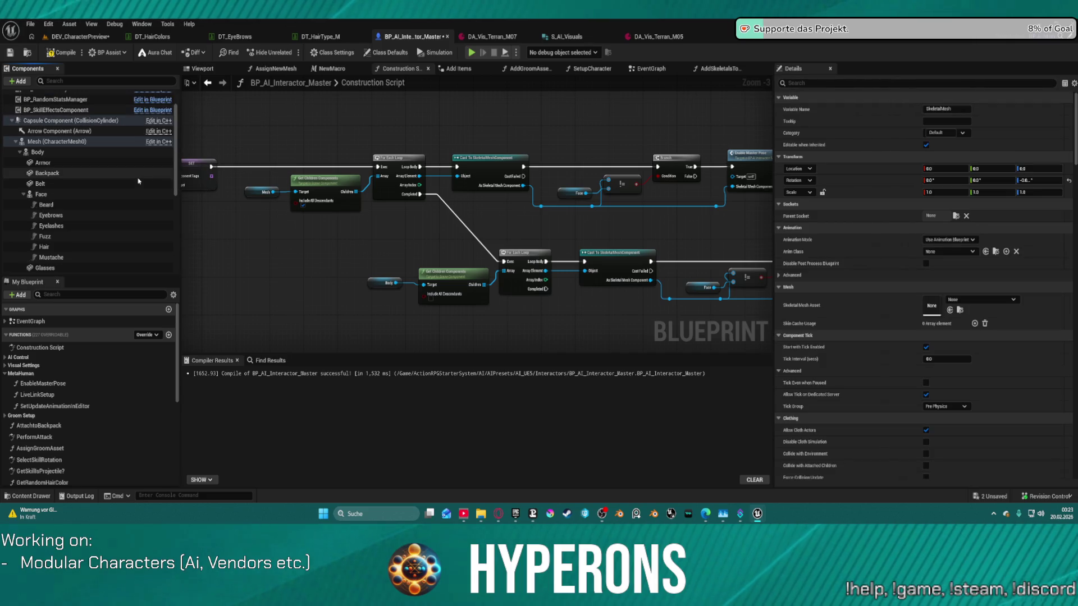
scroll(136, 185, "down", 1)
scroll(136, 186, "down", 3)
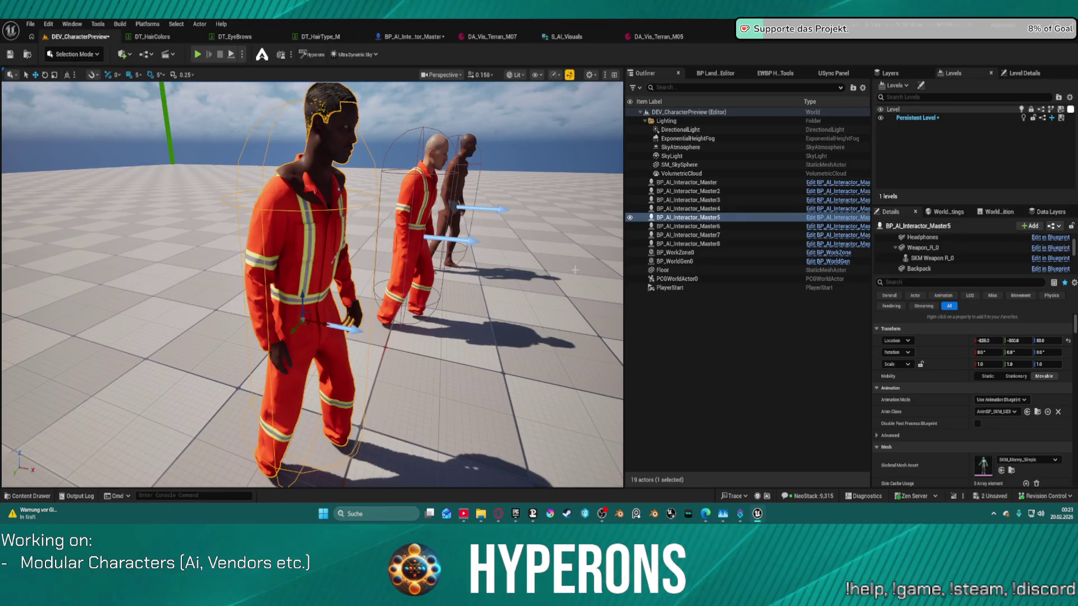
- Break the Completed-to-Exec wire between the two construction-script loops and recompile
left_click_drag(324, 324, 402, 212)
left_click(432, 37)
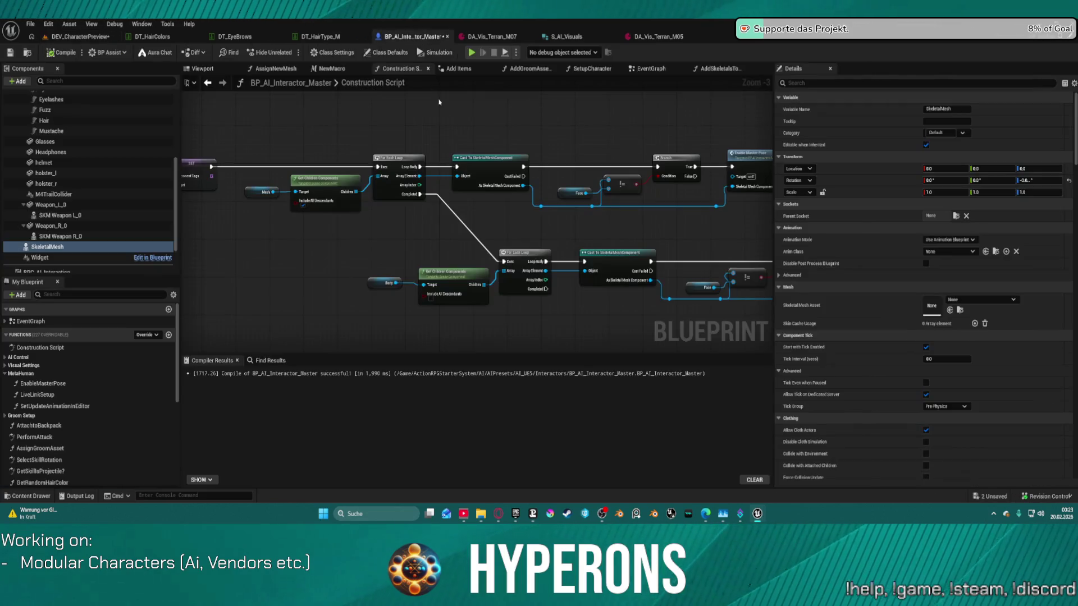
left_click(459, 224, "alt")
left_click(68, 54)
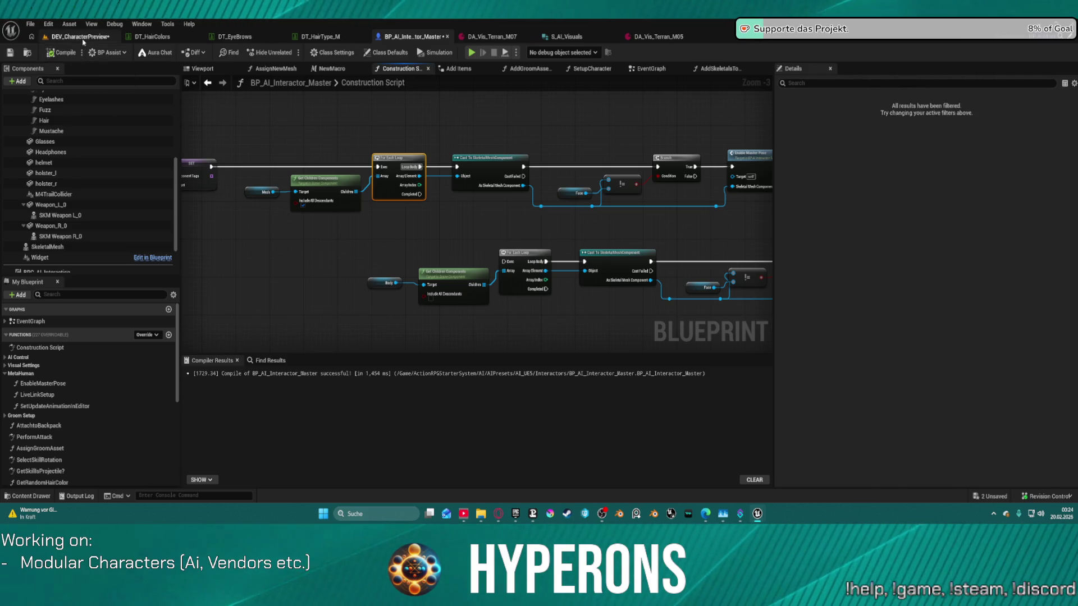
- Check the preview level, then open EnableMasterPose to view its Set Leader Pose Component node
left_click(82, 37)
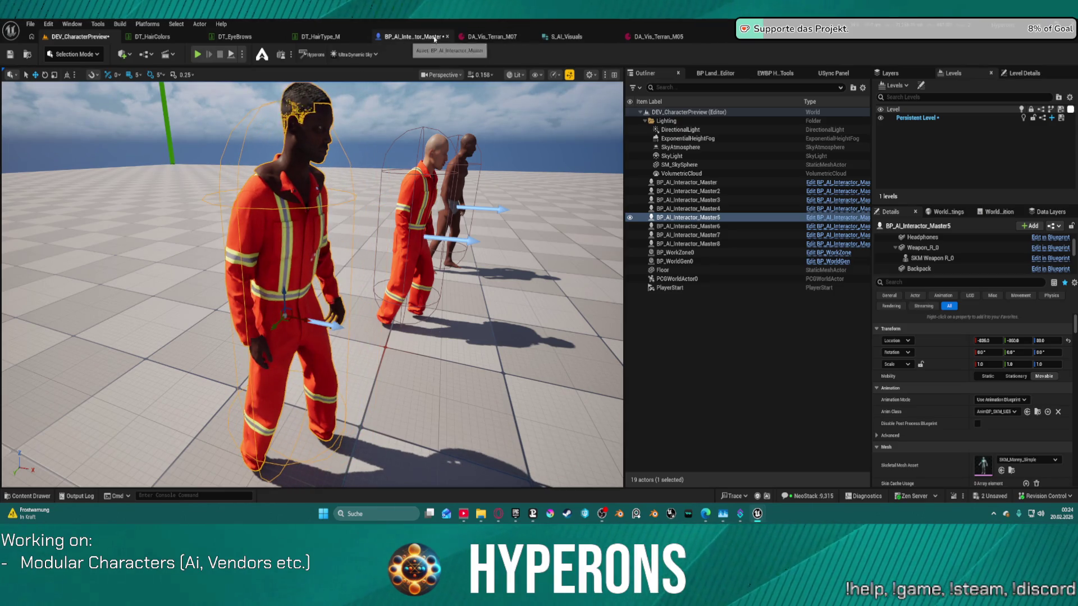
left_click(413, 37)
scroll(598, 128, "up", 1)
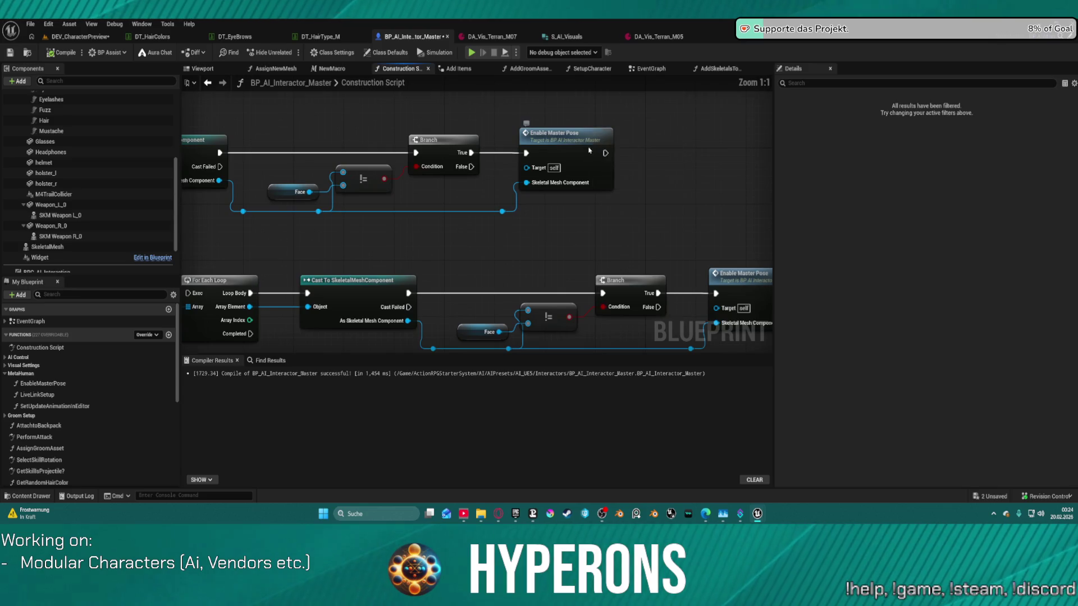
double_click(598, 129)
scroll(589, 151, "up", 4)
left_click_drag(596, 248, 398, 264)
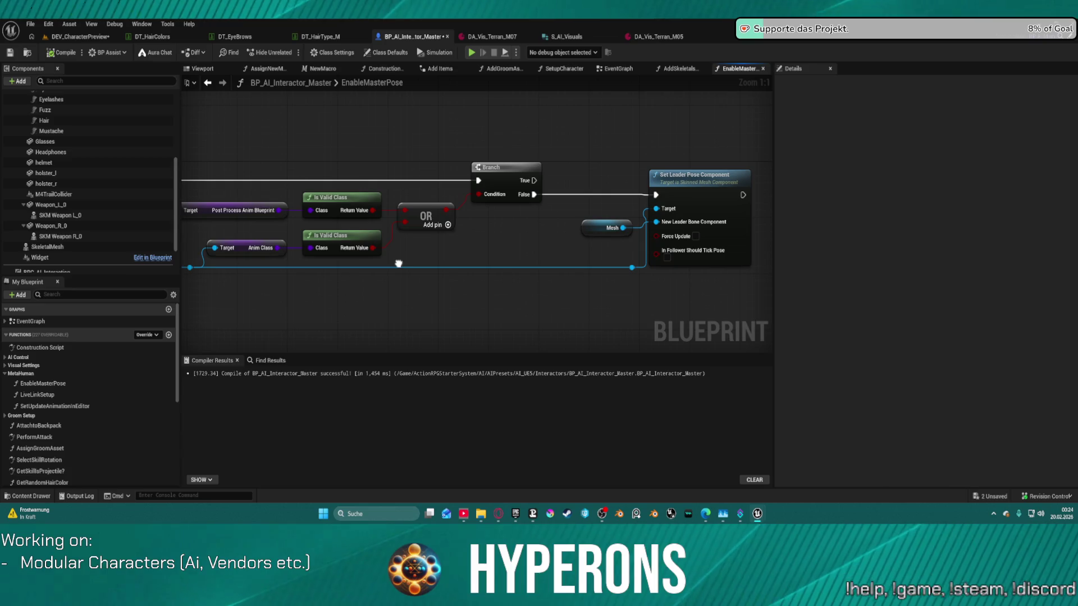
- Look at SkeletalMesh's animation class options, then undo the node move and the attach to Mesh
left_click(163, 247)
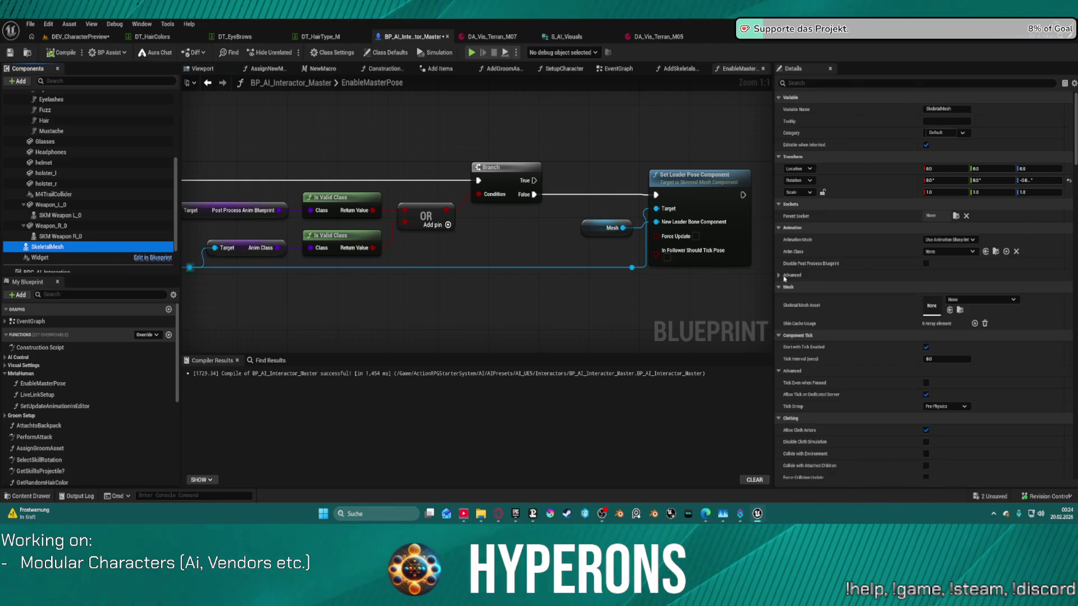
left_click(941, 254)
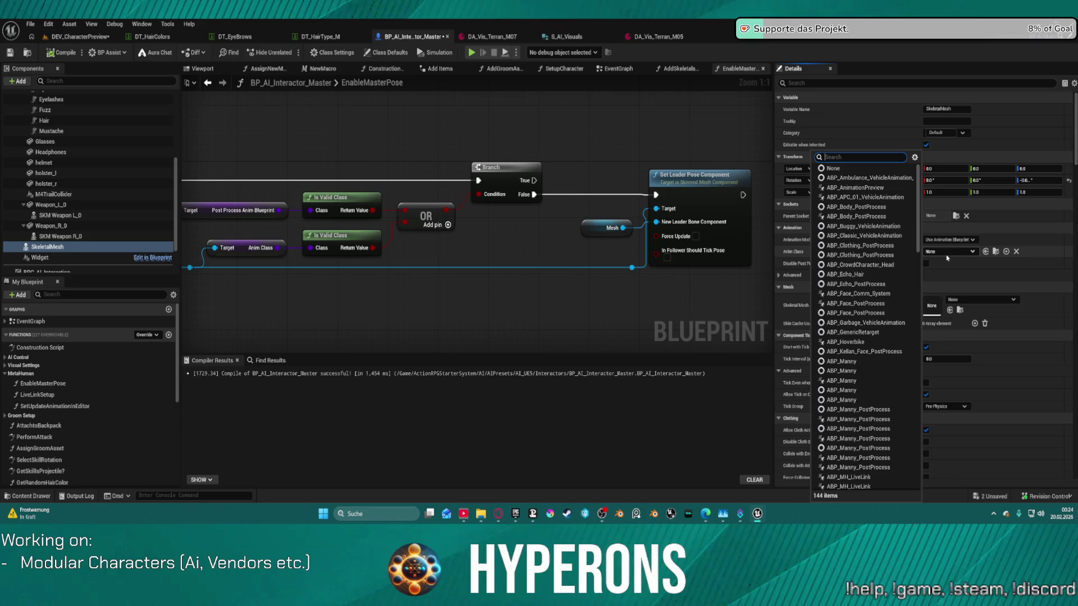
left_click(280, 167)
key("ctrl+z")
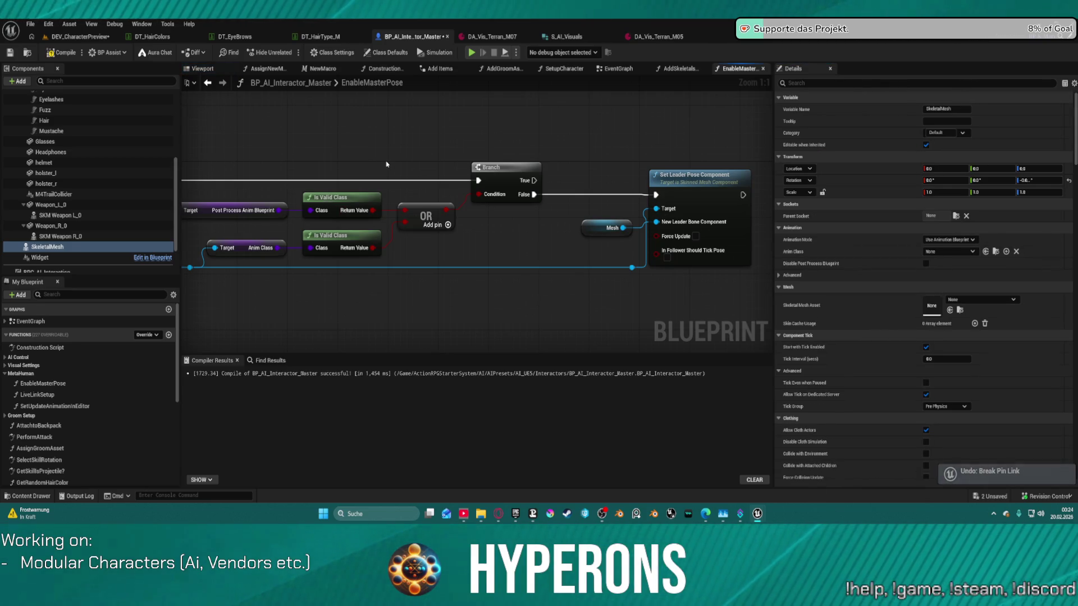
scroll(386, 164, "down", 2)
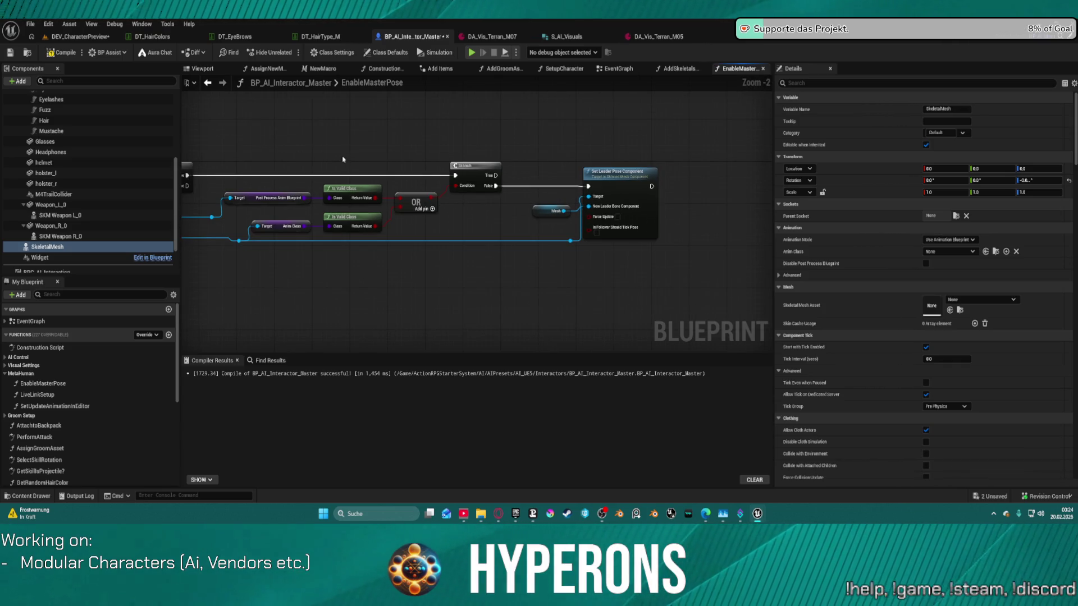
scroll(343, 159, "up", 2)
key("ctrl+z")
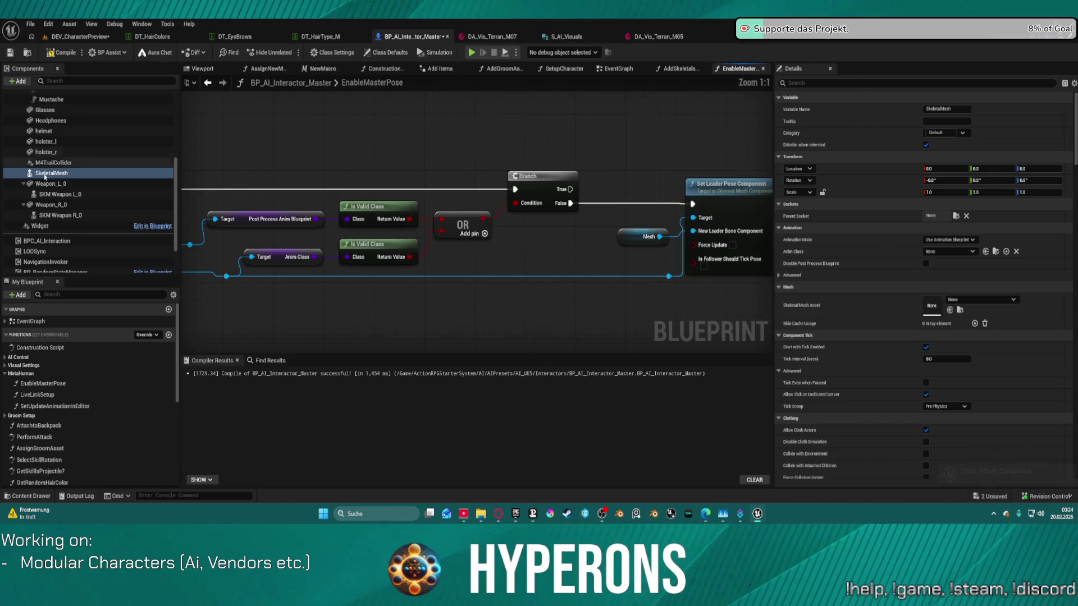
scroll(62, 122, "up", 5)
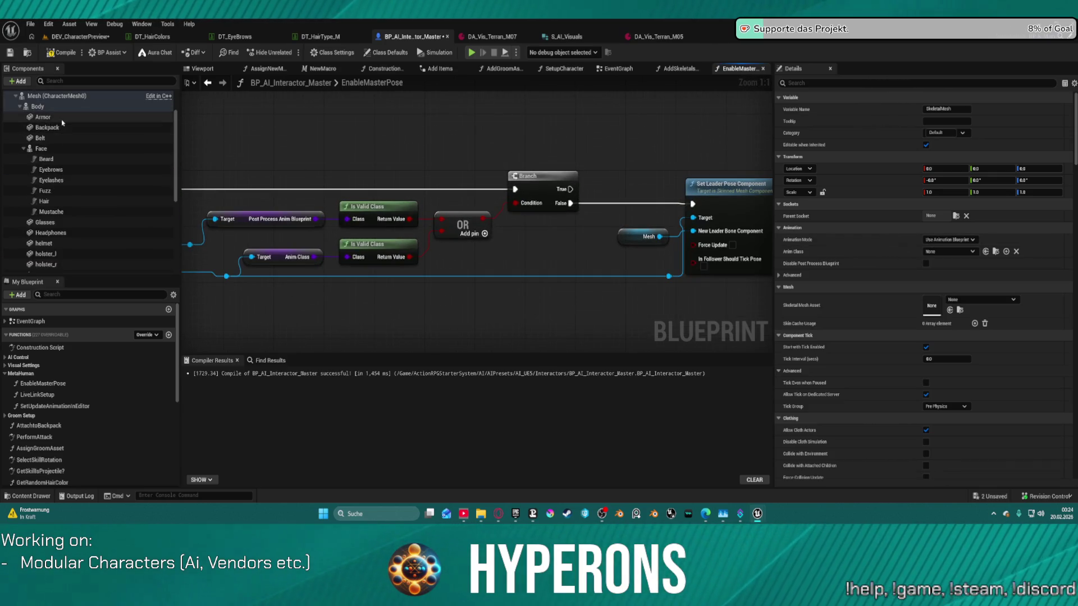
- Inspect the Face, Body and Weapon_R_0 components, including the Body's animation class
left_click(56, 148)
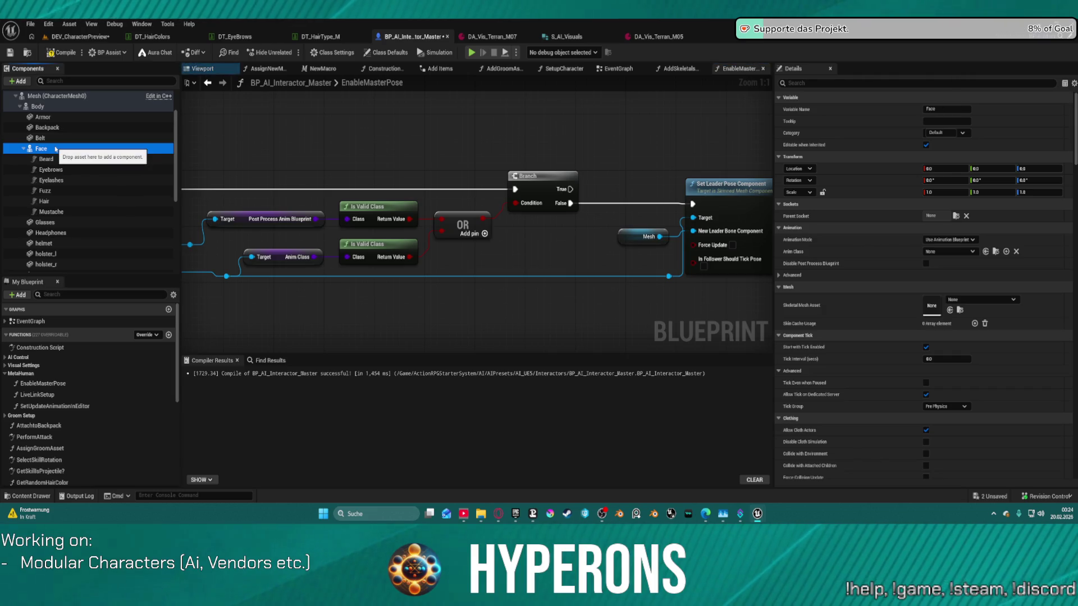
left_click(74, 110)
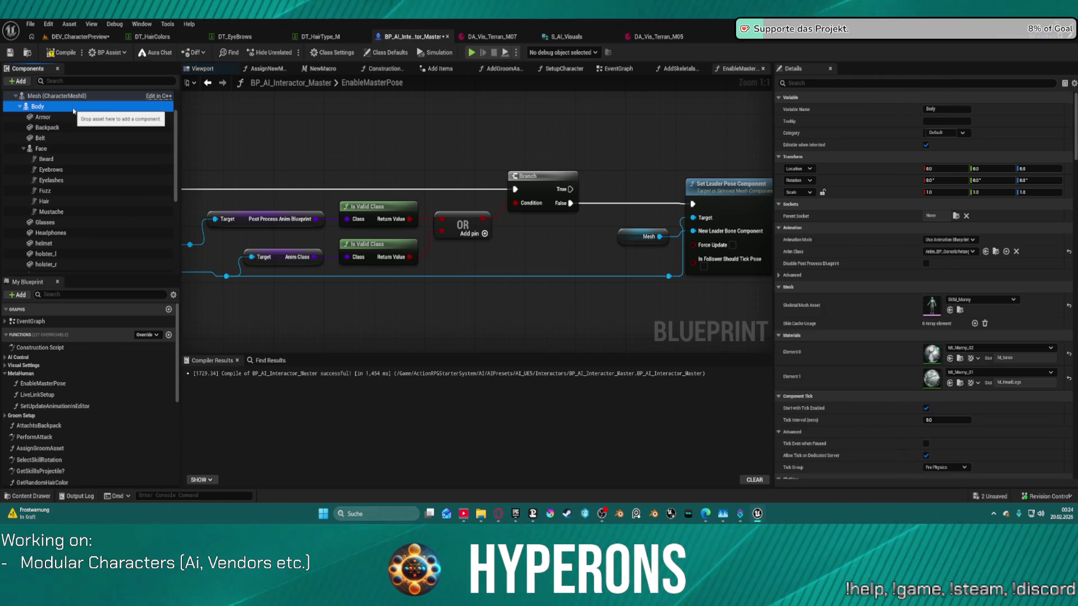
left_click(814, 251)
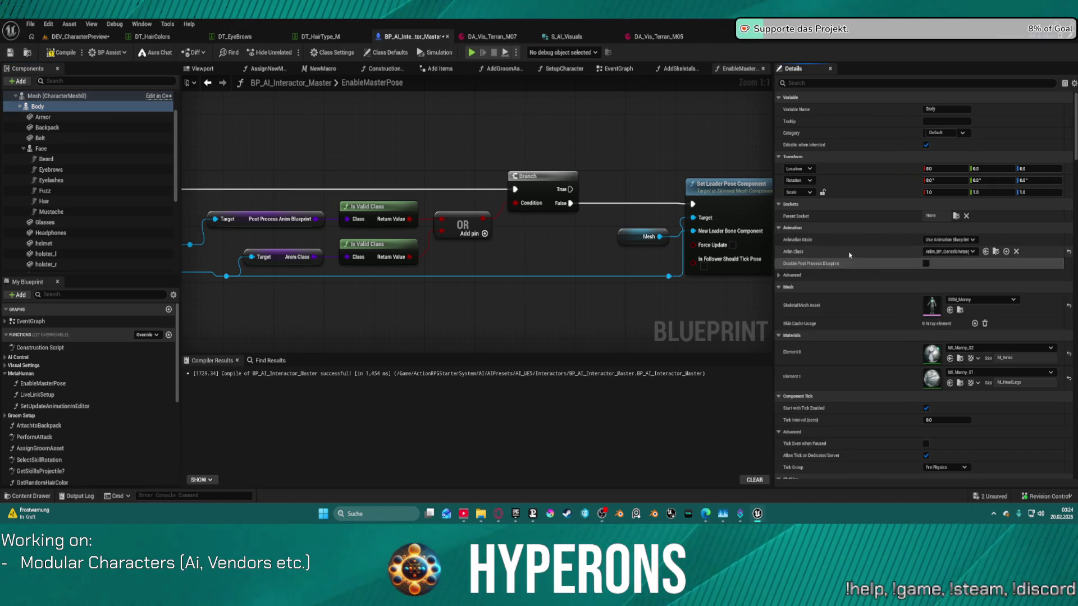
scroll(76, 219, "down", 5)
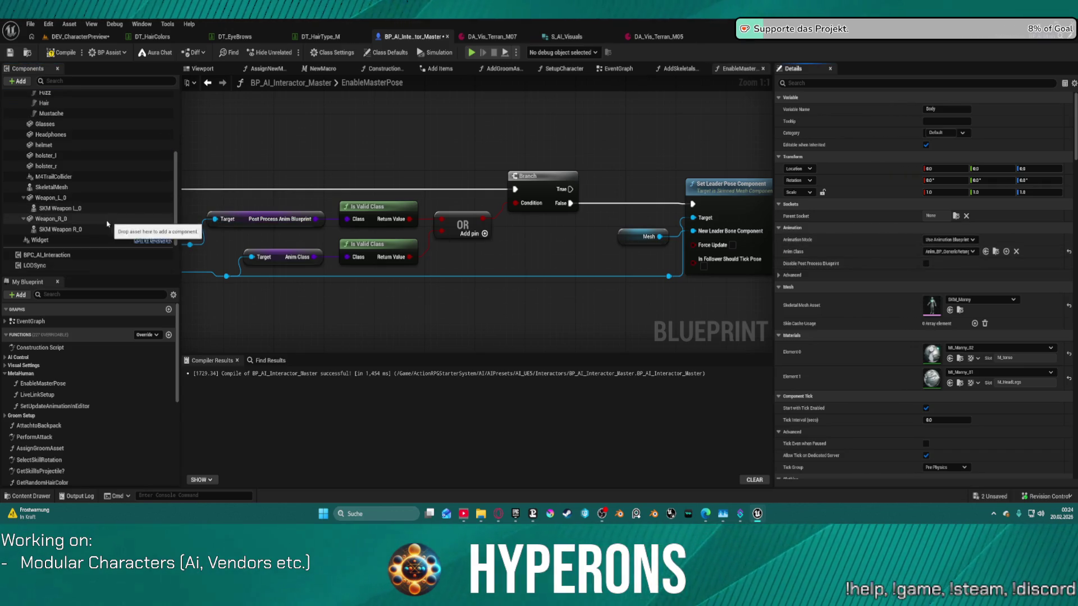
left_click(77, 220)
- Set SkeletalMesh's Anim Class to the generic retarget Anim BP, compile, and view the preview level
left_click(56, 187)
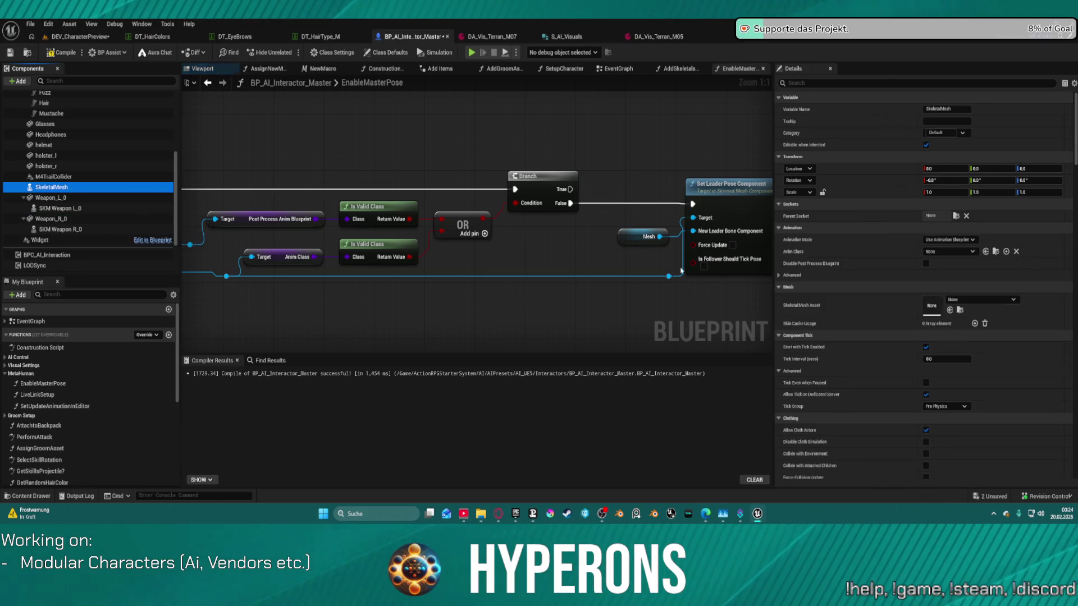
left_click(854, 254, "shift")
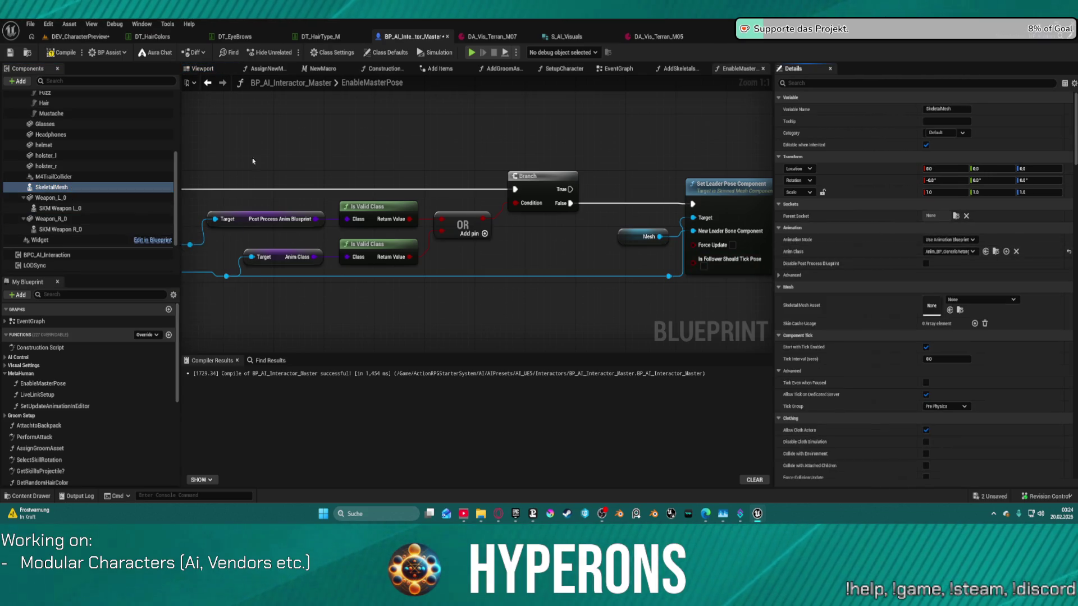
left_click(63, 53)
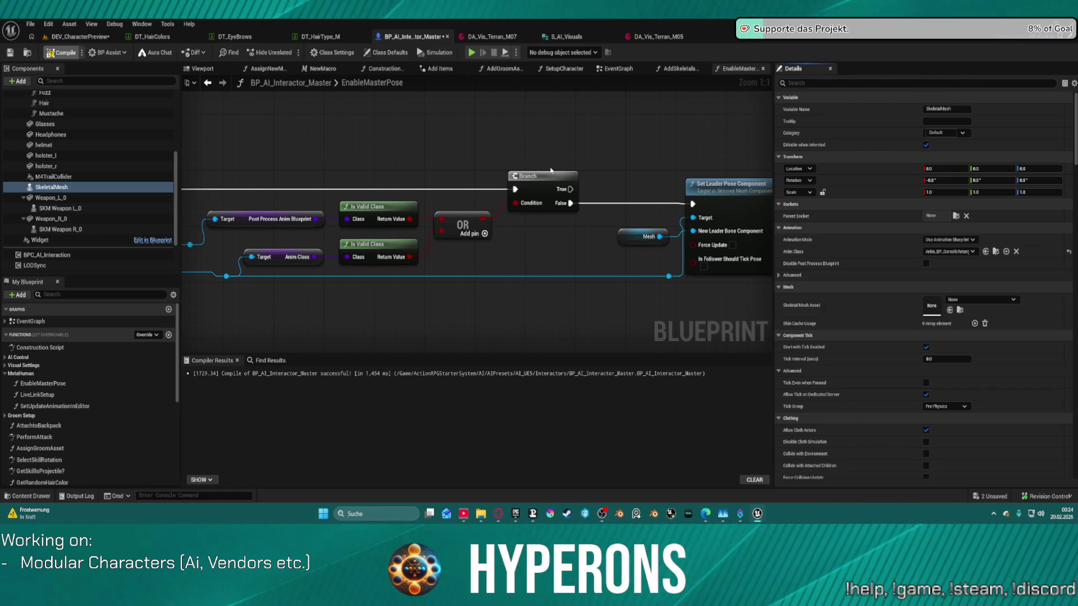
left_click(73, 37)
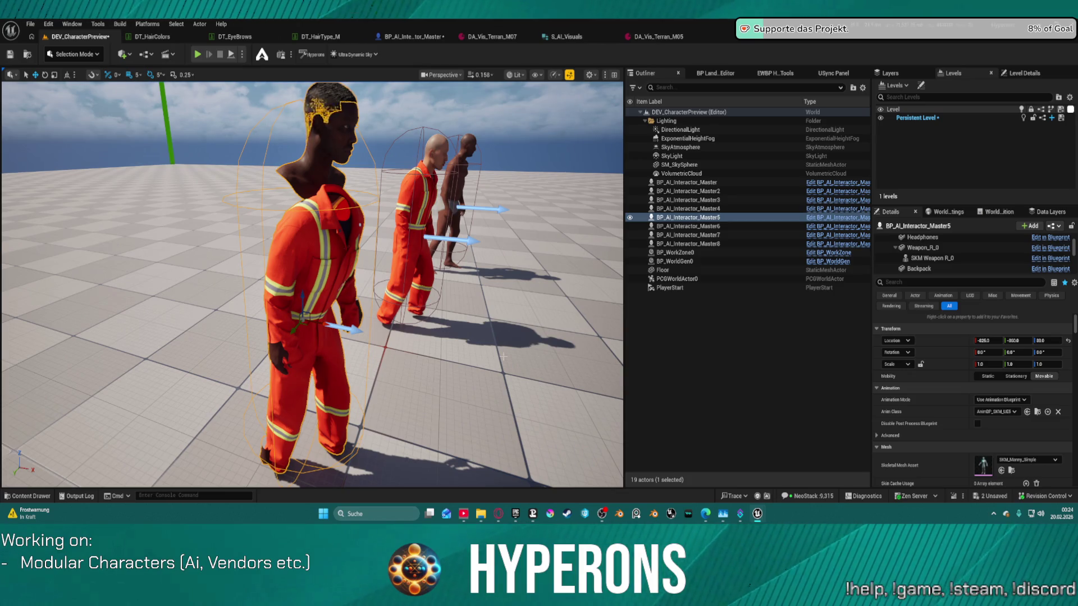
- Shift the preview character 15 units along X, then compile BP_AI_Interactor_Master from its construction script
mouse_move(327, 326)
left_mouse_down()
mouse_move(346, 327)
mouse_move(301, 322)
left_mouse_up()
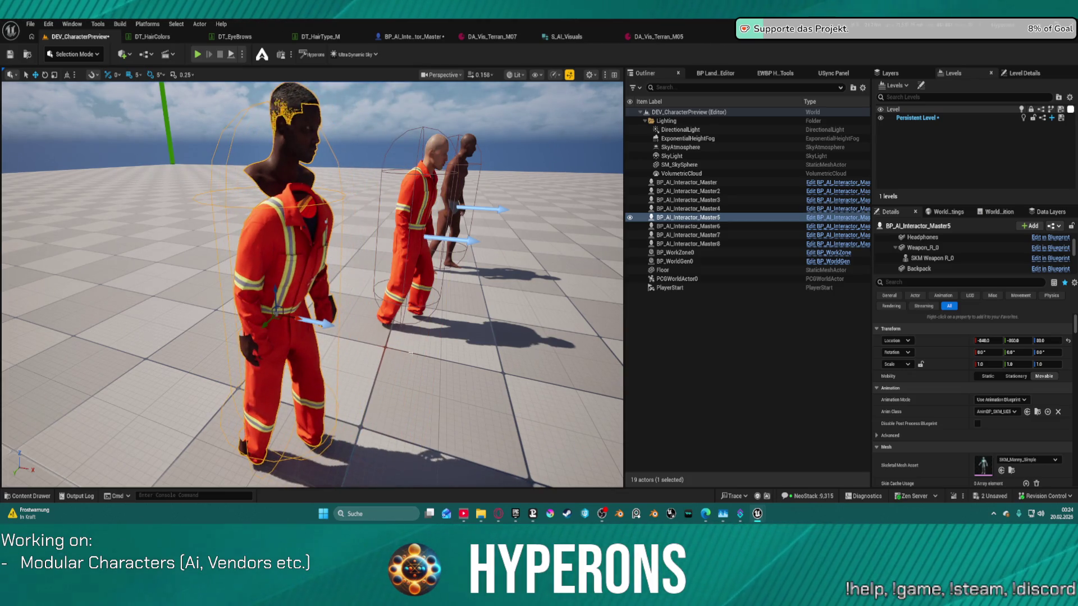
left_click(396, 38)
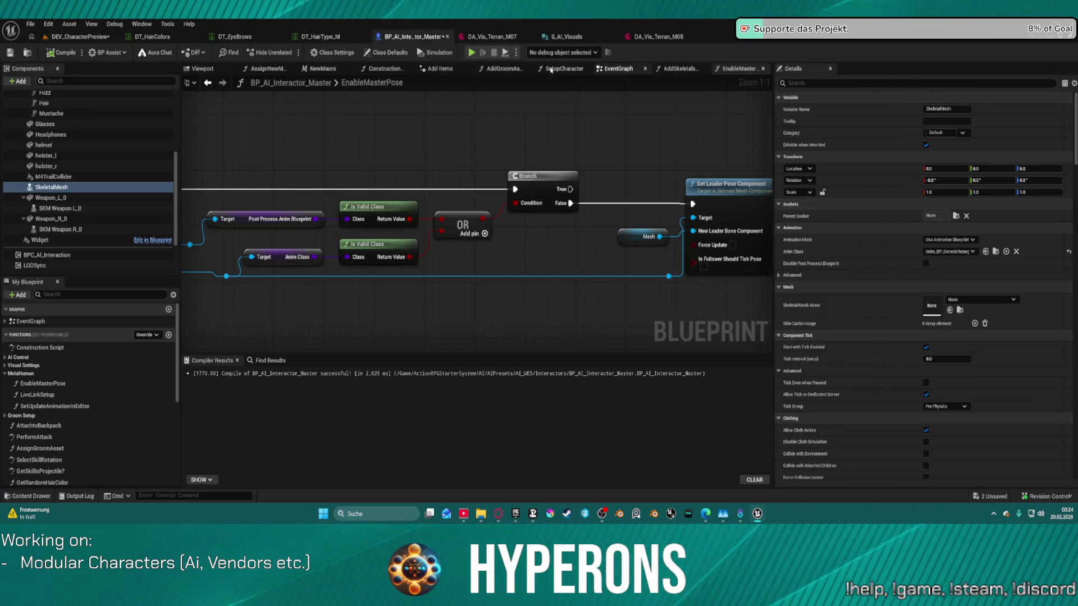
left_click(384, 69)
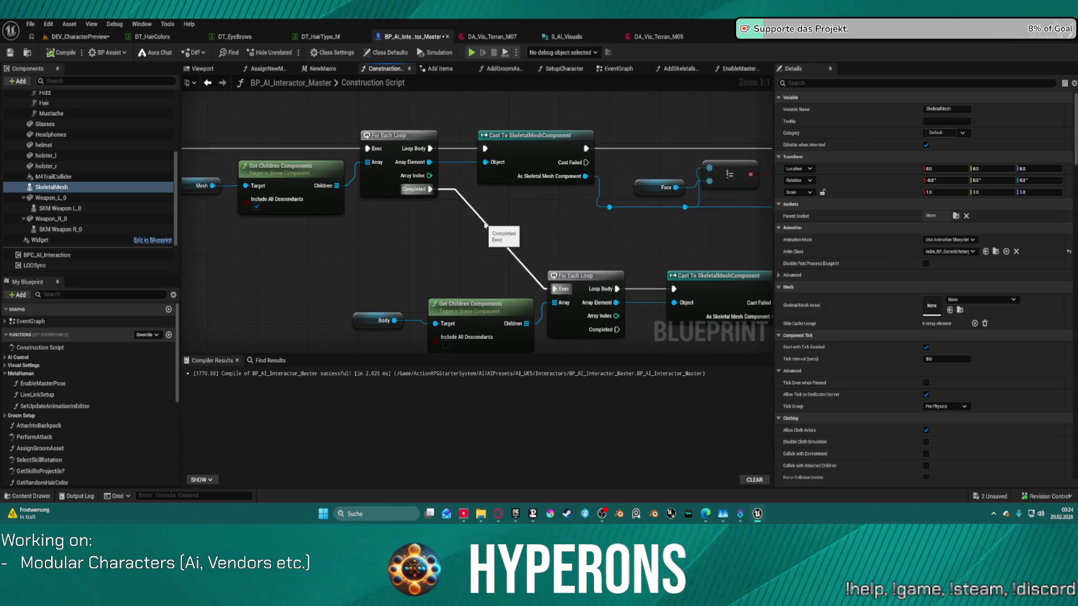
left_click(361, 144)
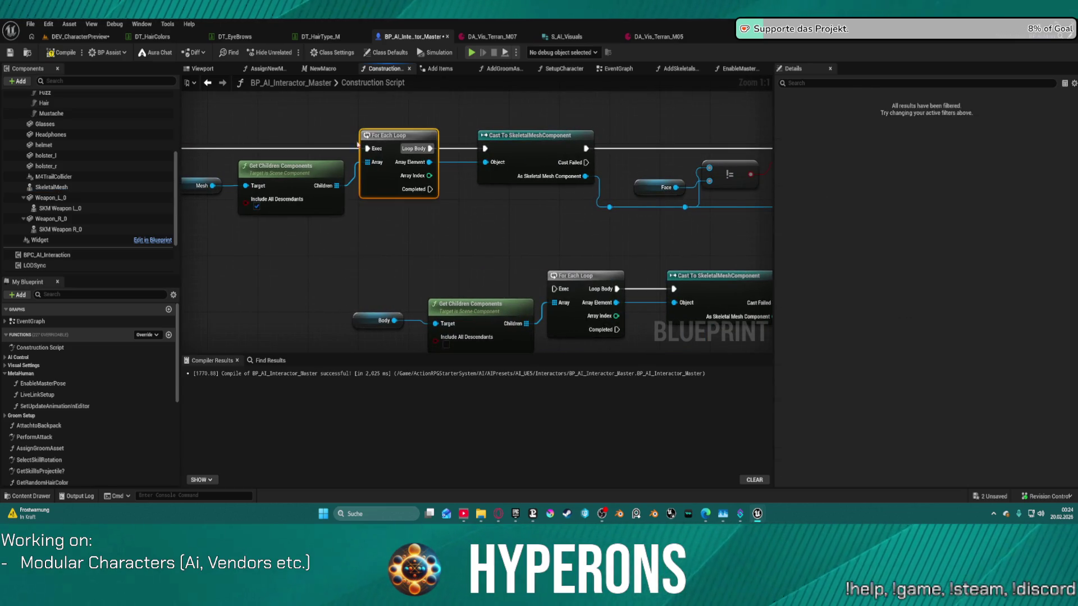
left_click(60, 56)
- Undo the character move, the bool pin change and the new pin link, then return to the blueprint
left_click(63, 38)
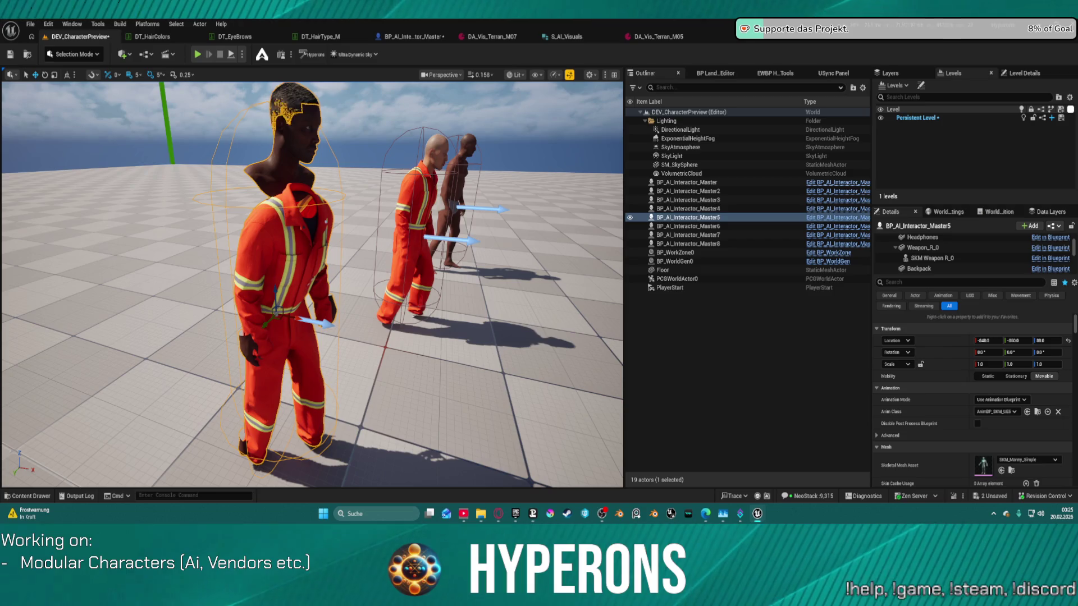
key("ctrl+z")
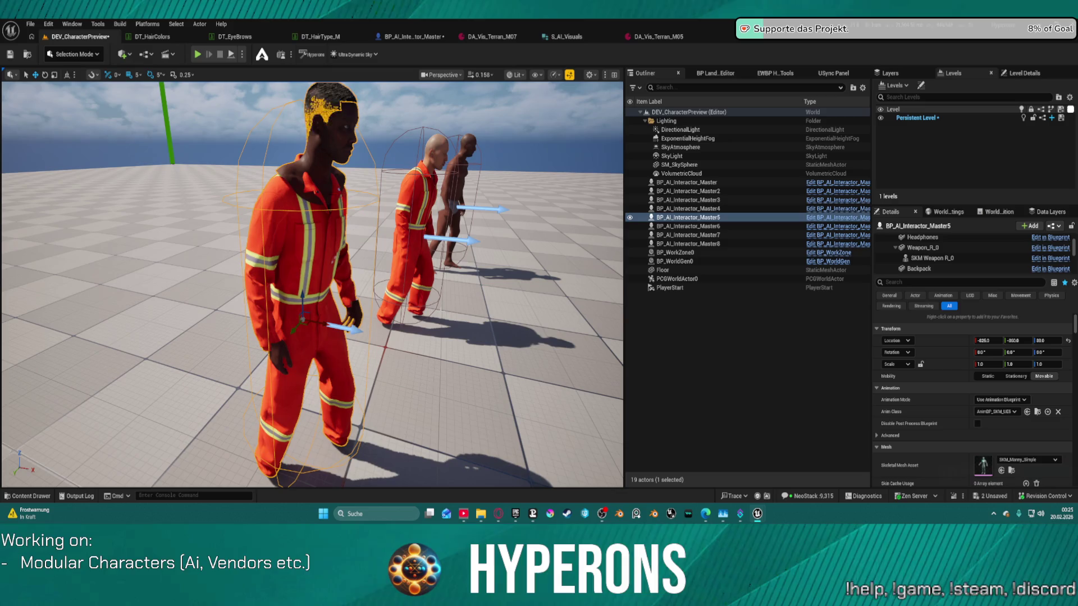
key("ctrl+z")
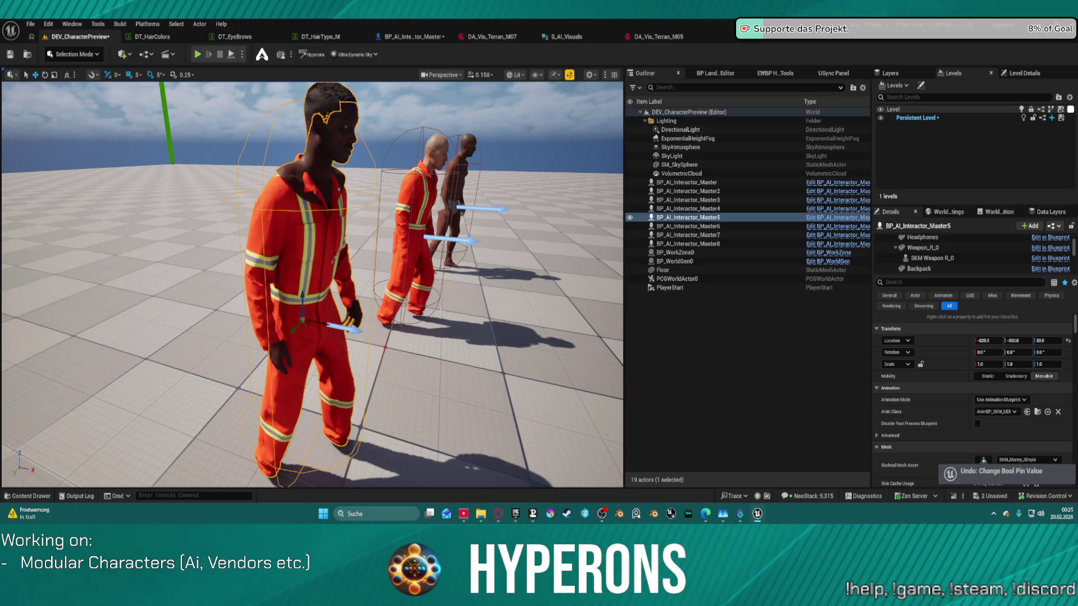
key("ctrl+z")
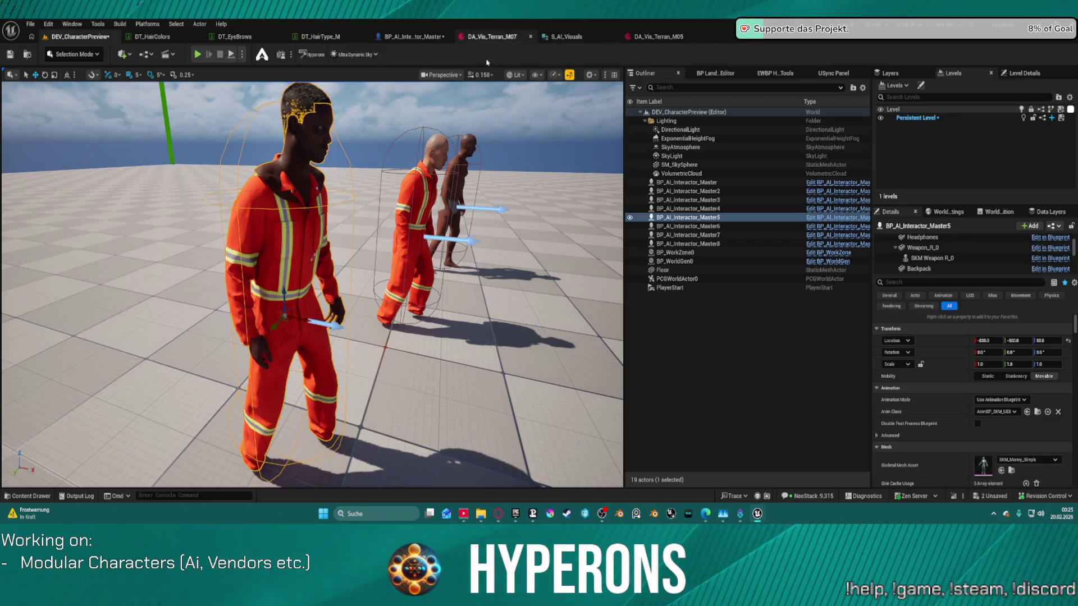
left_click(423, 37)
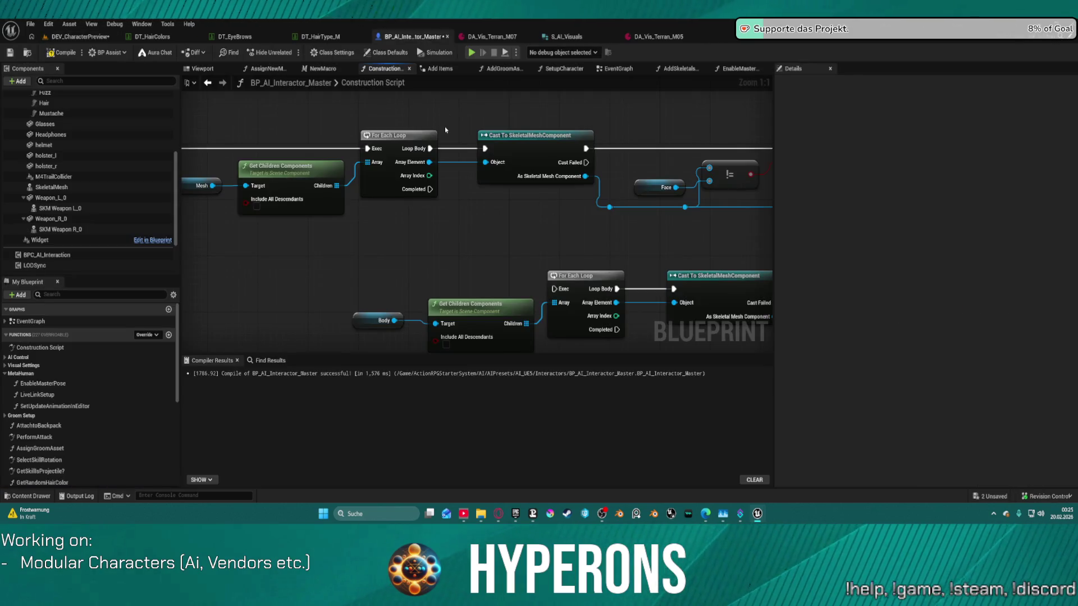
- Open SetupCharacter from the Construction Script and pan to its Face and Body Set Skeletal Mesh Asset nodes
scroll(462, 183, "down", 3)
mouse_move(461, 183)
left_mouse_down()
mouse_move(618, 231)
mouse_move(742, 230)
mouse_move(745, 183)
left_mouse_up()
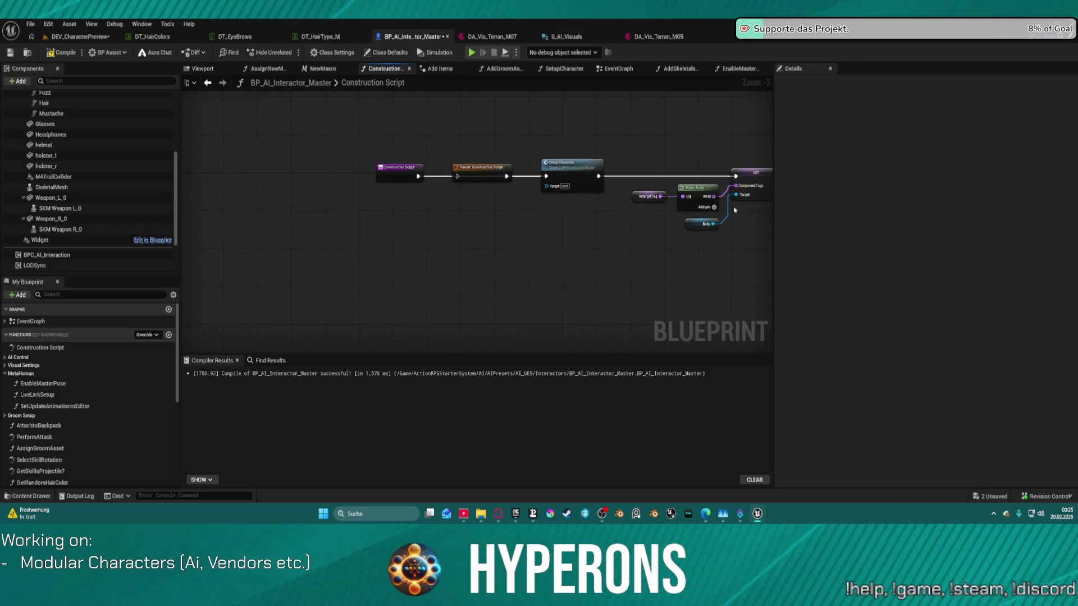
double_click(598, 172)
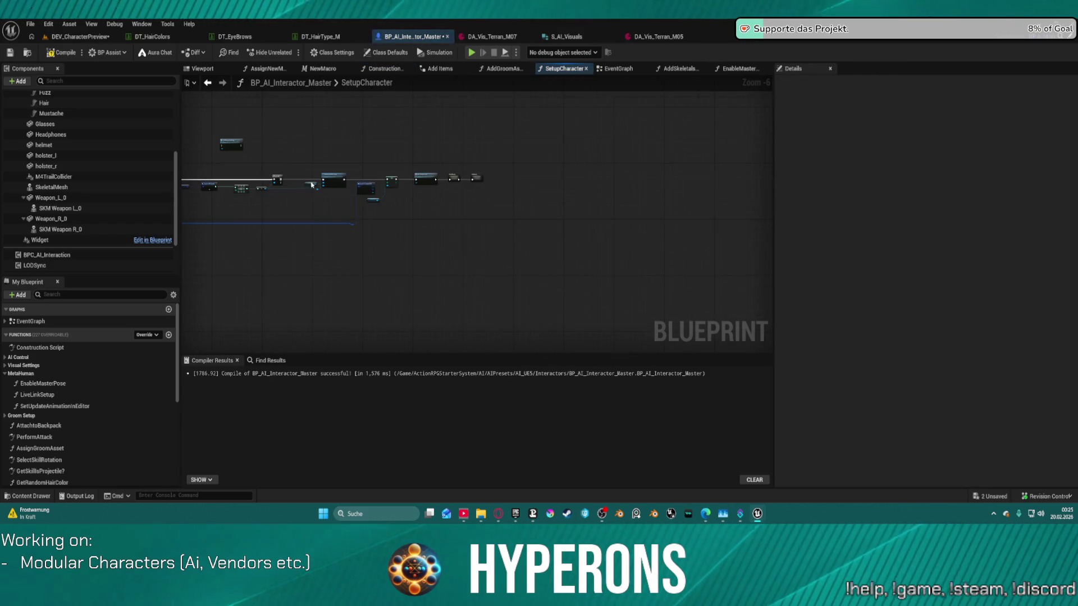
scroll(411, 180, "up", 4)
mouse_move(409, 199)
left_mouse_down()
mouse_move(344, 183)
mouse_move(115, 173)
left_mouse_up()
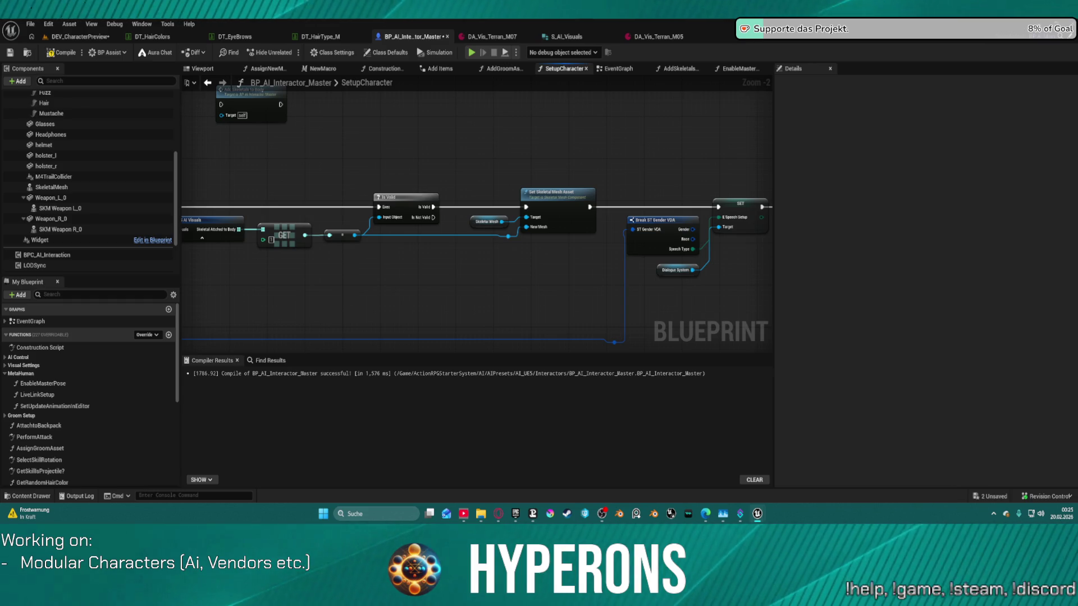
left_click_drag(115, 171, 409, 202)
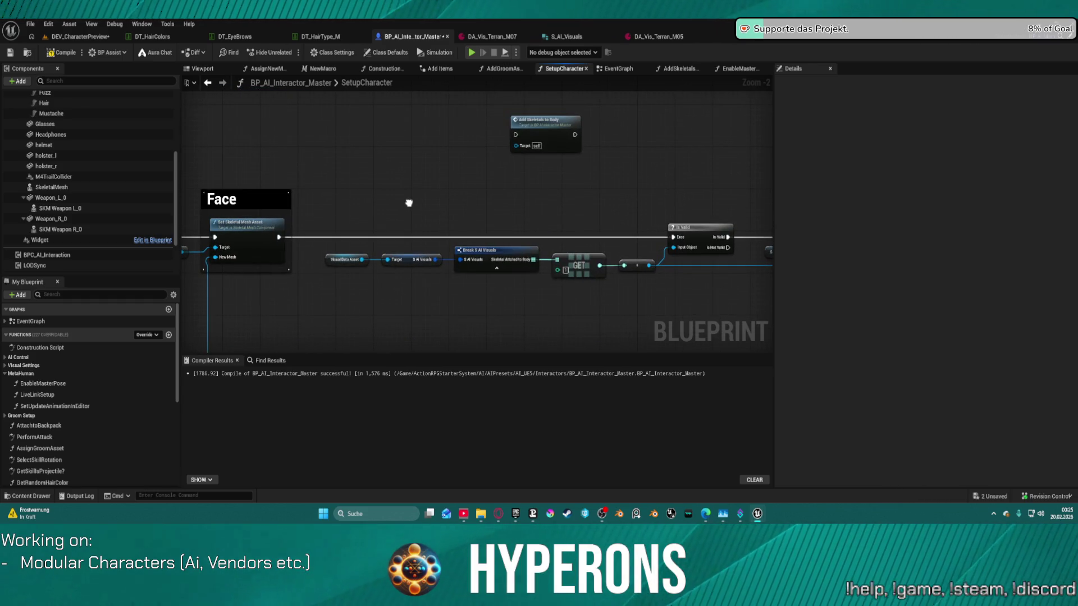
mouse_move(409, 202)
left_mouse_down()
mouse_move(475, 206)
mouse_move(459, 198)
left_mouse_up()
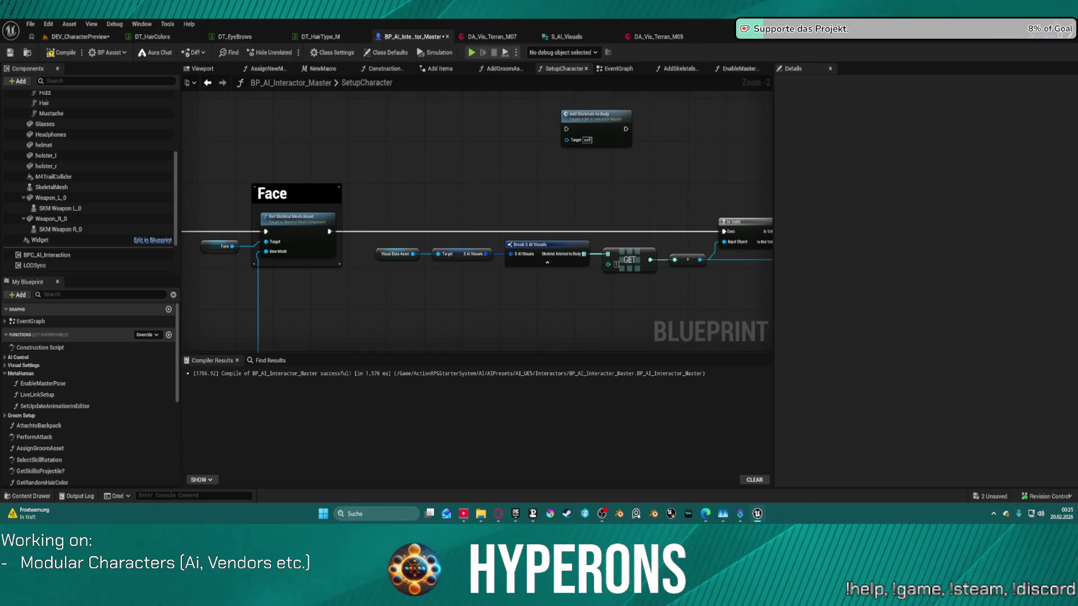
mouse_move(342, 158)
left_mouse_down()
mouse_move(808, 163)
mouse_move(629, 130)
mouse_move(419, 142)
mouse_move(447, 168)
mouse_move(627, 169)
mouse_move(279, 137)
mouse_move(426, 168)
mouse_move(258, 168)
left_mouse_up()
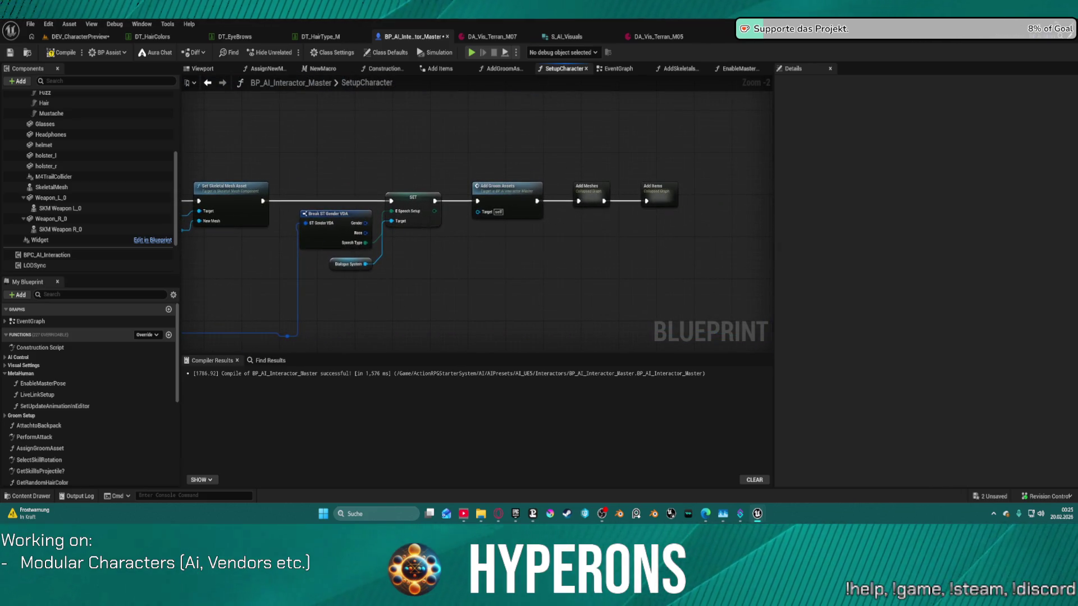
- Move Enable Master Pose aside and duplicate the Face, != and Branch check nodes
left_click(384, 68)
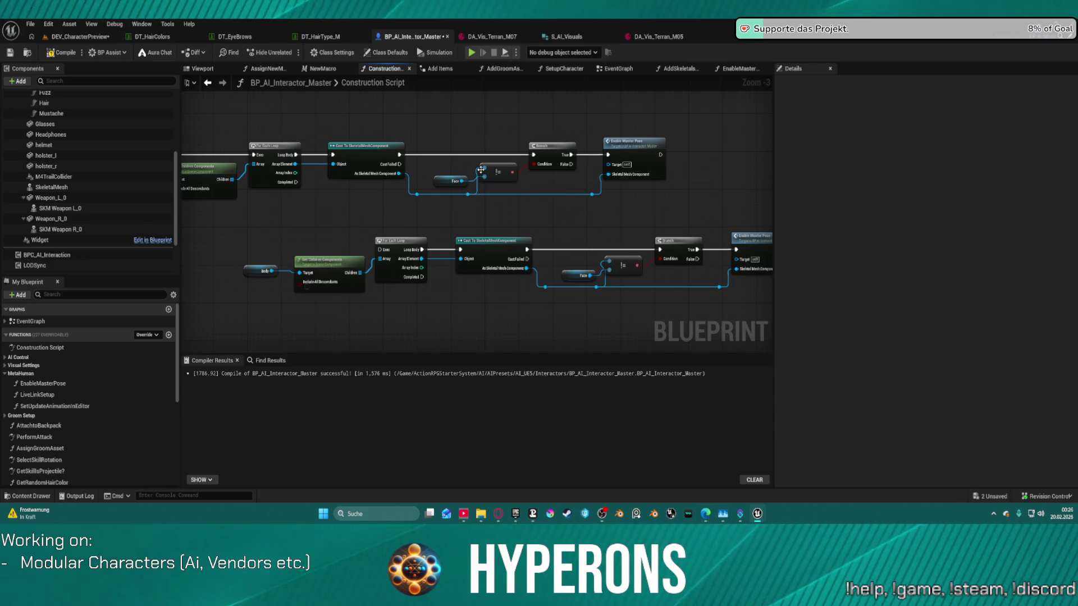
left_click_drag(634, 149, 764, 153)
mouse_move(417, 167)
left_mouse_down()
mouse_move(518, 185)
mouse_move(598, 160)
mouse_move(733, 155)
left_mouse_up()
key("ctrl+c")
key("ctrl+v")
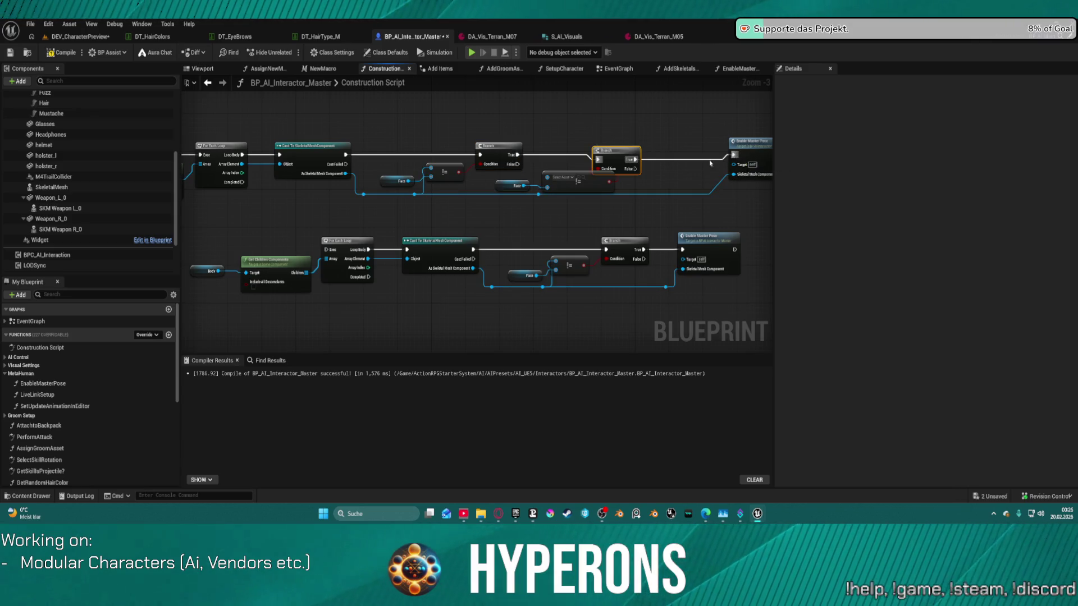
- Add a SkeletalMesh getter to the duplicated check and position the new nodes before Enable Master Pose
mouse_move(51, 187)
left_mouse_down()
mouse_move(504, 204)
mouse_move(505, 188)
left_mouse_up()
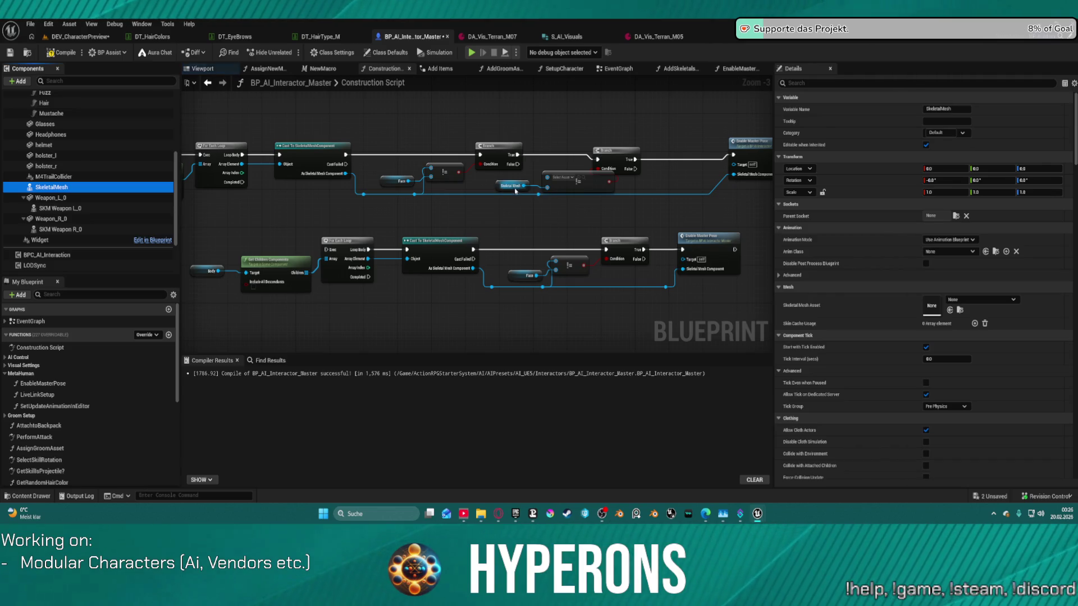
left_click(542, 193)
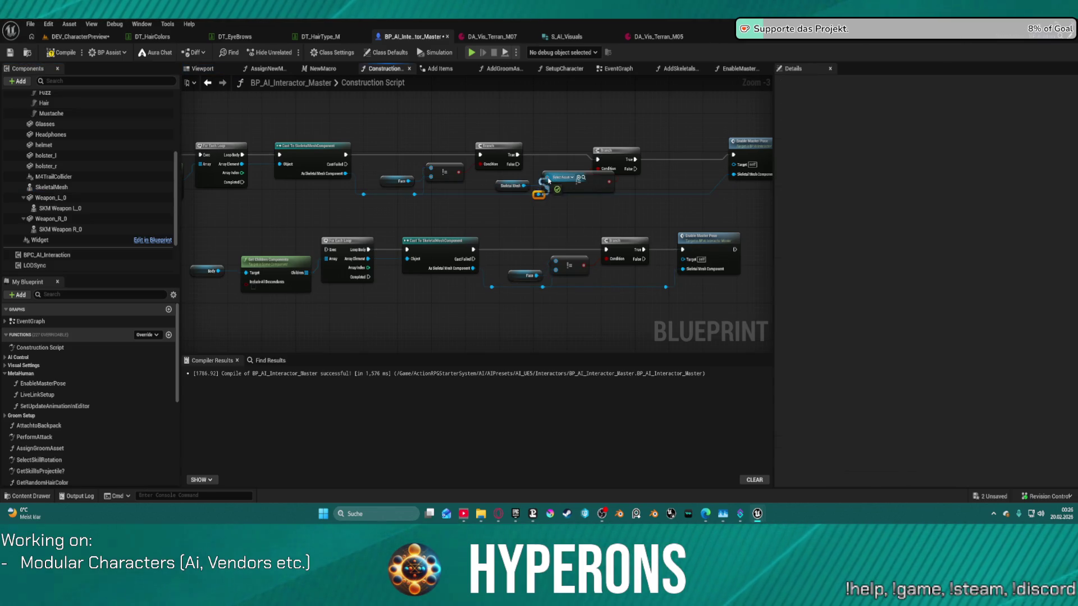
left_click_drag(596, 198, 491, 163)
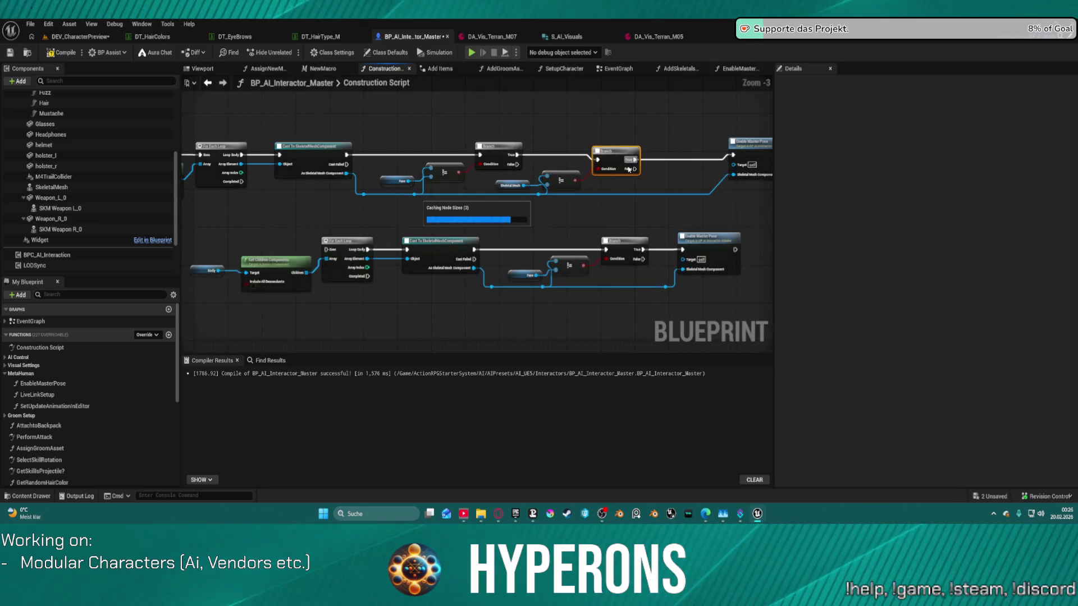
left_click_drag(569, 176, 621, 172)
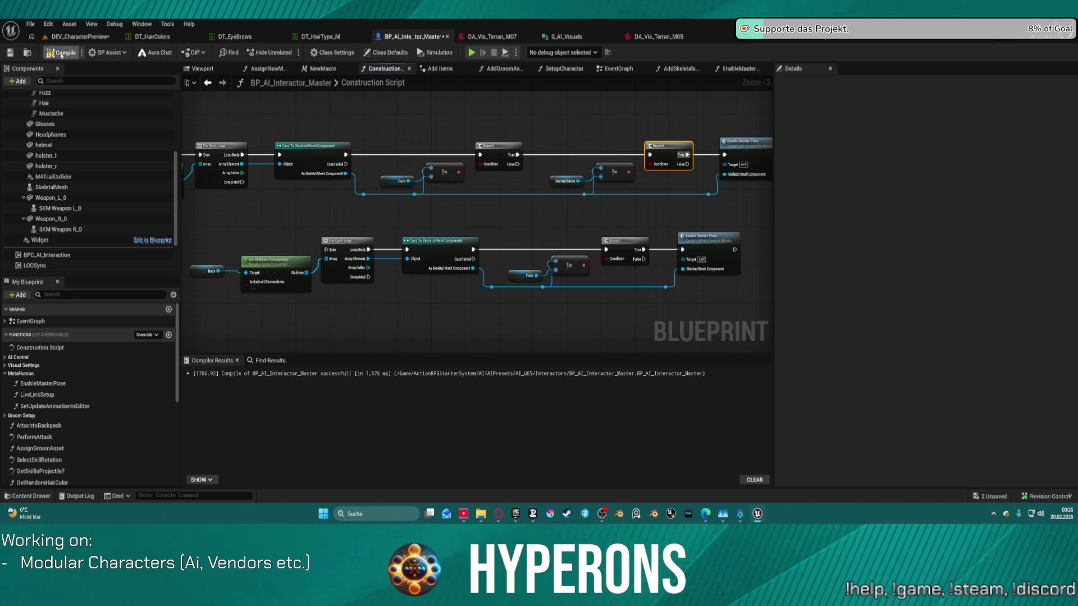
- Nudge the preview character, filter its Details by 'visu', and rerun SetupCharacter on it
left_click(72, 37)
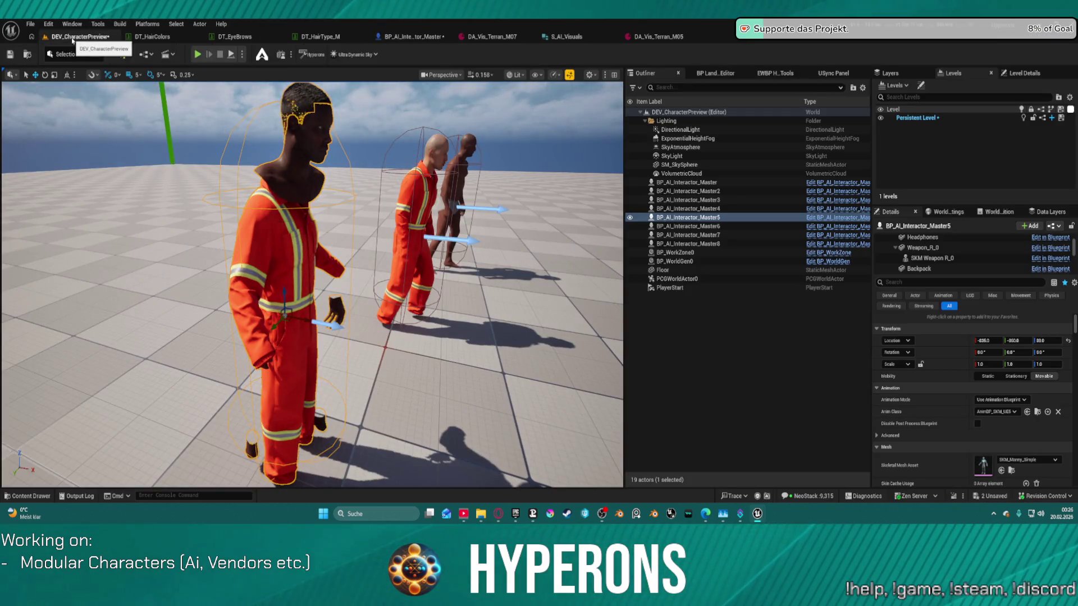
left_click_drag(307, 318, 291, 317)
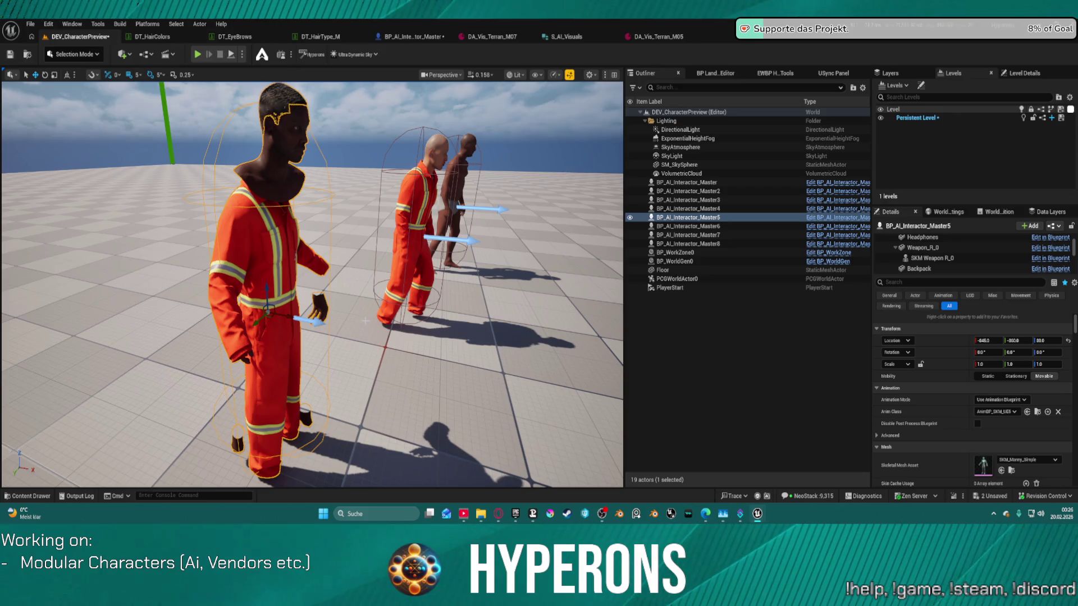
mouse_move(290, 317)
left_mouse_down()
mouse_move(235, 315)
mouse_move(236, 324)
left_mouse_up()
scroll(236, 325, "up", 1)
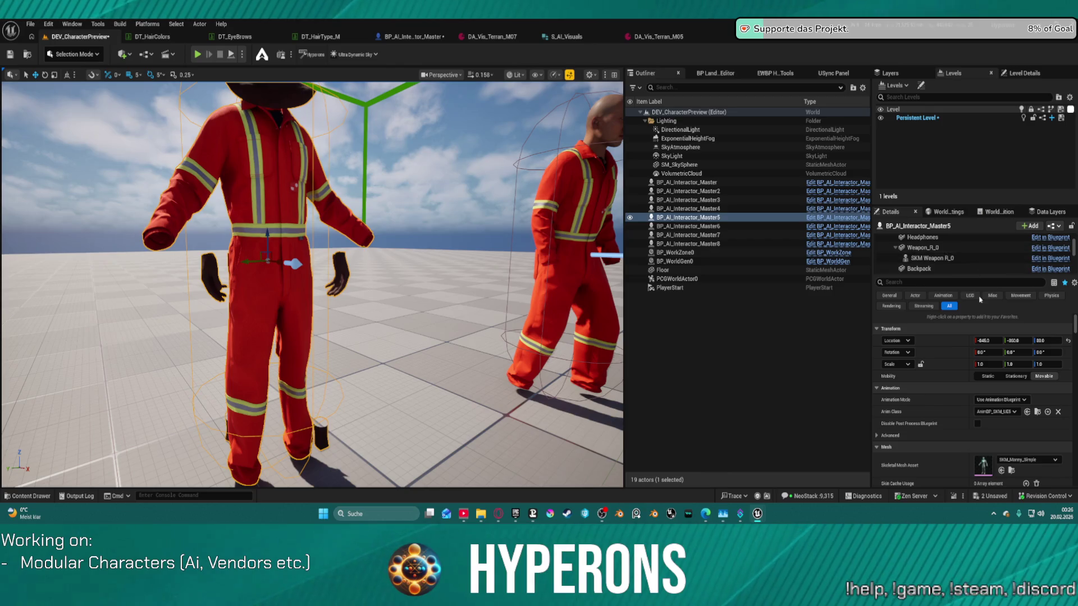
left_click(917, 281)
type("visu")
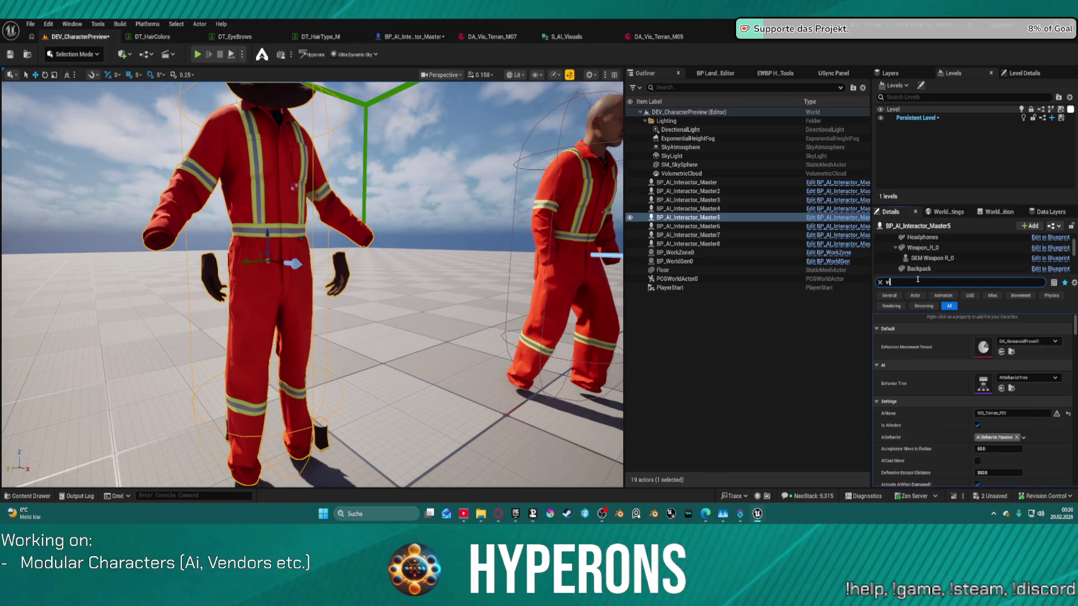
left_click(906, 331)
left_click(406, 35)
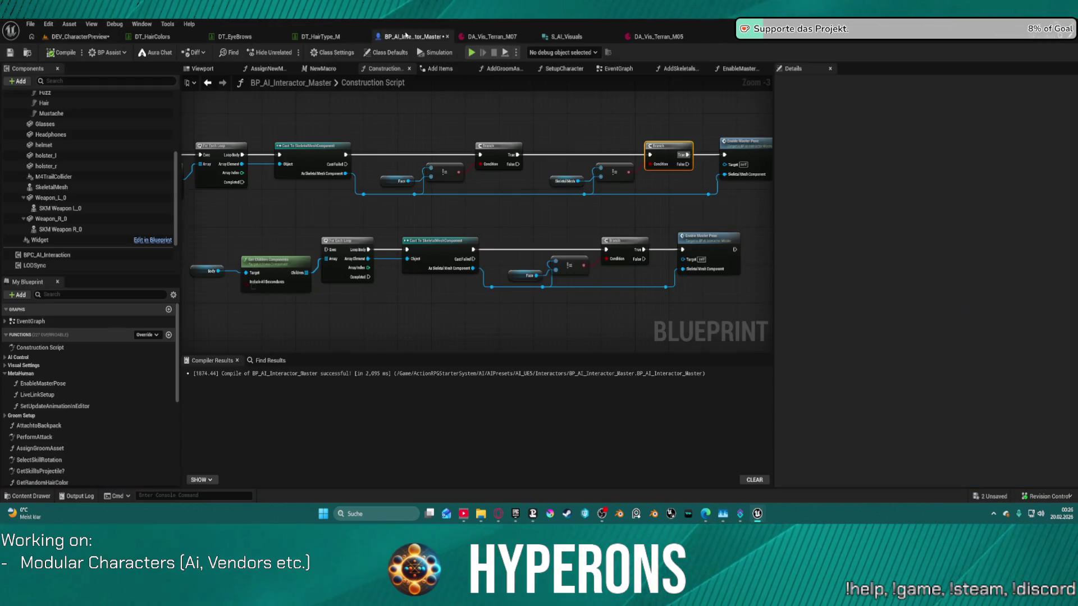
- Delete the duplicated SkeletalMesh check nodes from the Construction Script
left_click(519, 160)
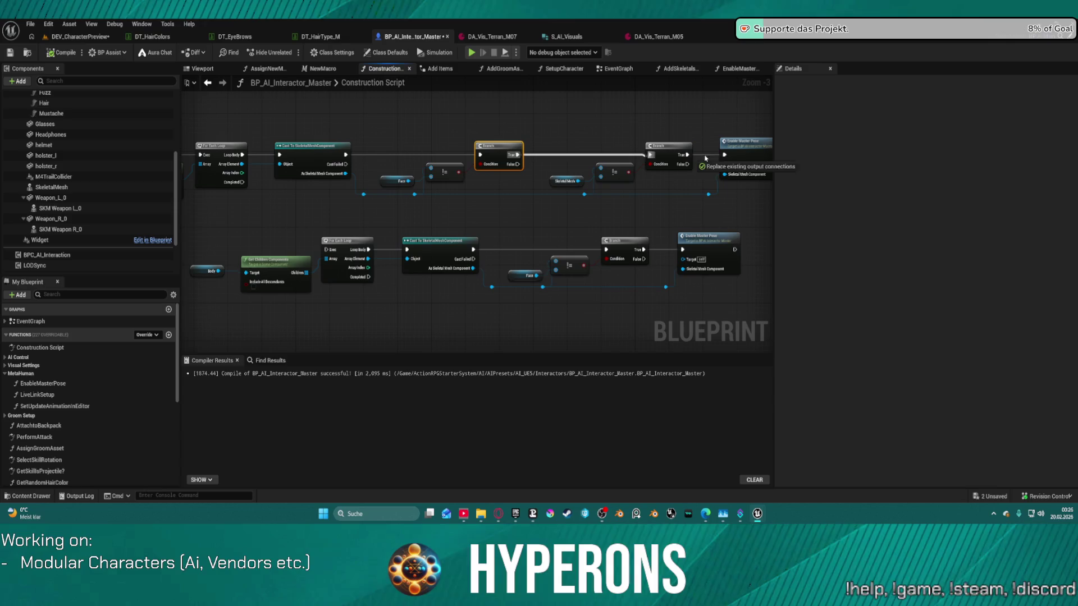
left_click_drag(562, 136, 668, 192)
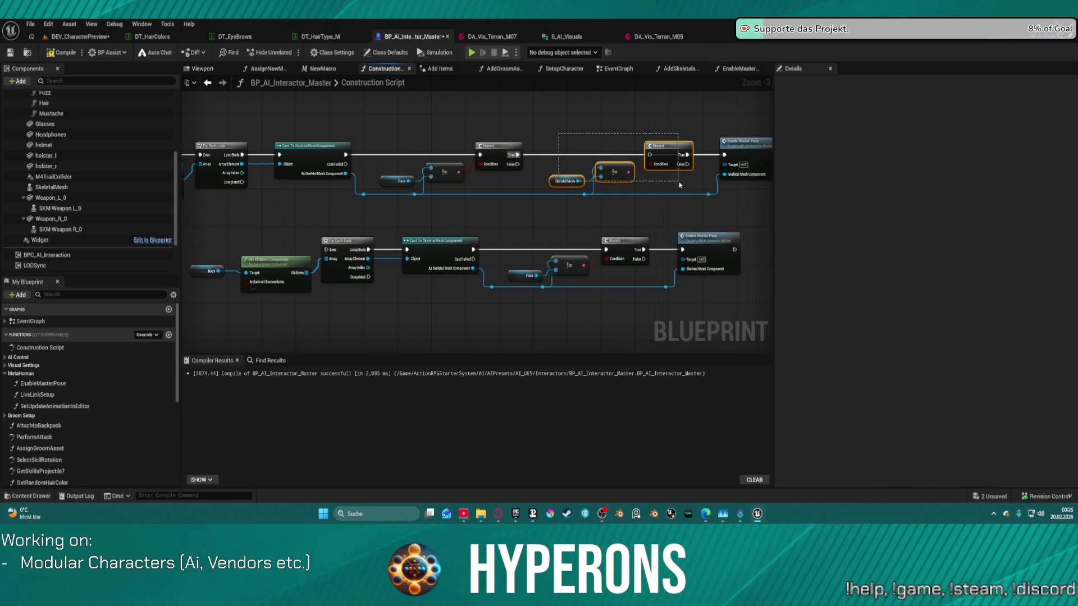
key("Delete")
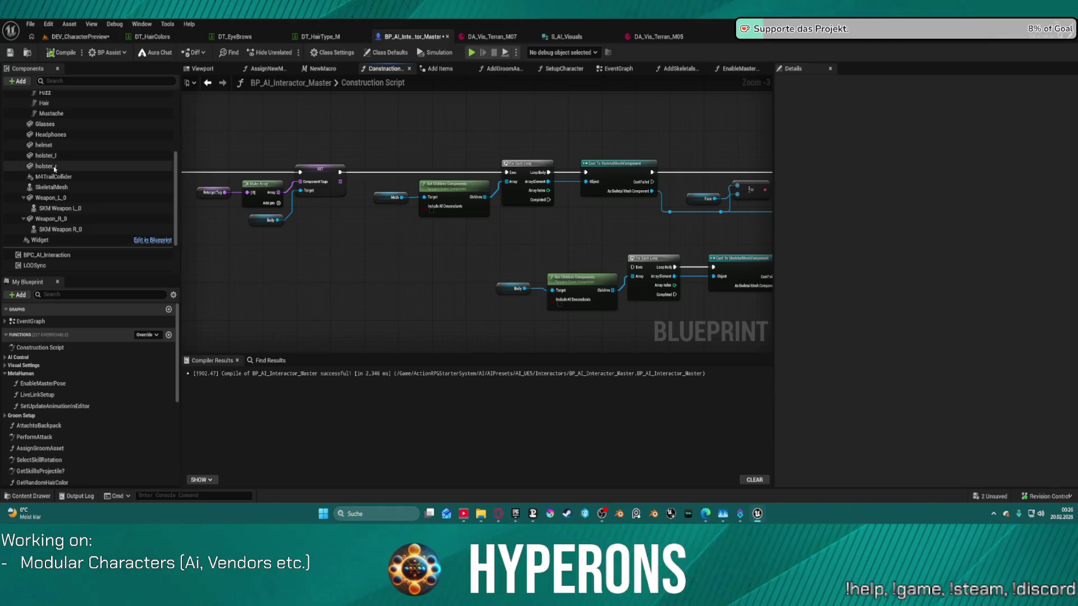
- Inspect the Face, SkeletalMesh and Body components' mesh settings
scroll(84, 186, "up", 3)
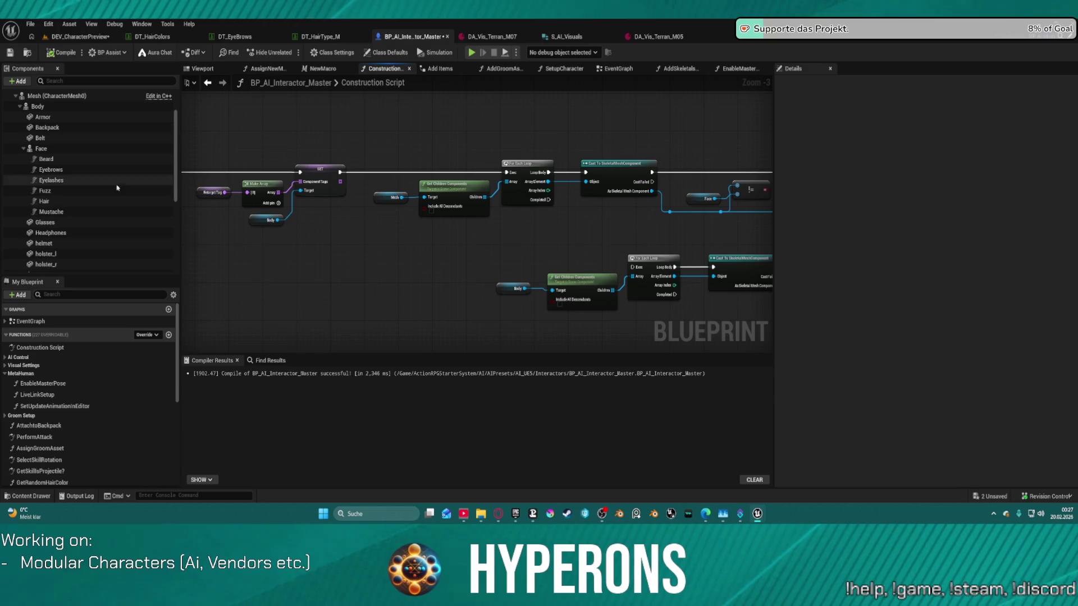
left_click(23, 148)
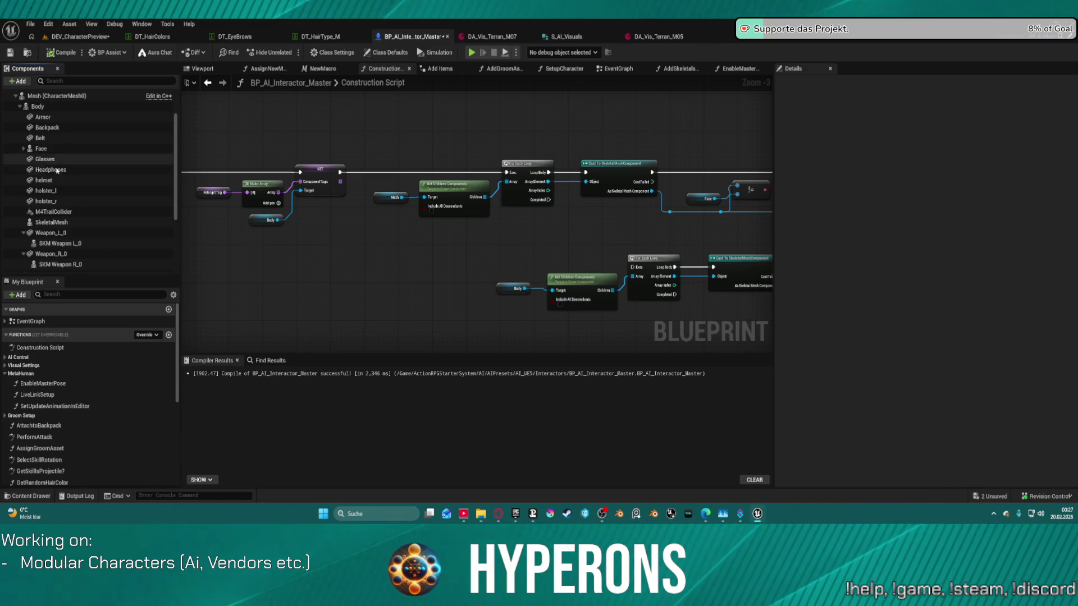
scroll(84, 207, "down", 2)
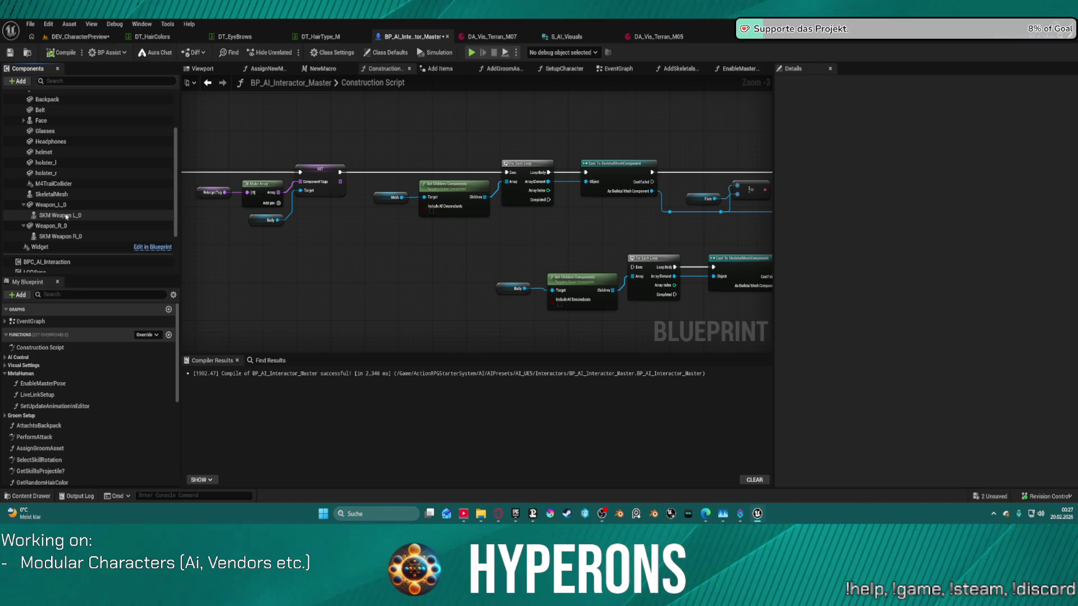
left_click(126, 194)
scroll(126, 195, "up", 2)
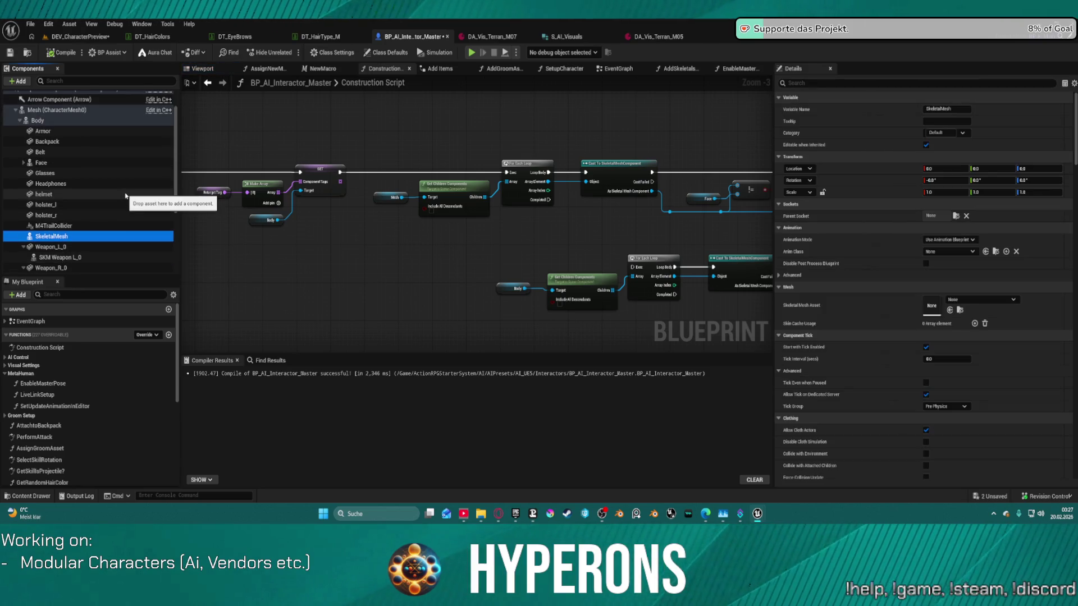
left_click(58, 163)
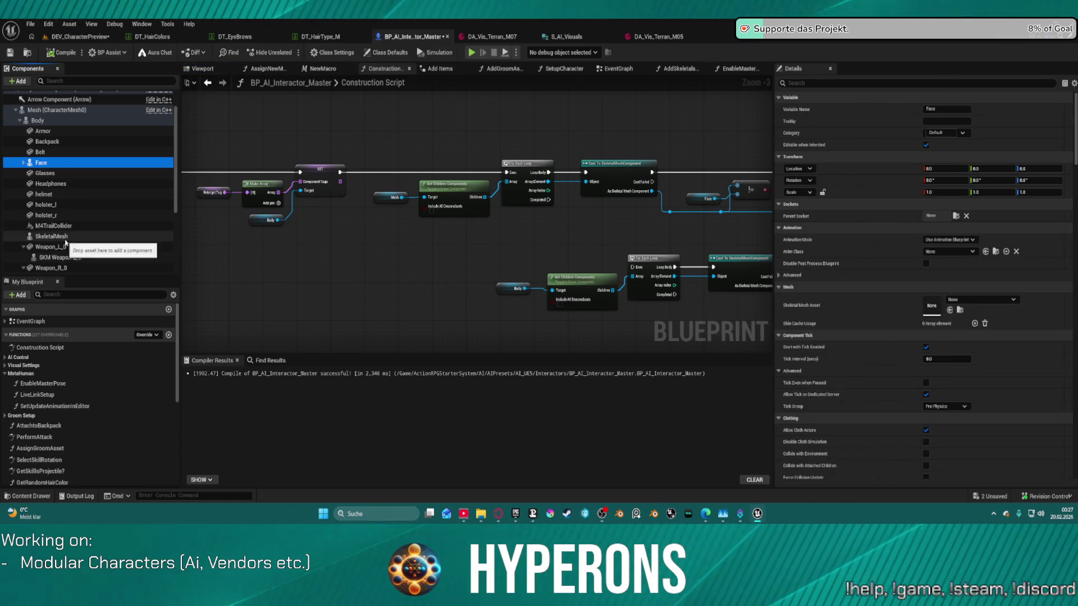
left_click(62, 236)
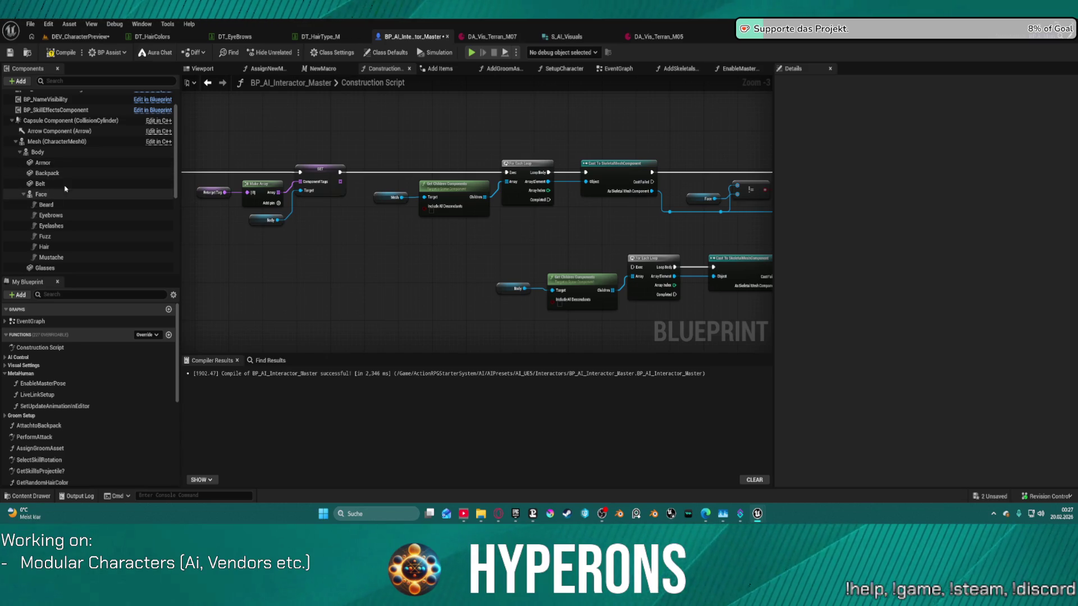
left_click(63, 152)
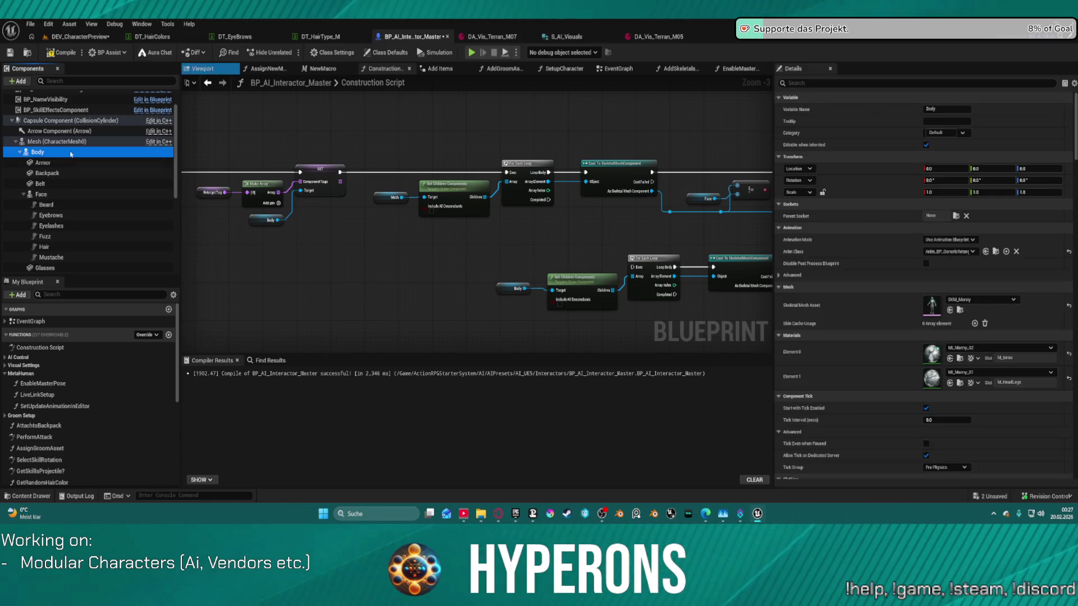
key("ctrl+v")
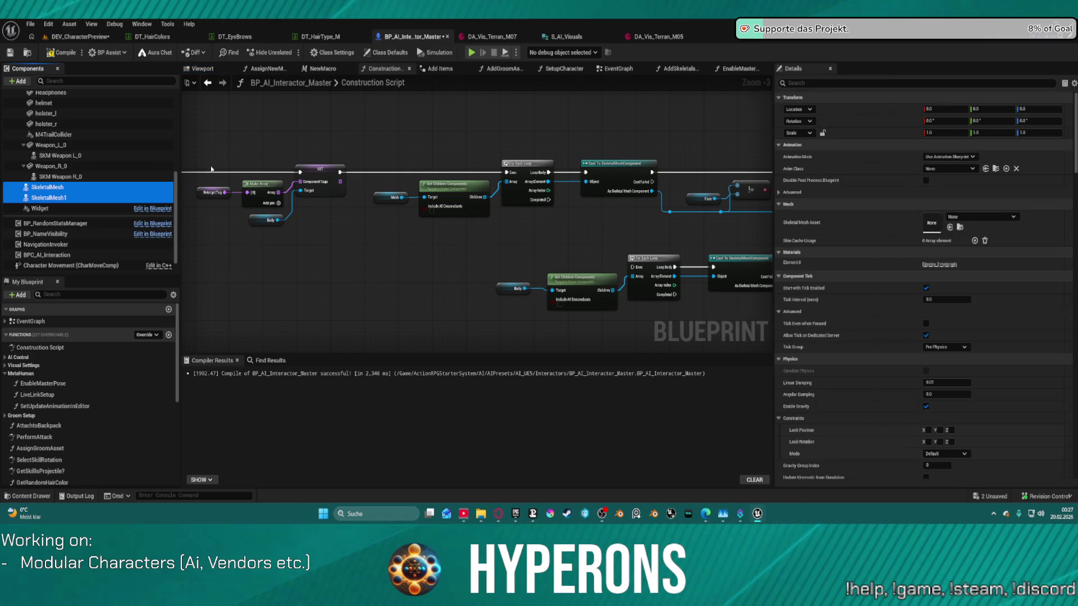
- Reset the Element 0 material overrides on SkeletalMesh and SkeletalMesh1, then open SetupCharacter
left_click(71, 196, "ctrl")
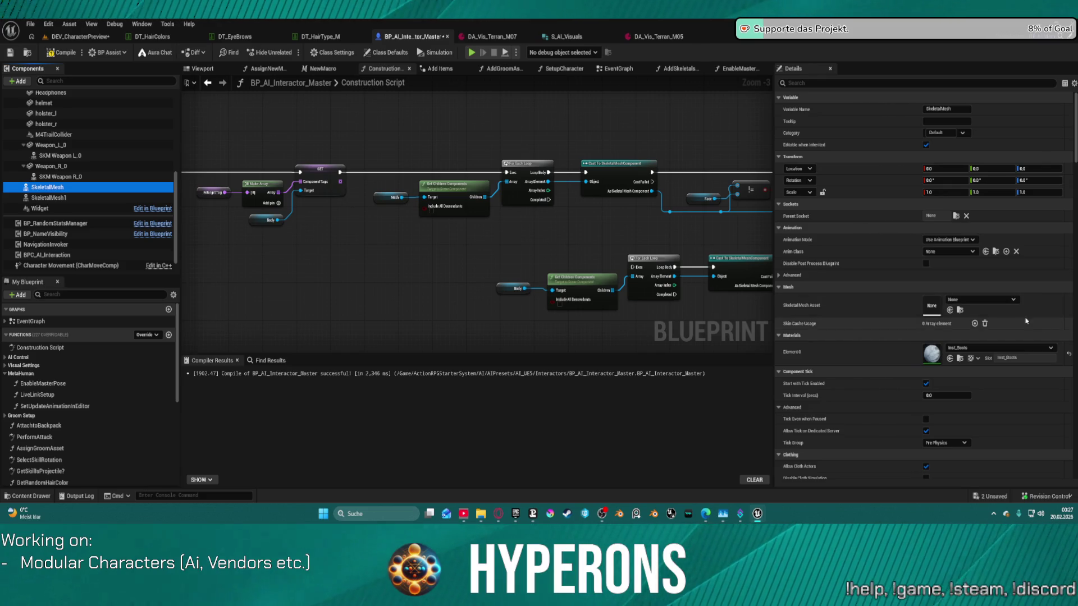
left_click(1069, 357)
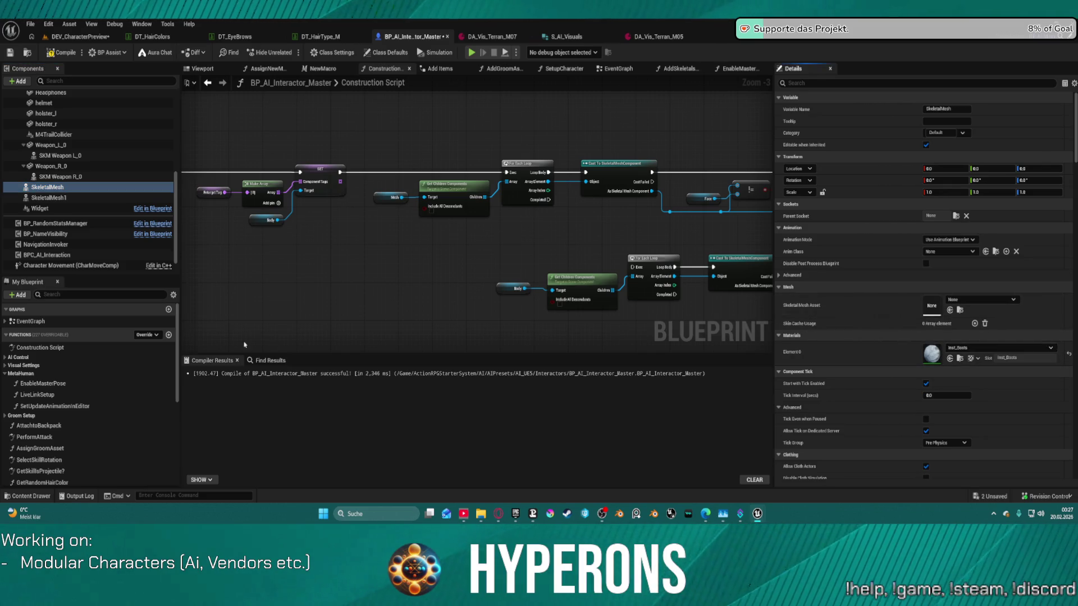
left_click(51, 198)
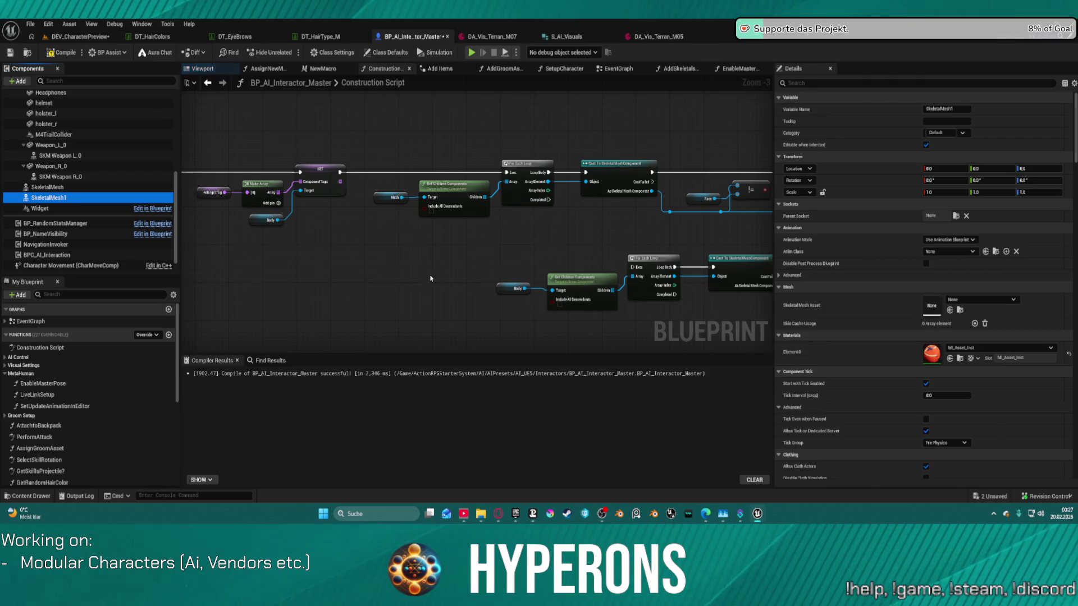
left_click(1069, 357)
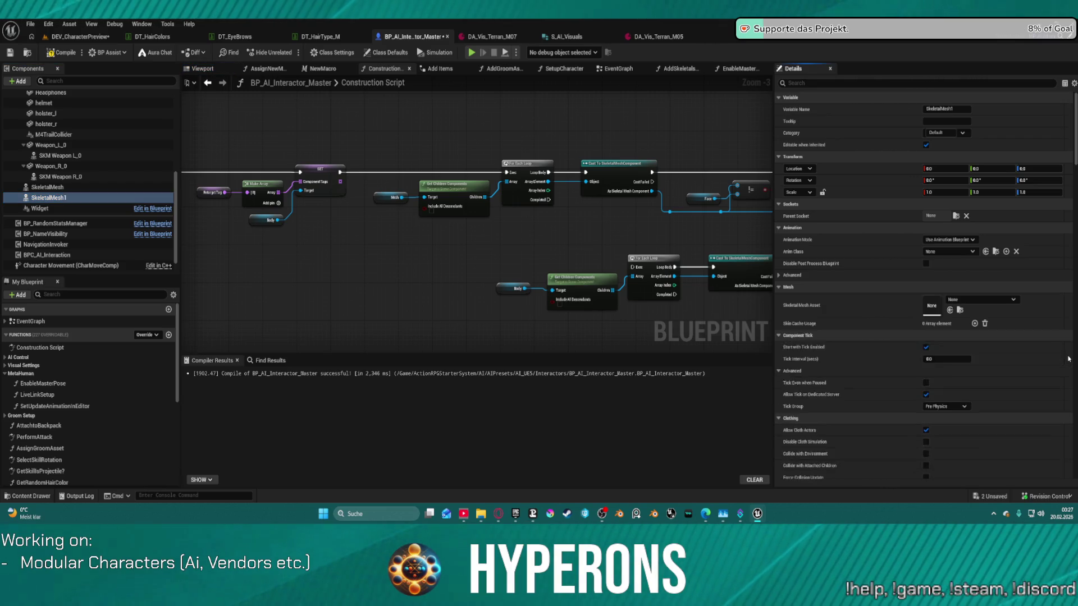
left_click_drag(207, 146, 520, 155)
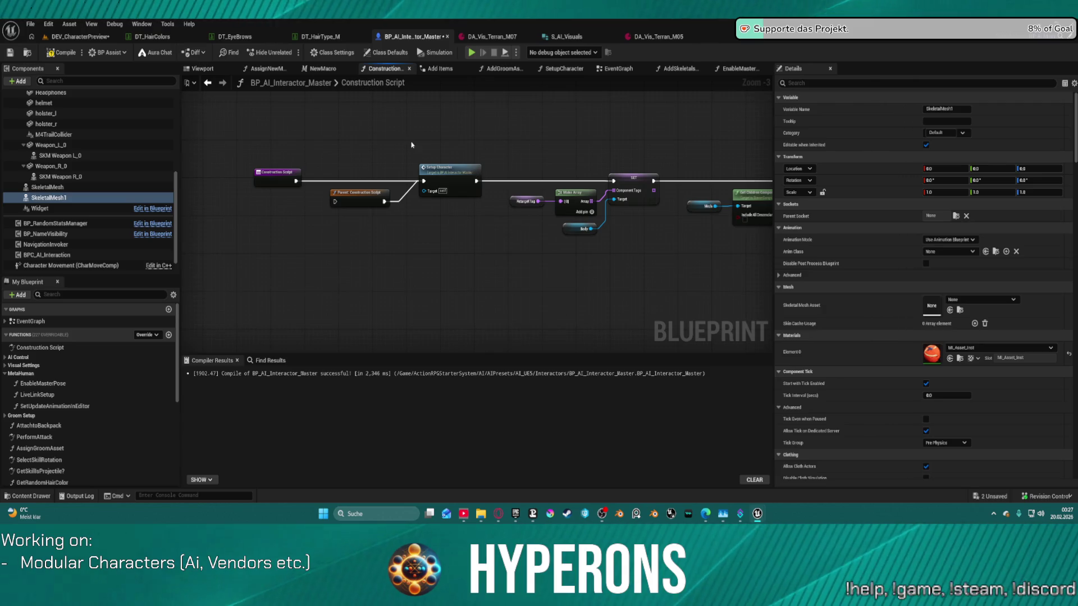
double_click(469, 171)
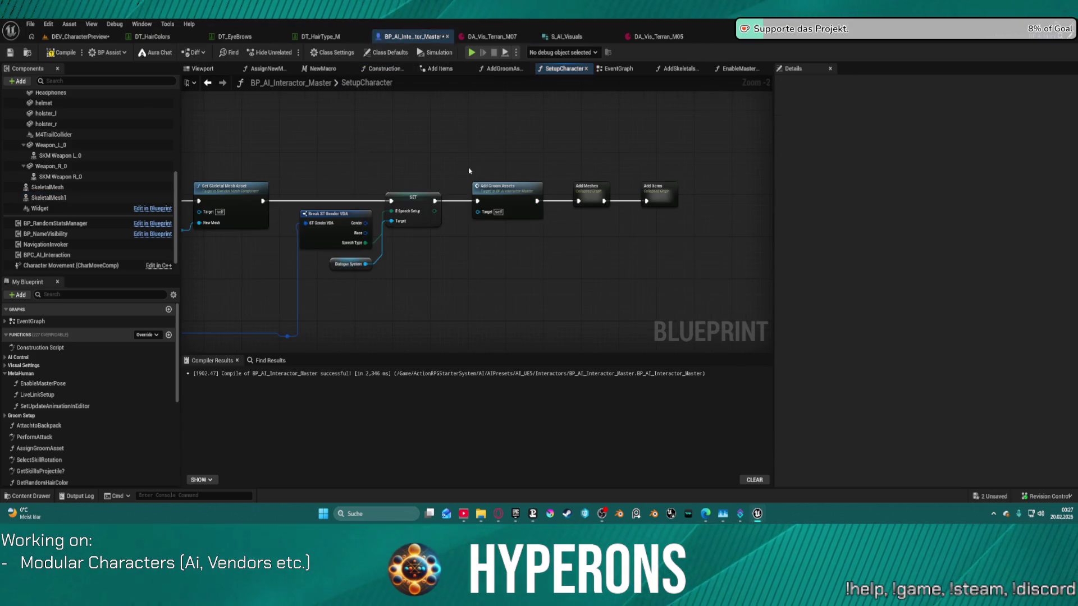
- Fix the compile error by wiring SkeletalMesh into Set Skeletal Mesh Asset's Target, then recompile
left_click_drag(415, 238, 365, 123)
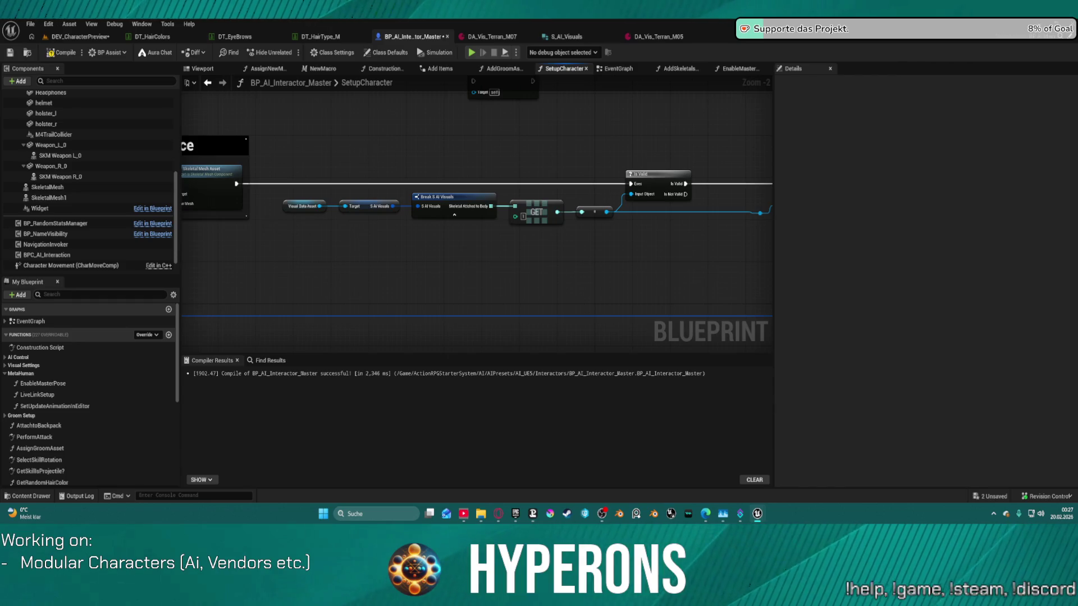
left_click(66, 53)
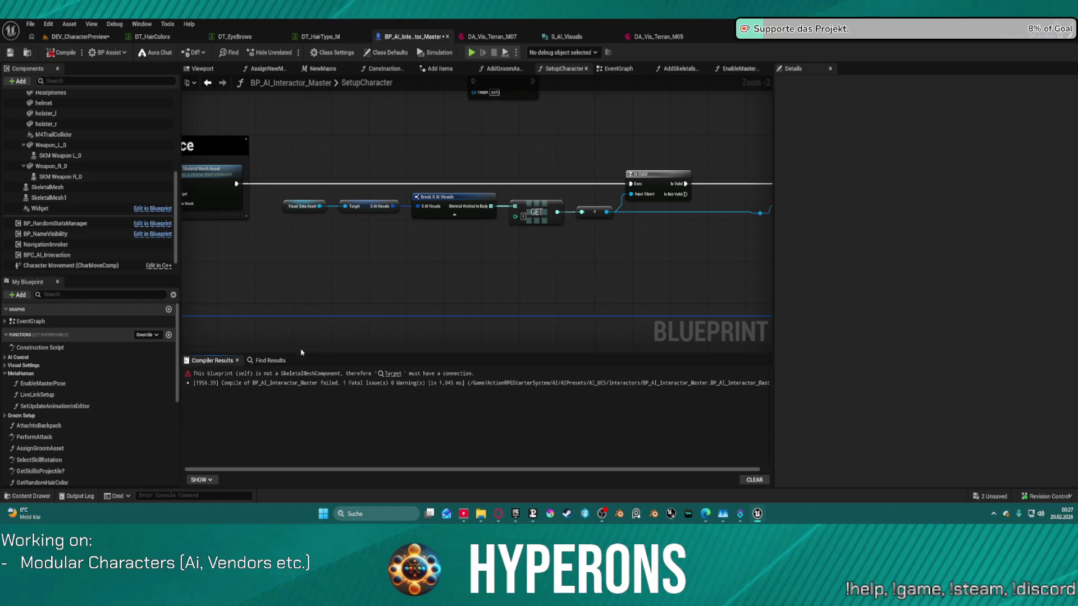
left_click(393, 373)
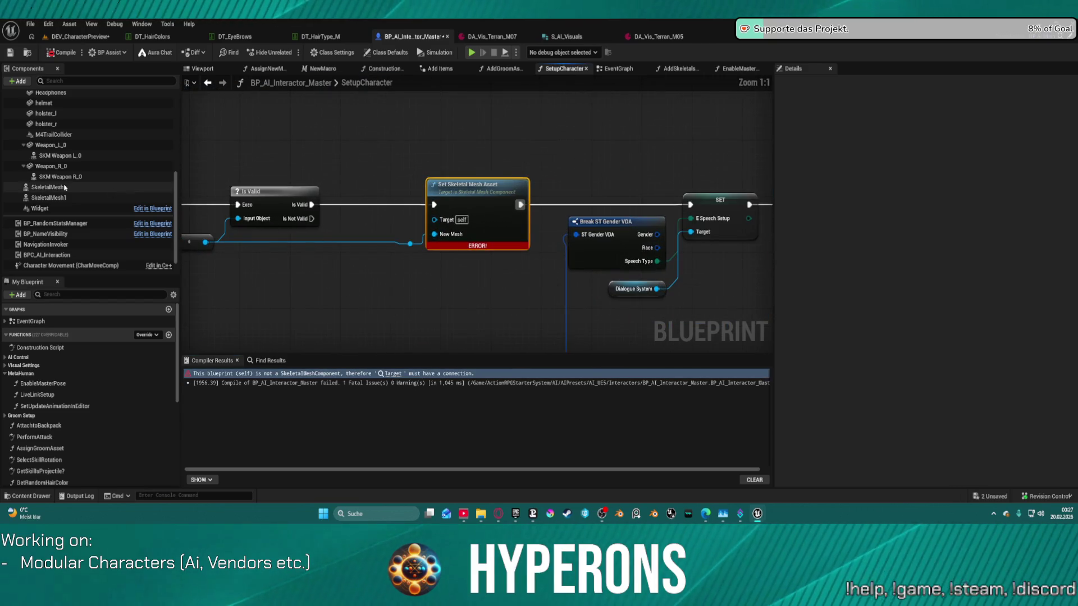
mouse_move(54, 191)
left_mouse_down()
mouse_move(435, 219)
mouse_move(372, 191)
mouse_move(364, 176)
left_mouse_up()
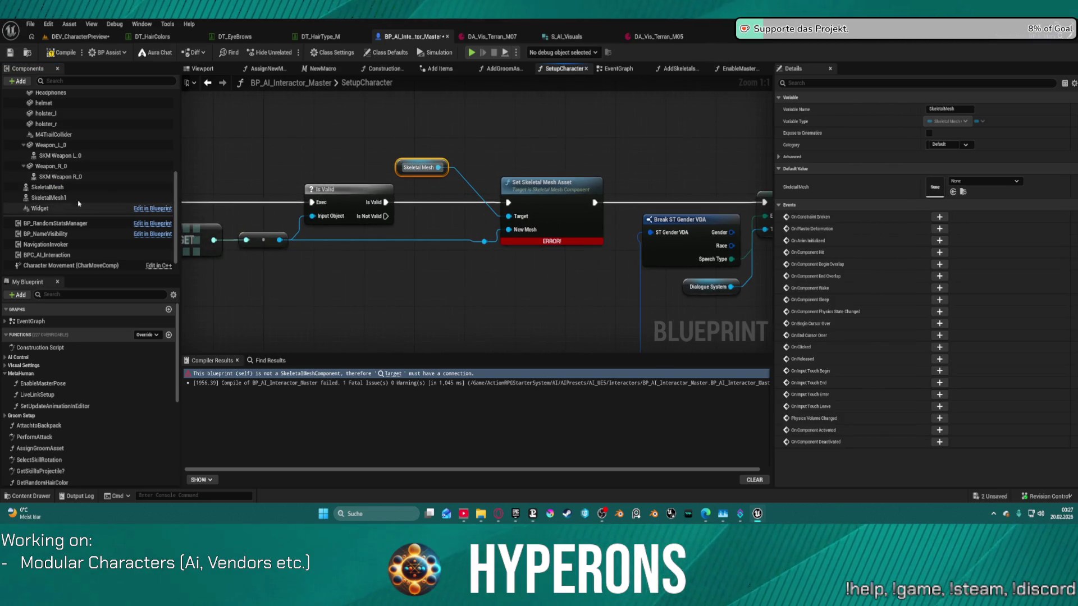
left_click_drag(215, 186, 427, 181)
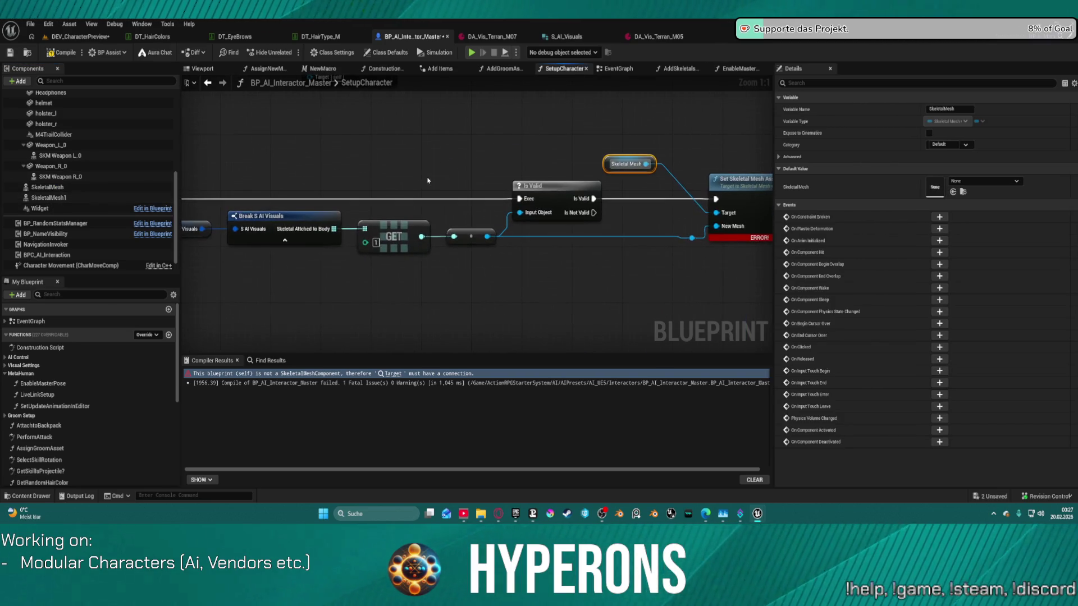
left_click(61, 53)
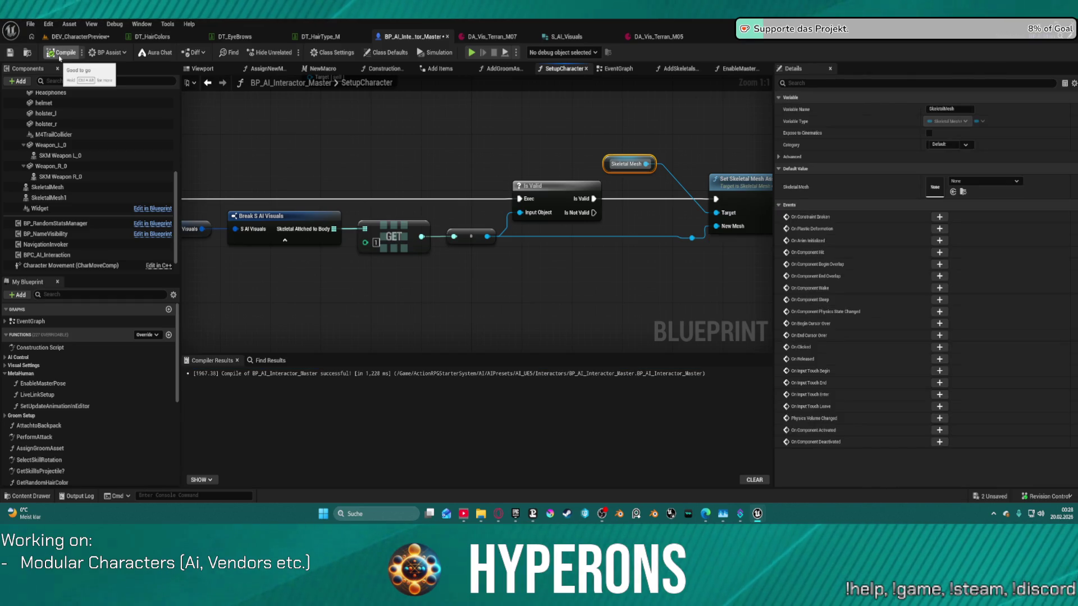
left_click(59, 37)
mouse_move(314, 292)
left_mouse_down()
mouse_move(371, 241)
mouse_move(340, 241)
left_mouse_up()
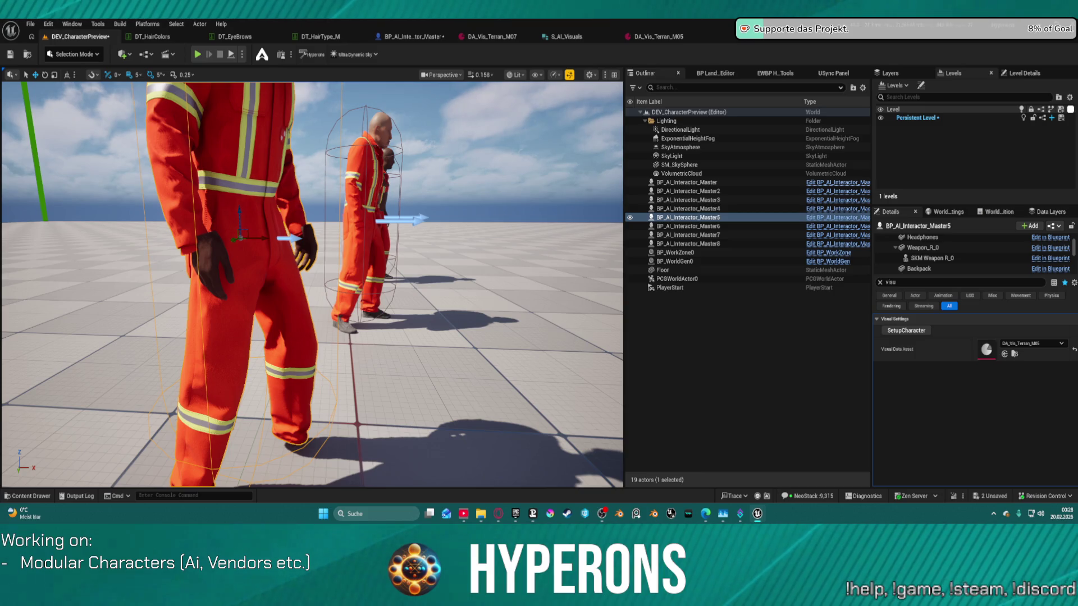
- Deselect the actor, toggle the Content Drawer, and return to BP_AI_Interactor_Master's SetupCharacter graph
left_click(803, 321)
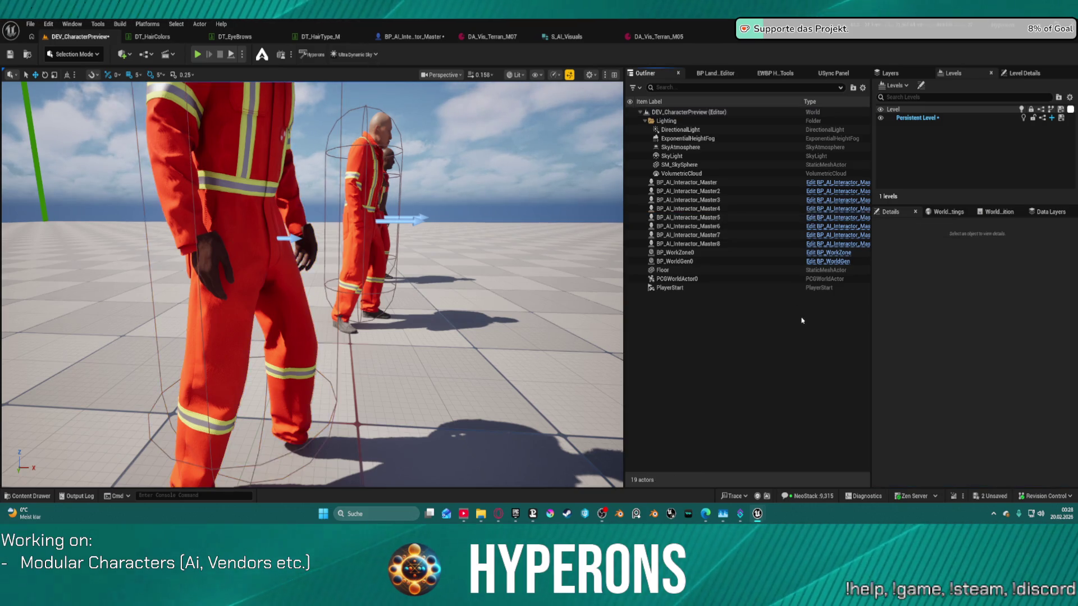
key("ctrl+space")
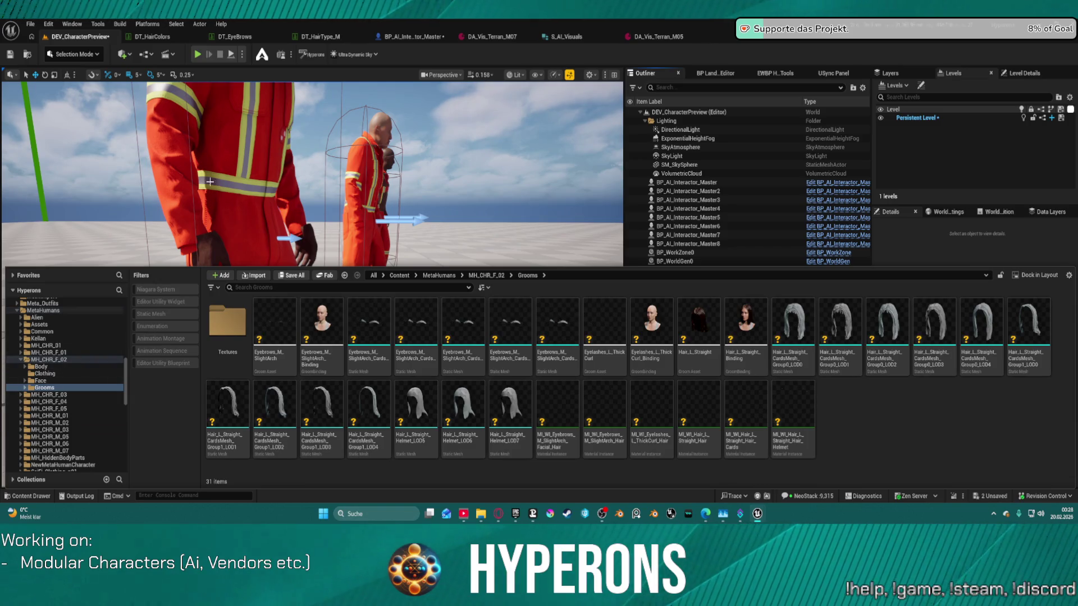
left_click(214, 122)
key("ctrl+e")
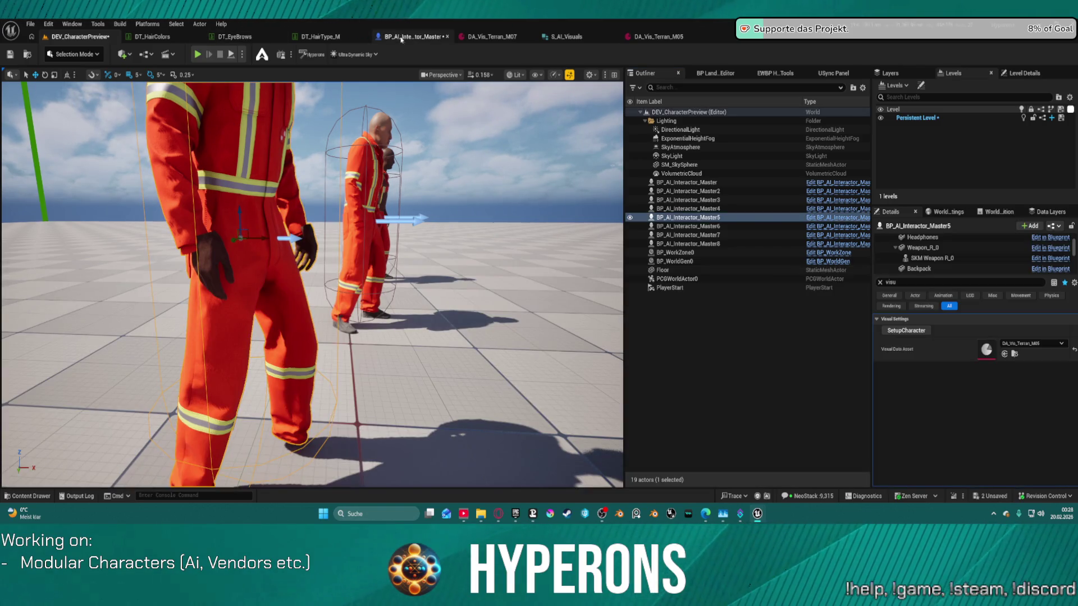
scroll(78, 141, "up", 5)
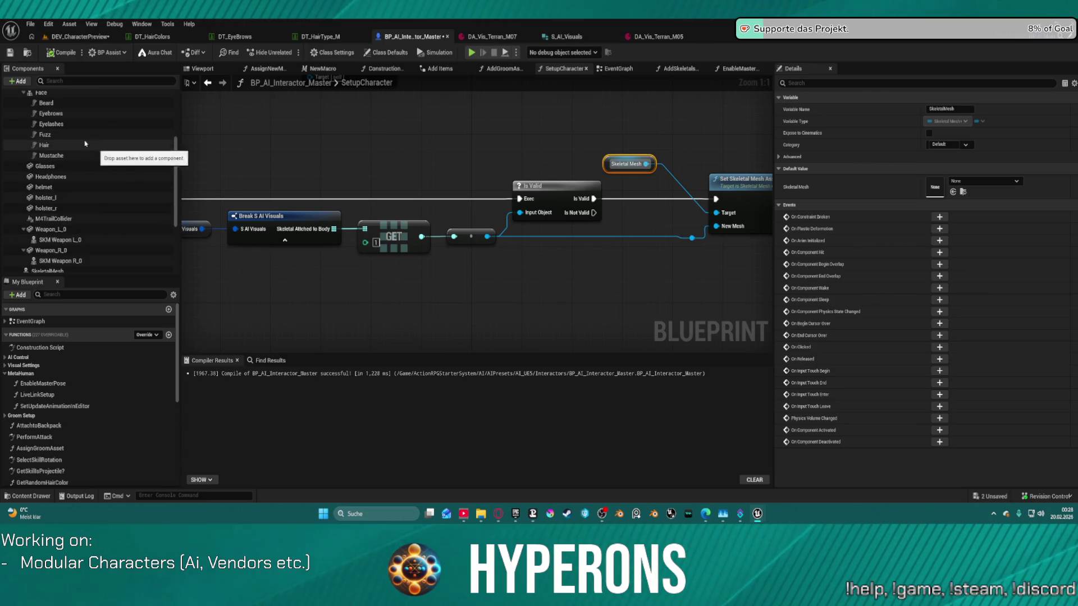
left_click(38, 93)
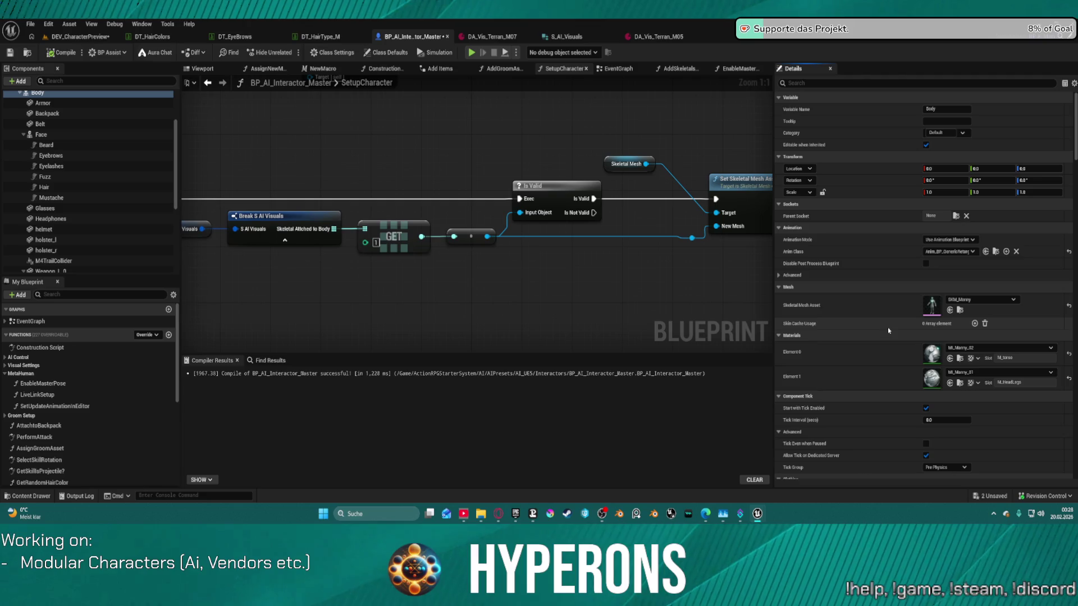
scroll(915, 337, "down", 4)
scroll(915, 344, "down", 7)
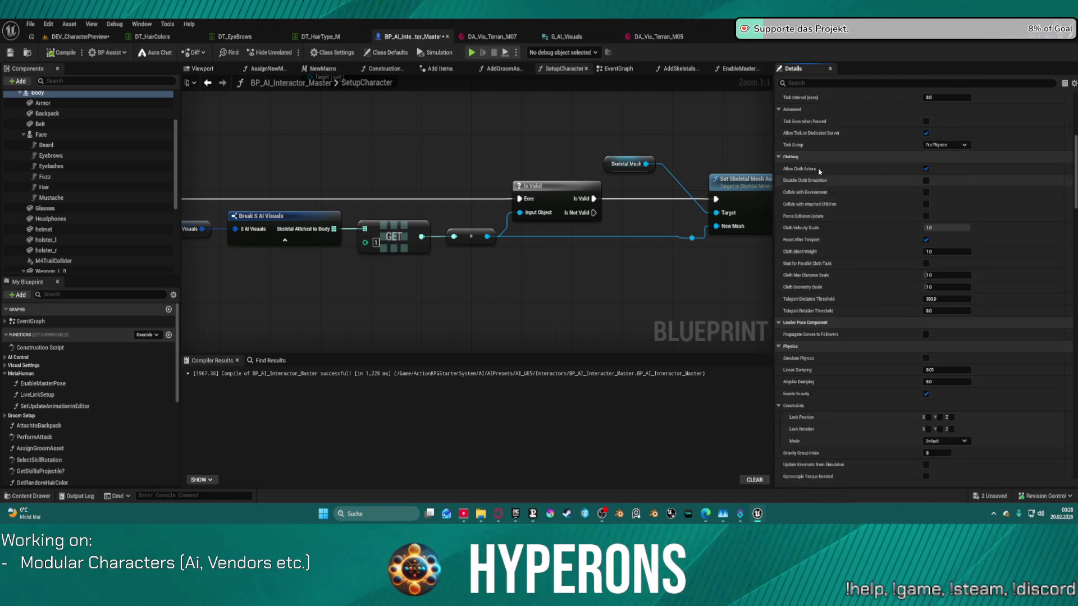
left_click(799, 83)
type("ag")
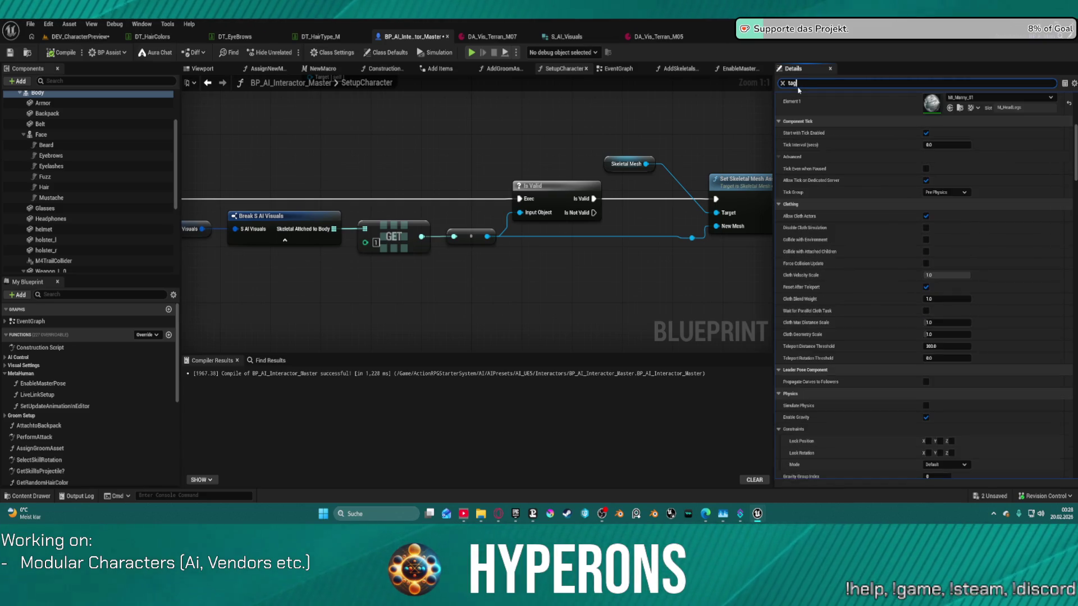
scroll(45, 156, "up", 3)
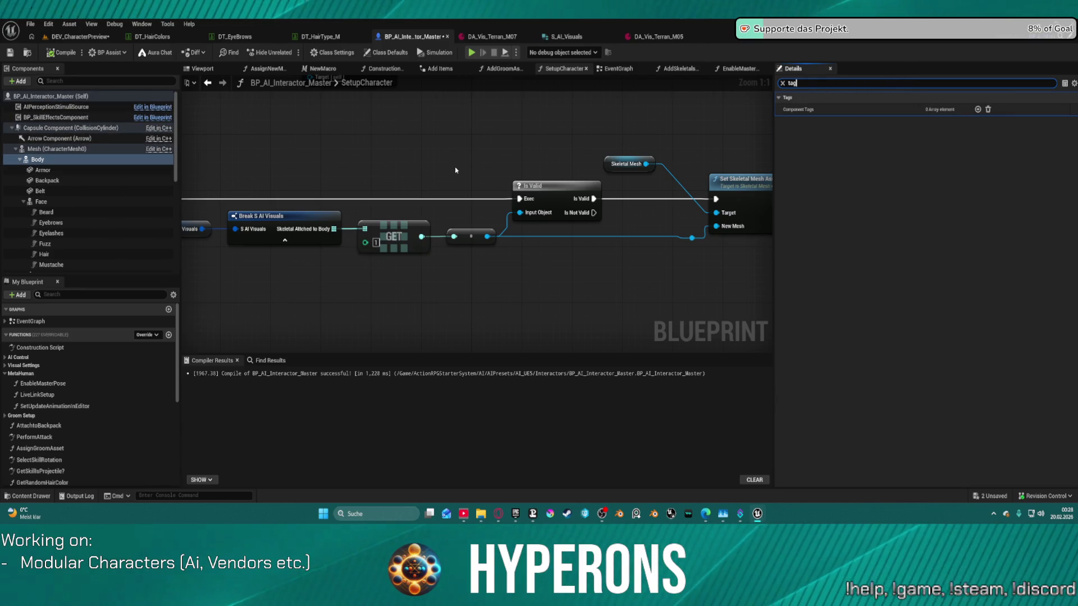
left_click(39, 201)
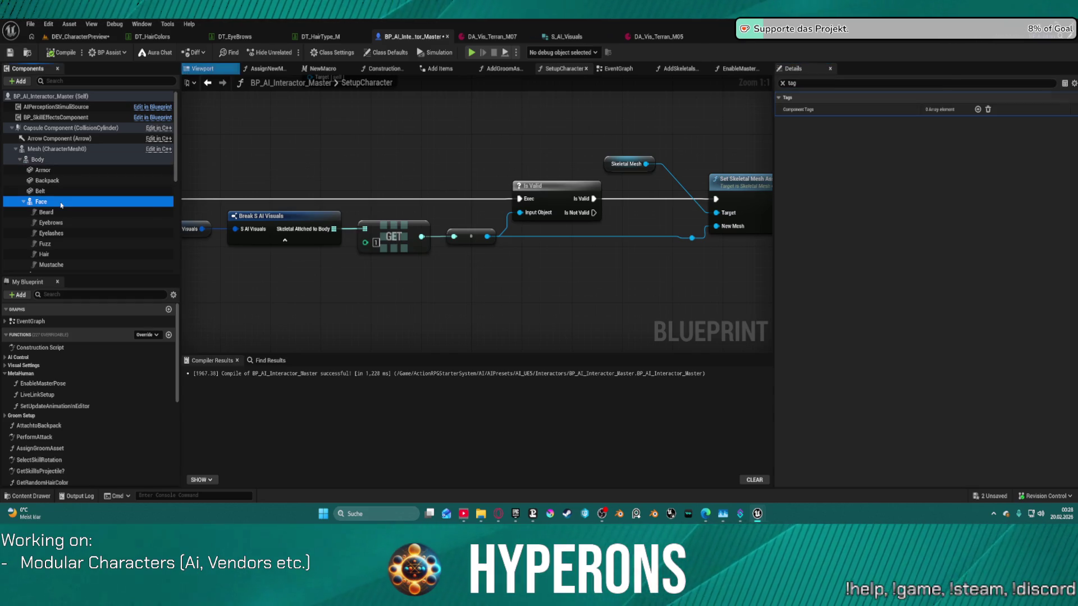
left_click(45, 160)
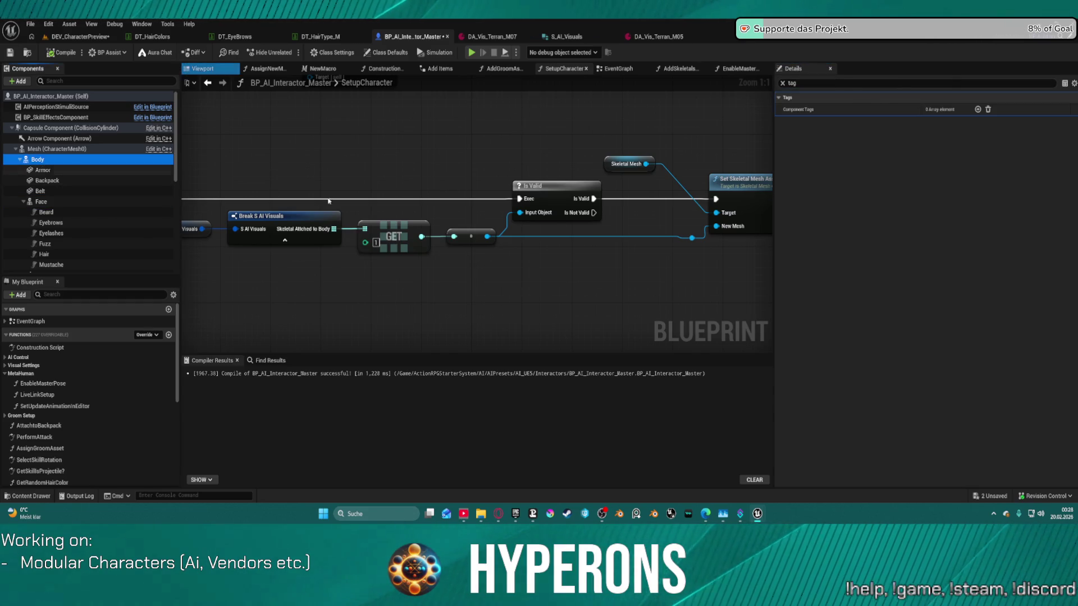
left_click(782, 83)
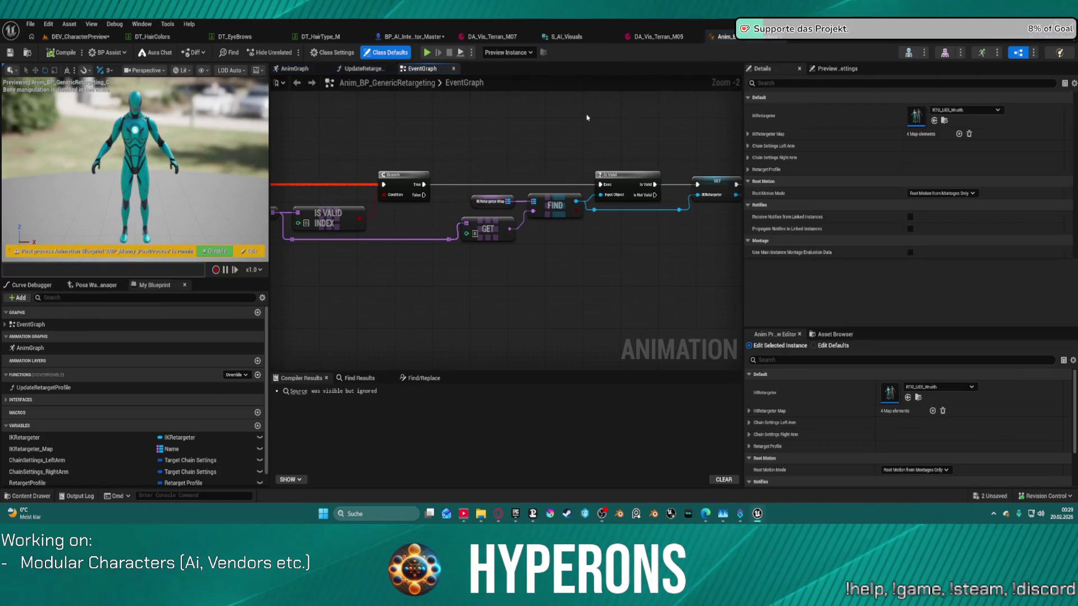
- Open the UpdateRetargetProfile function graph and pull back to see its settings-building nodes
scroll(548, 234, "up", 2)
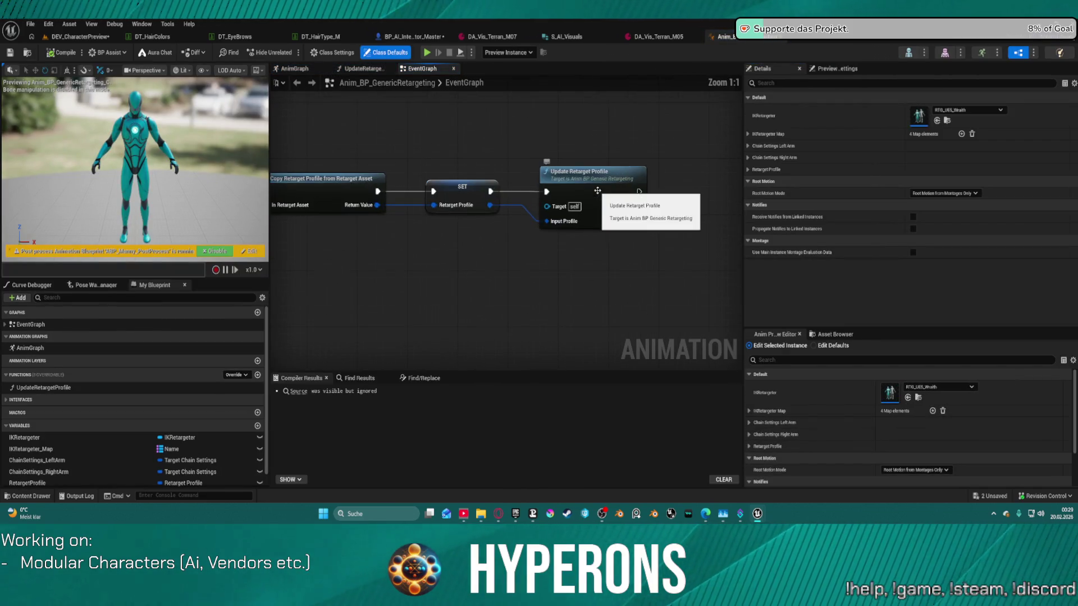
left_click_drag(717, 241, 739, 157)
left_click_drag(426, 224, 805, 215)
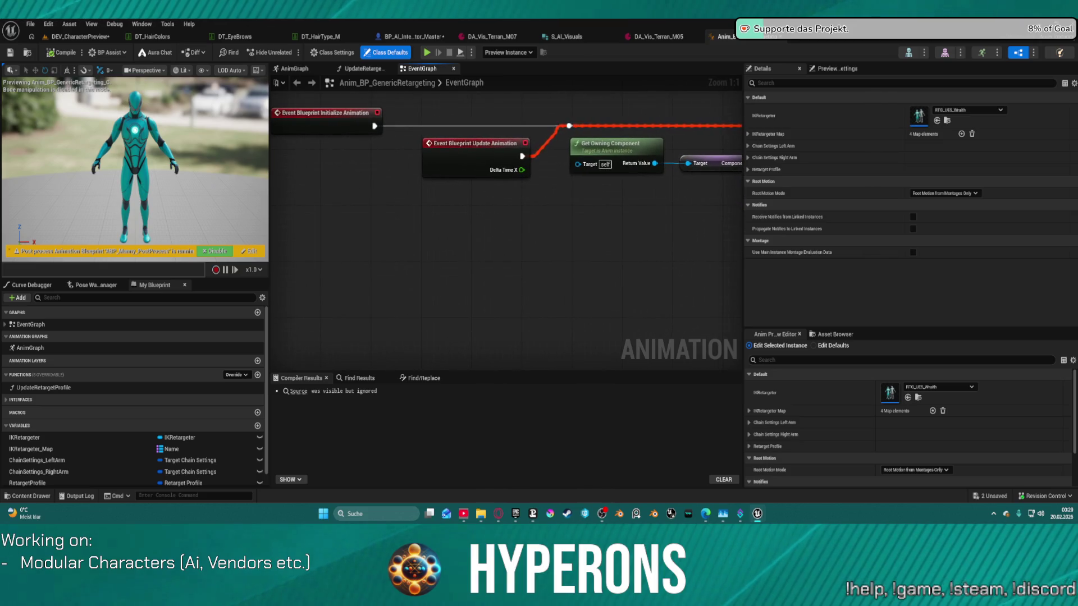
left_click(356, 68)
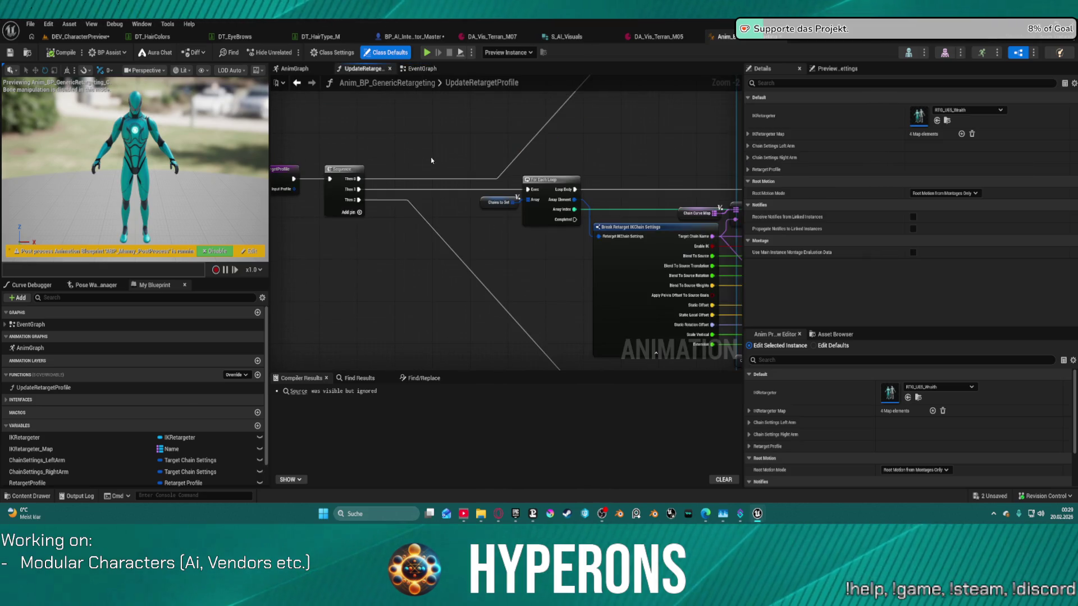
scroll(351, 173, "down", 4)
scroll(460, 203, "up", 4)
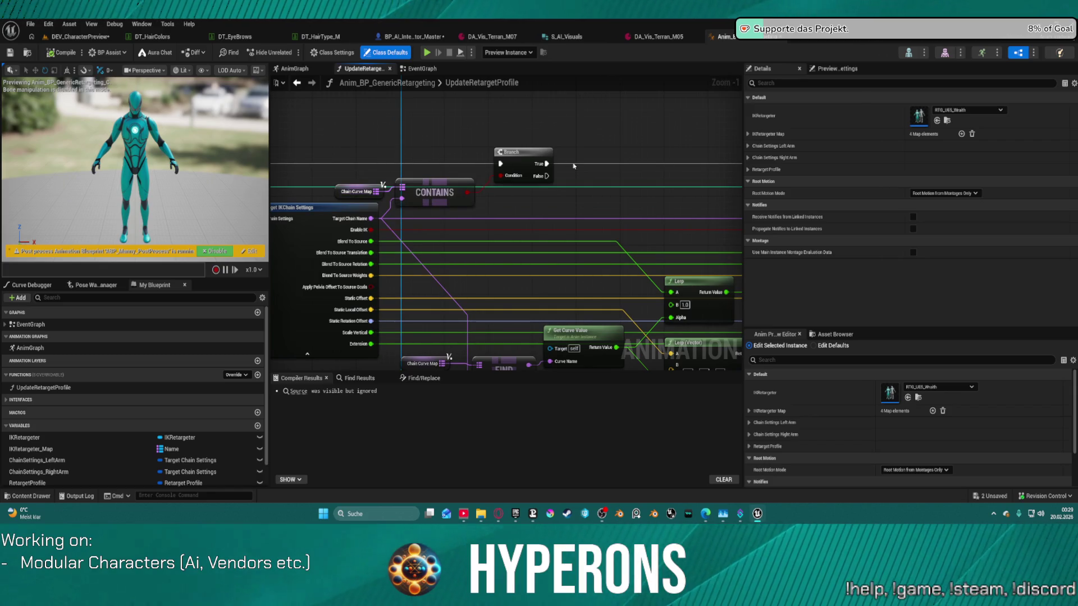
scroll(715, 215, "down", 2)
mouse_move(716, 214)
left_mouse_down()
mouse_move(379, 185)
mouse_move(176, 336)
mouse_move(164, 272)
left_mouse_up()
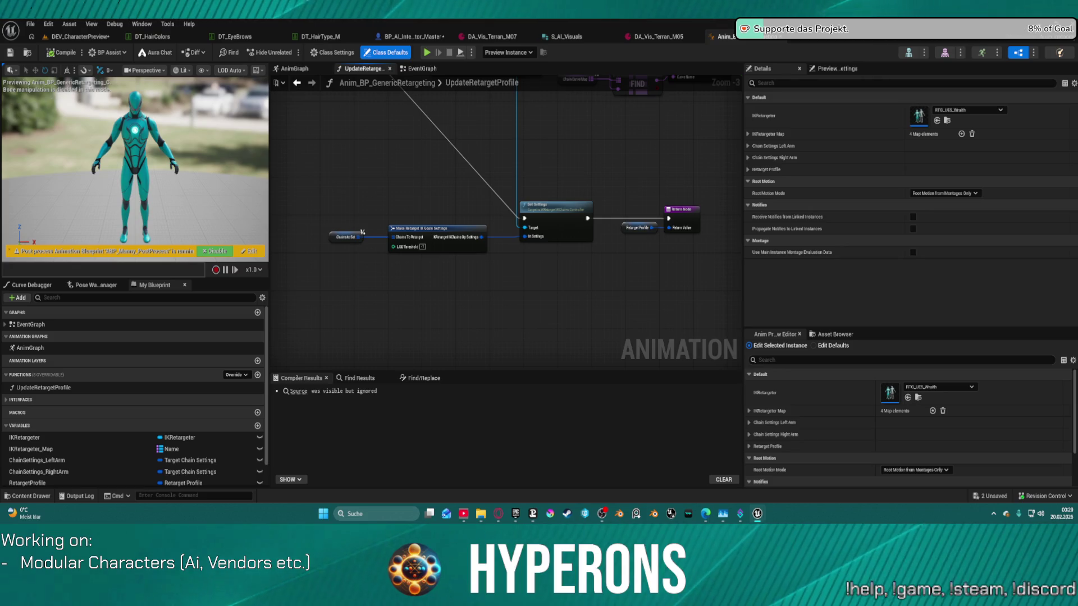
- Inspect the ChainsToSet variable, Set Settings, For Each Loop and Make Retarget IKChain Settings nodes
left_click(349, 236)
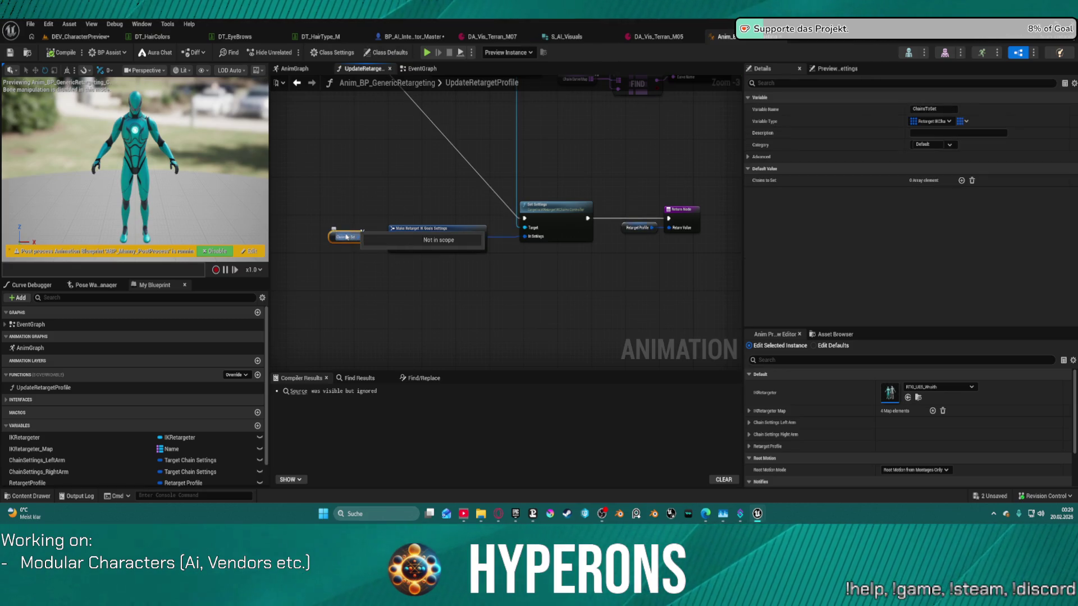
left_click(584, 204)
left_click_drag(584, 204, 631, 294)
scroll(631, 294, "up", 2)
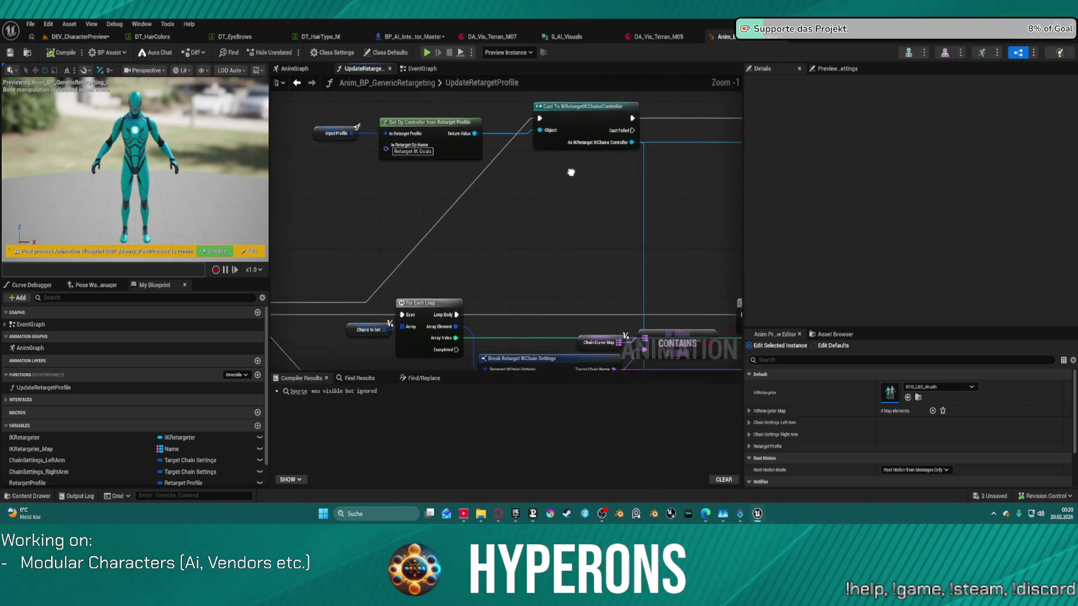
mouse_move(552, 146)
left_mouse_down()
mouse_move(440, 24)
mouse_move(401, 0)
mouse_move(105, 6)
left_mouse_up()
mouse_move(561, 168)
left_mouse_down()
mouse_move(406, 255)
mouse_move(162, 237)
left_mouse_up()
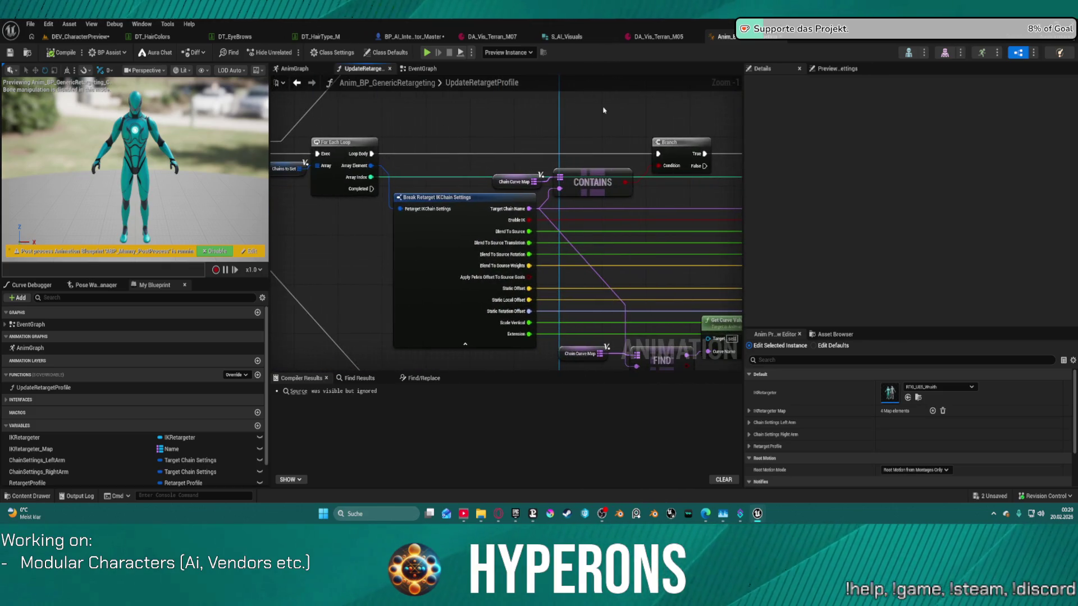
mouse_move(394, 226)
left_mouse_down()
mouse_move(491, 216)
mouse_move(678, 242)
mouse_move(489, 414)
left_mouse_up()
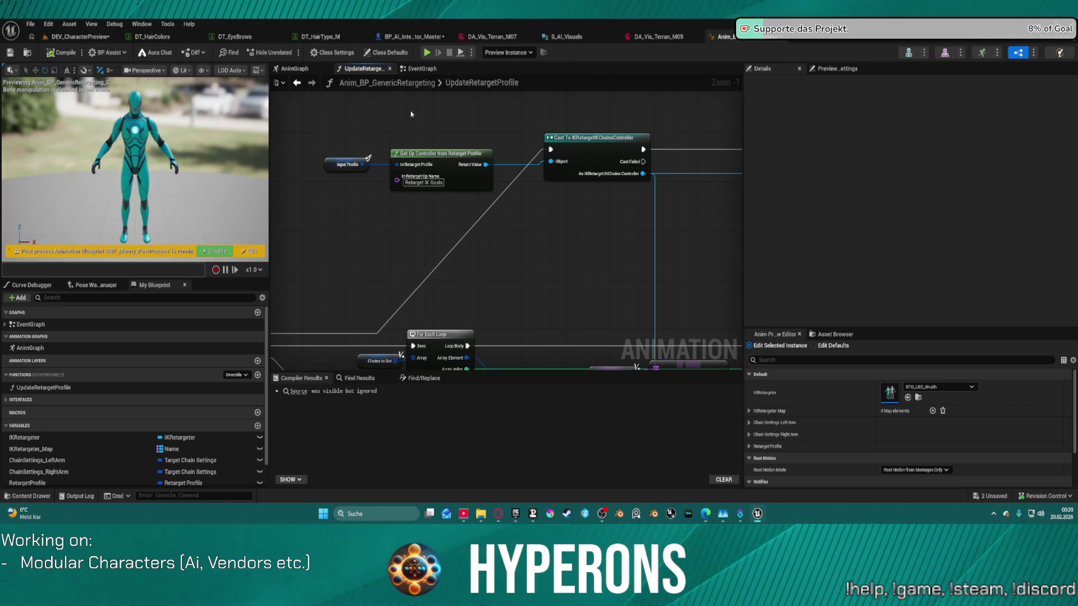
- Remove the breakpoint from the SET node in the EventGraph
left_click(425, 69)
scroll(428, 84, "down", 4)
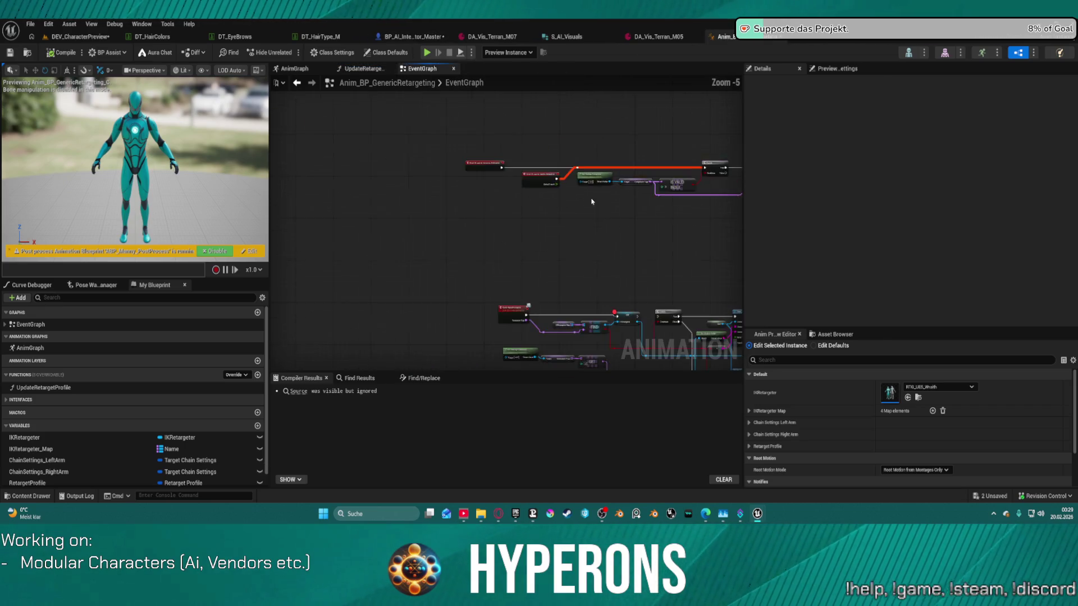
left_click_drag(590, 197, 366, 101)
scroll(421, 154, "up", 3)
left_click_drag(420, 154, 434, 219)
right_click(431, 150)
mouse_move(471, 351)
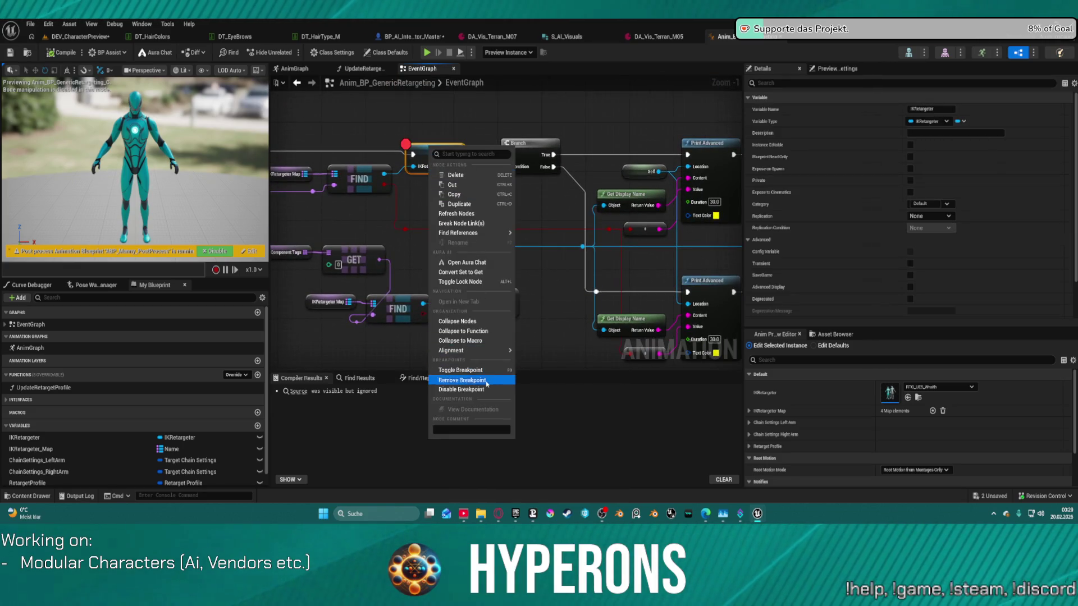
left_click(494, 371)
- Overview the whole event graph, then close Anim_BP_GenericRetargeting
left_click_drag(546, 190, 253, 212)
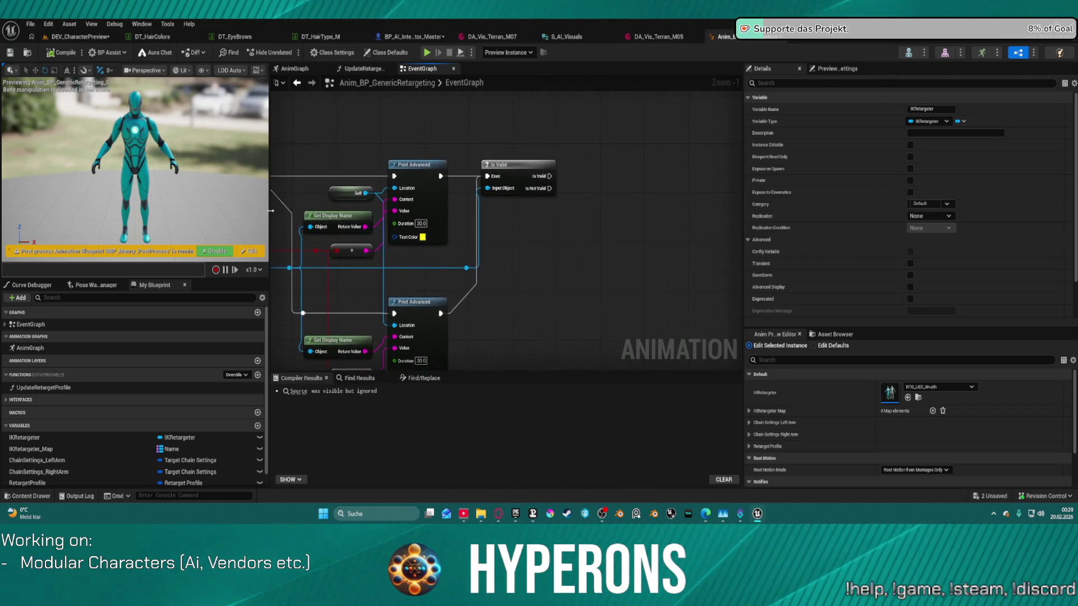
left_click_drag(655, 149, 589, 216)
scroll(512, 313, "down", 4)
left_click_drag(512, 313, 532, 283)
scroll(532, 283, "down", 3)
left_click_drag(599, 257, 586, 264)
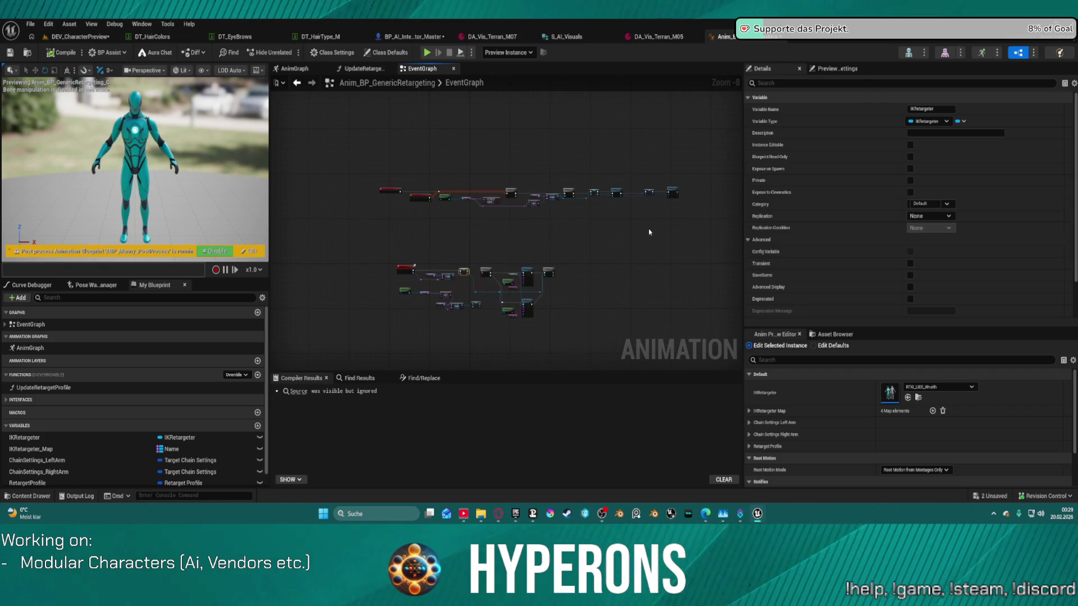
scroll(477, 254, "up", 4)
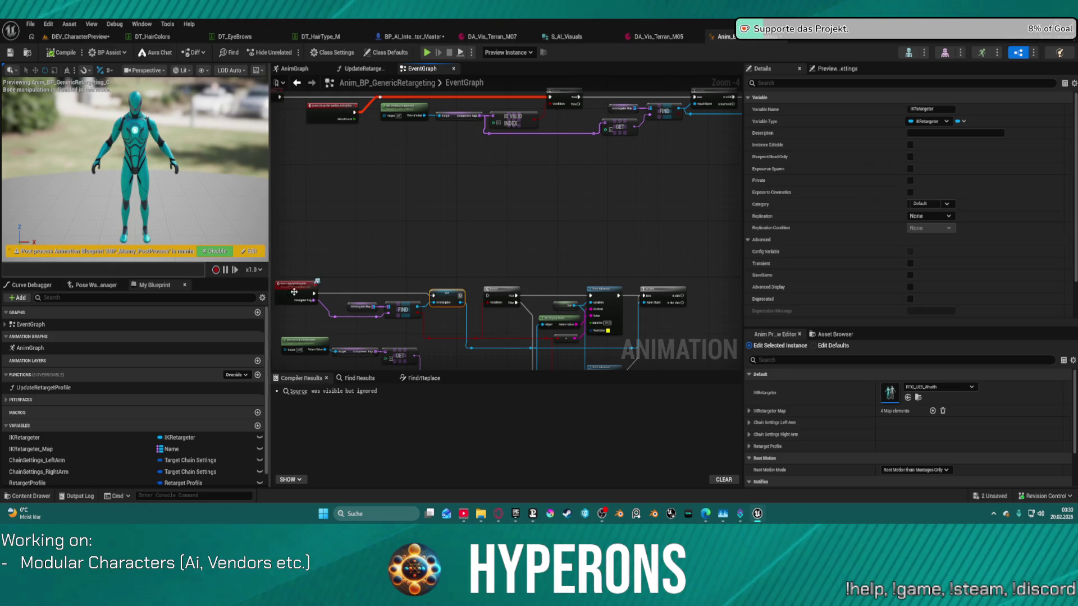
scroll(291, 292, "up", 2)
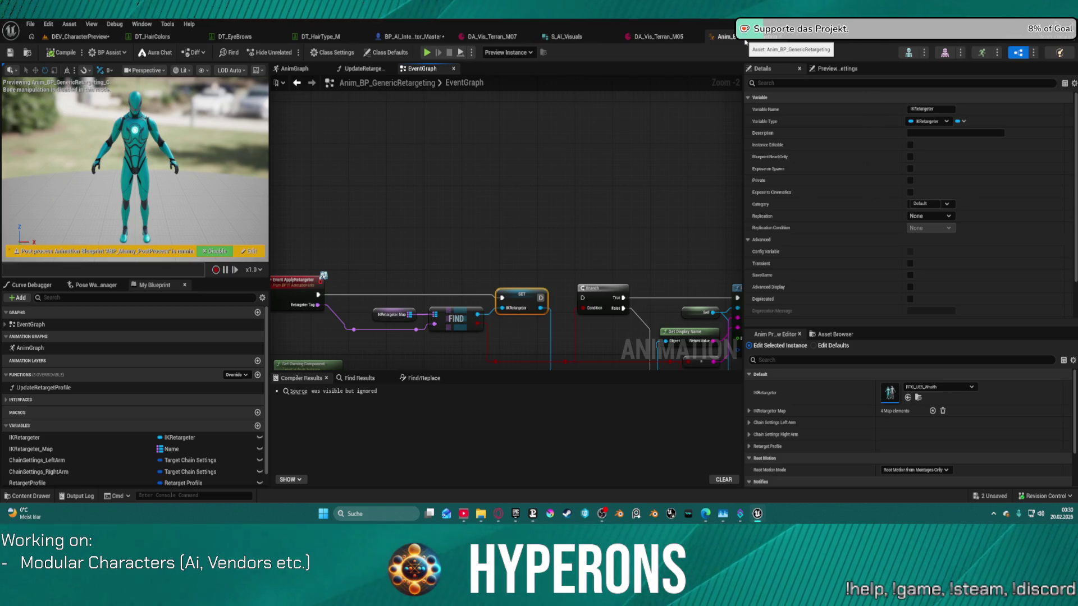
left_click(745, 40)
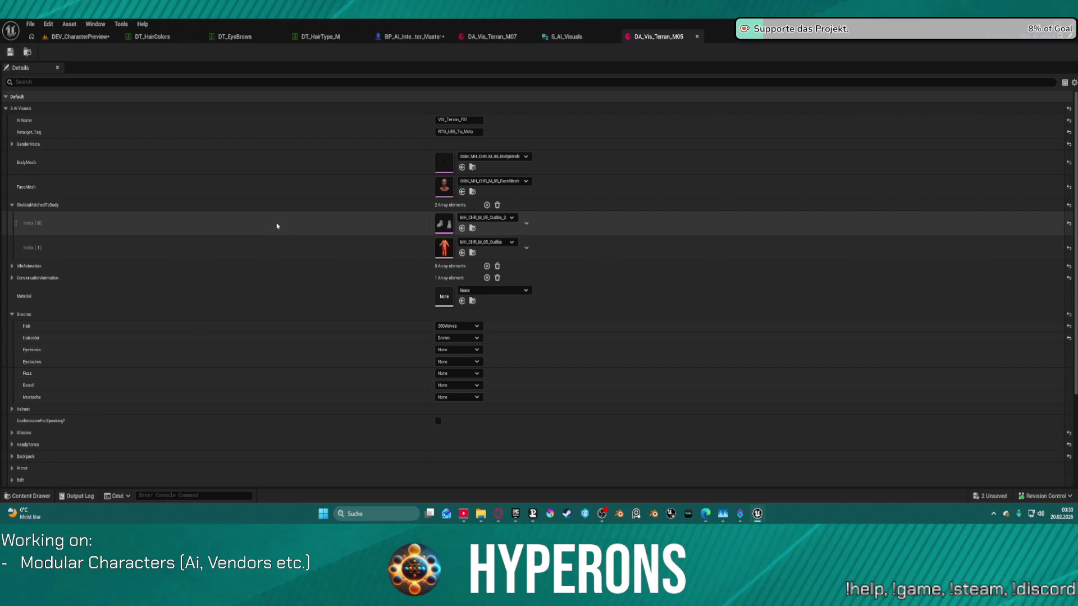
- Reconnect Is Valid's Input Object to the reroute node and reroute Set Skeletal Mesh Asset's exec wire
left_click(396, 37)
mouse_move(342, 150)
left_mouse_down()
mouse_move(522, 156)
mouse_move(469, 159)
left_mouse_up()
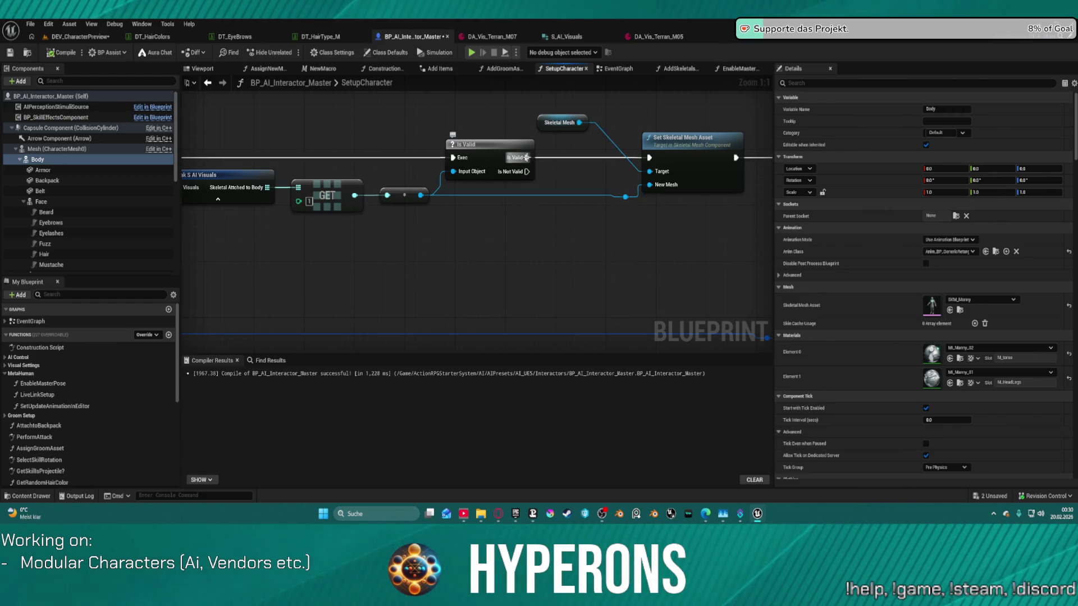
left_click(440, 185, "alt")
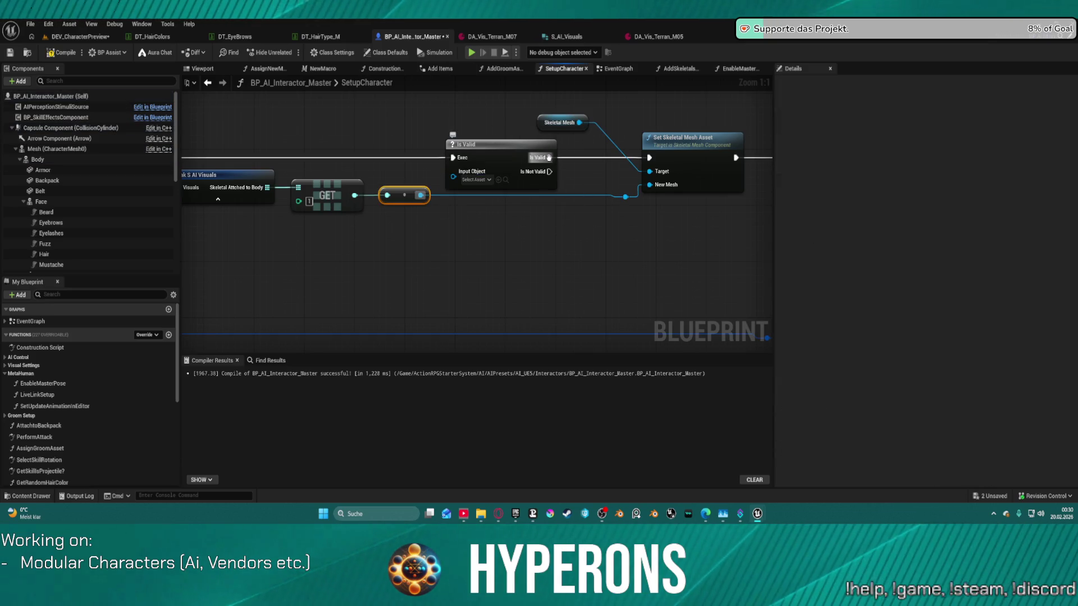
left_click(452, 178)
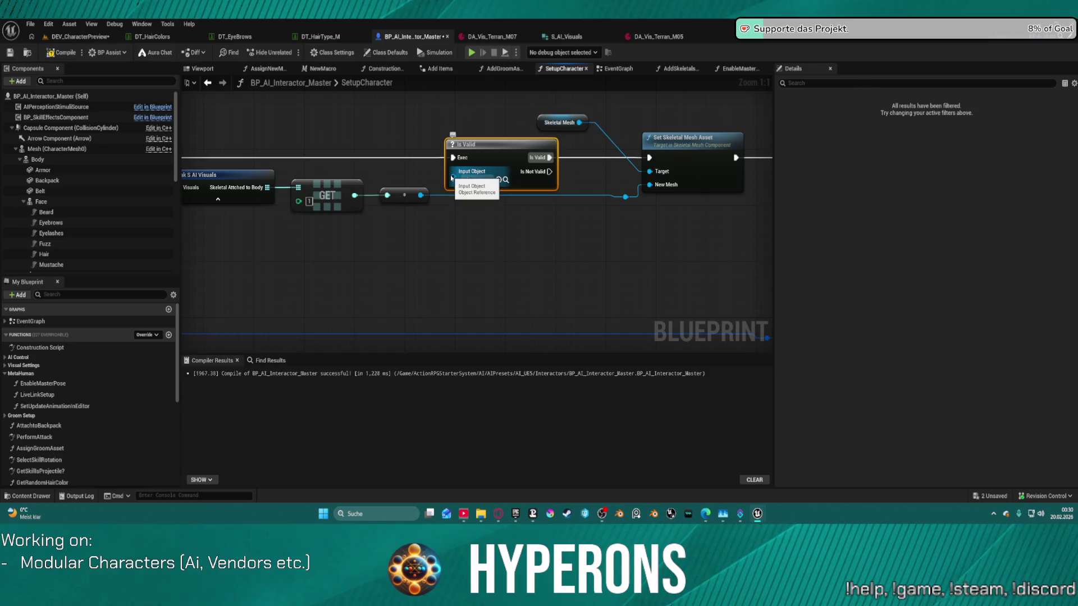
left_click_drag(452, 178, 419, 201)
left_click_drag(526, 158, 220, 183)
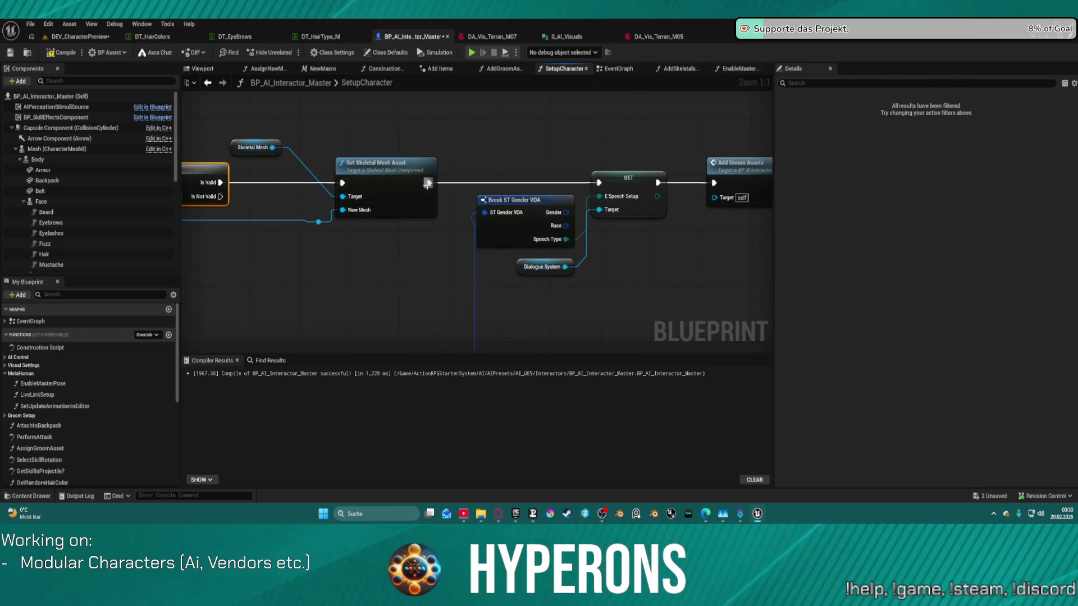
left_click_drag(428, 184, 220, 185)
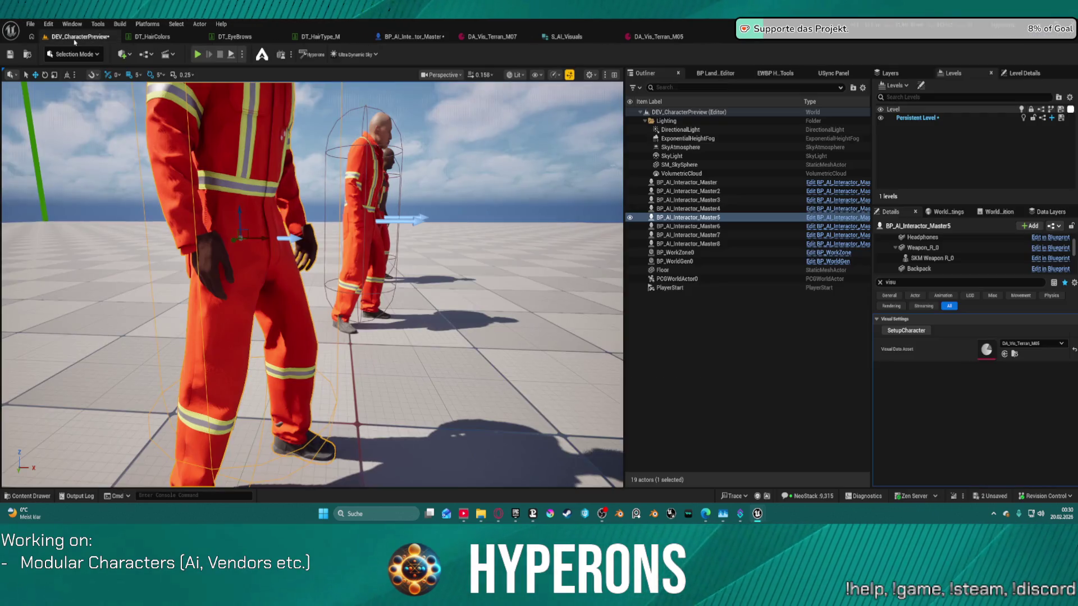
left_click(79, 37)
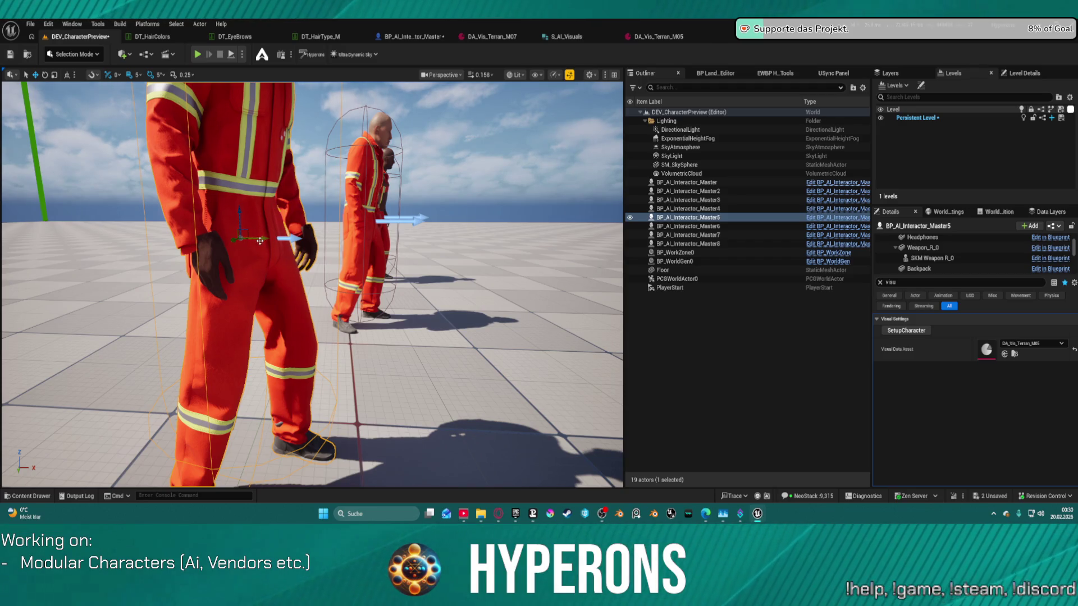
- Frame BP_AI_Interactor_Master5 in the viewport and collapse then re-expand its Visual Settings
key("f")
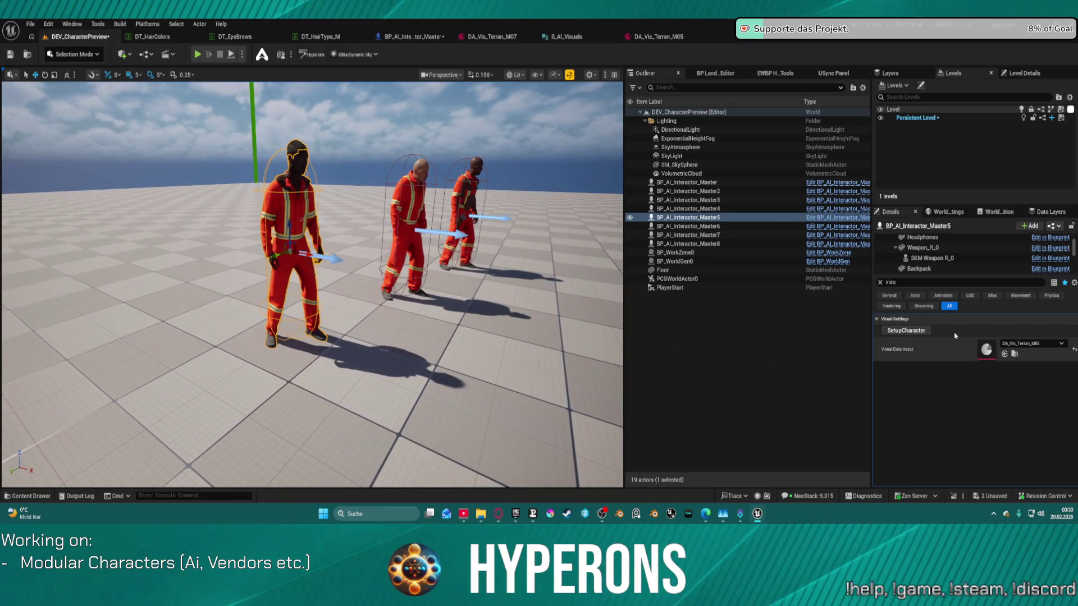
left_click(914, 320)
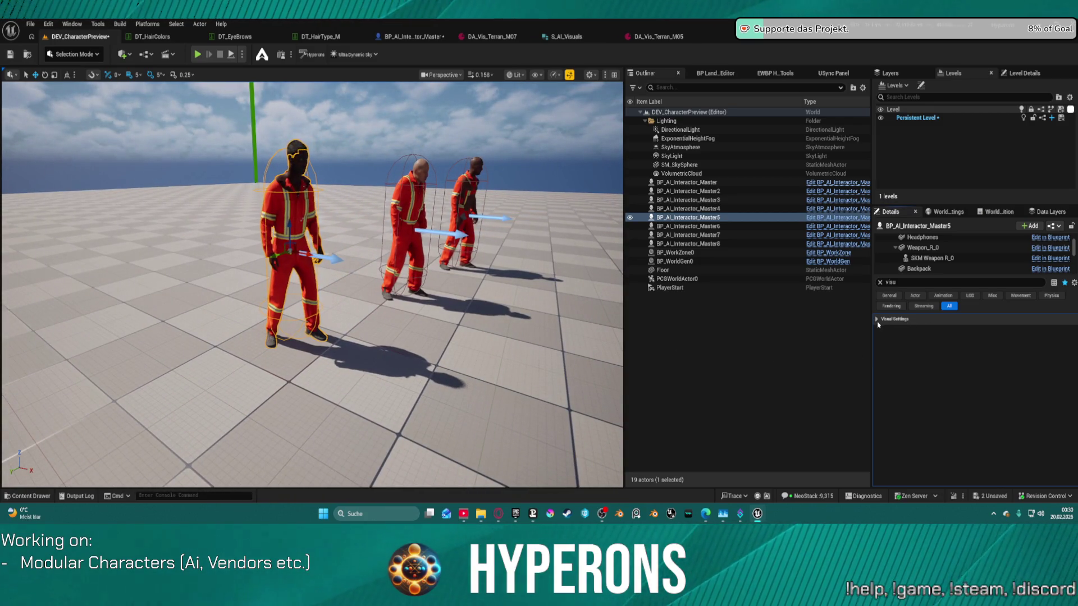
left_click(878, 321)
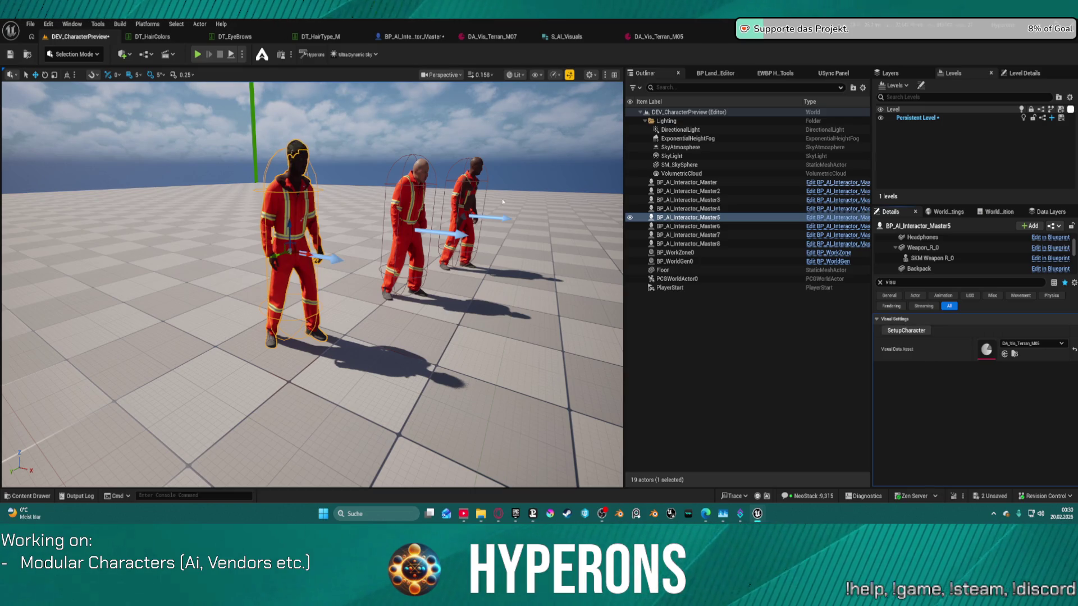
left_click(422, 40)
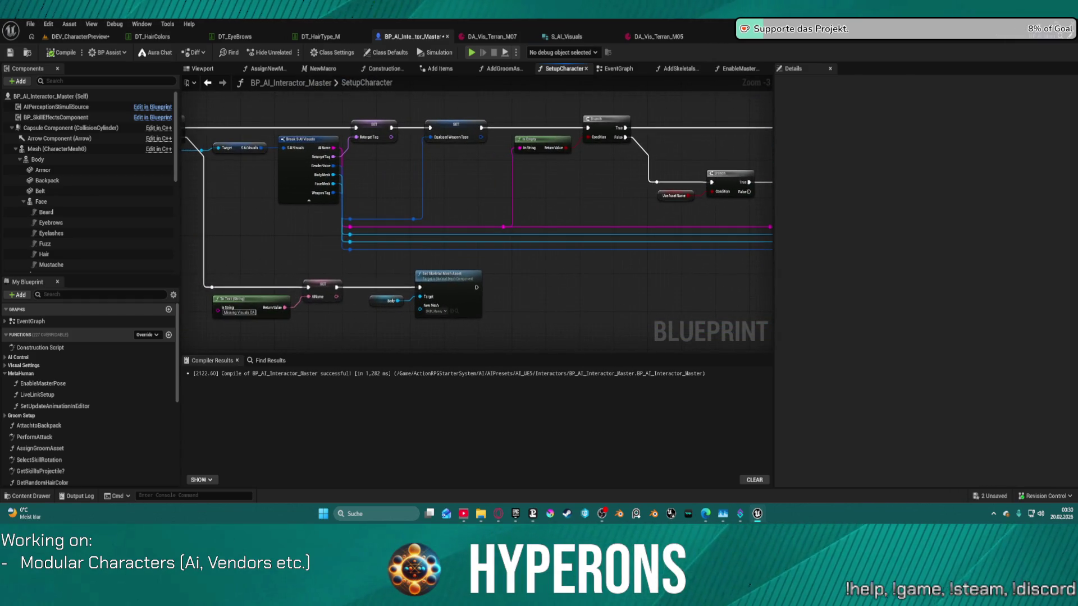
- Inspect the Face component's properties in the blueprint
left_click(109, 199)
scroll(93, 227, "down", 2)
scroll(61, 208, "down", 5)
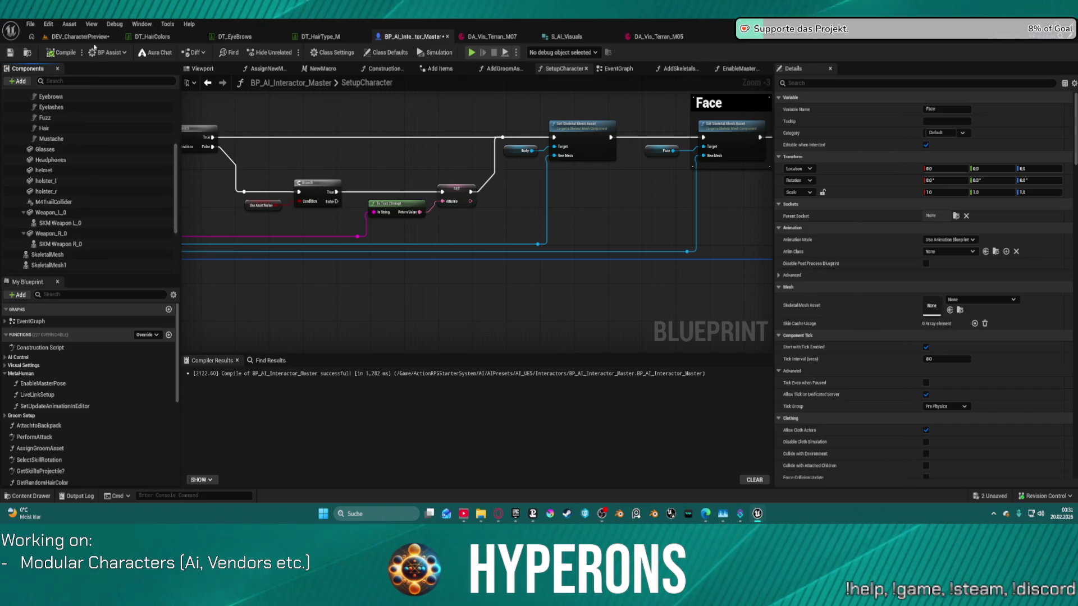
- Frame BP_AI_Interactor_Master6 in the preview level and orbit around it
key("ctrl+Tab")
left_click(688, 226)
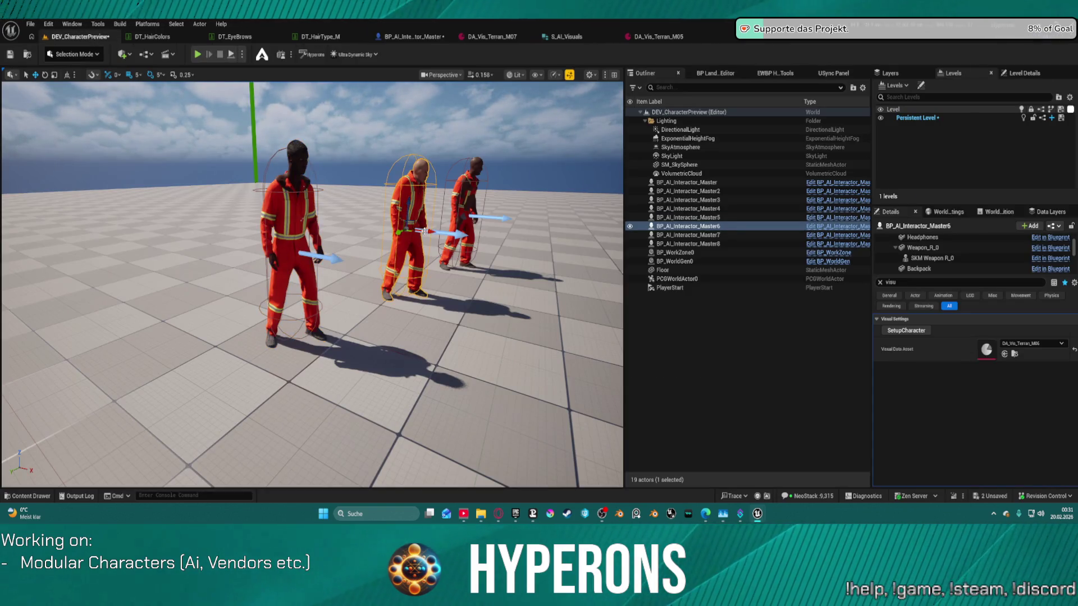
key("f")
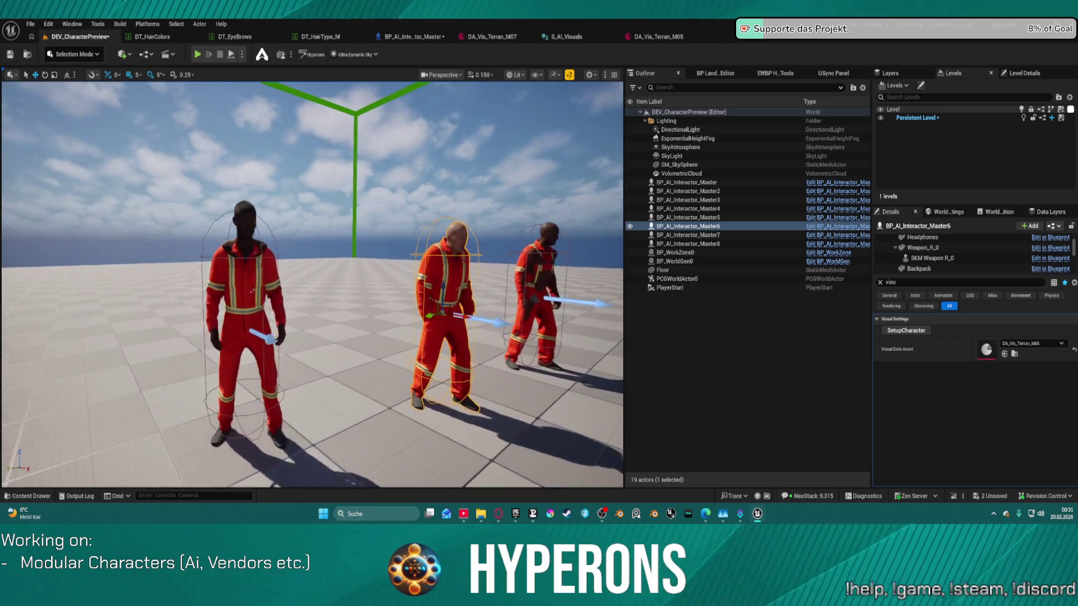
scroll(312, 284, "up", 5)
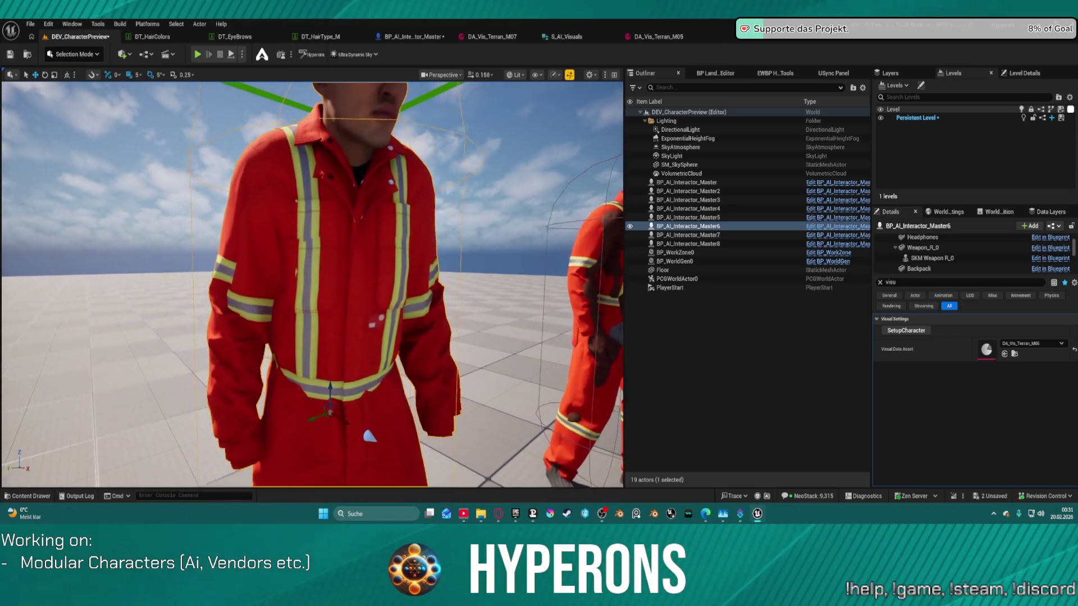
scroll(312, 284, "down", 6)
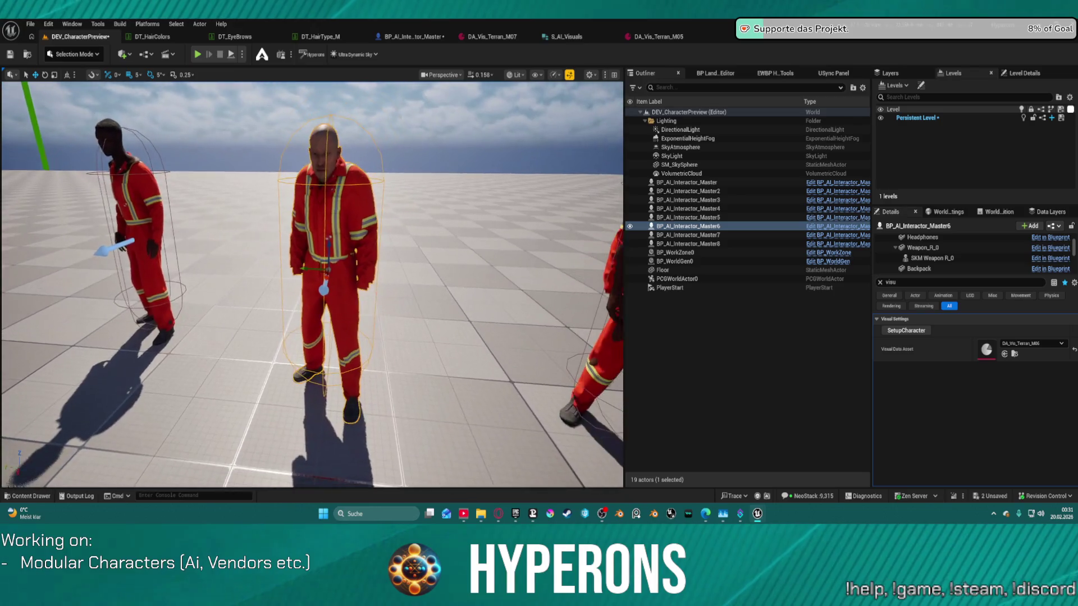
mouse_move(312, 284)
left_mouse_down()
mouse_move(241, 264)
mouse_move(241, 218)
mouse_move(441, 154)
left_mouse_up()
- Select BP_AI_Interactor_Master5 and rerun SetupCharacter from its Details panel
left_click(401, 208)
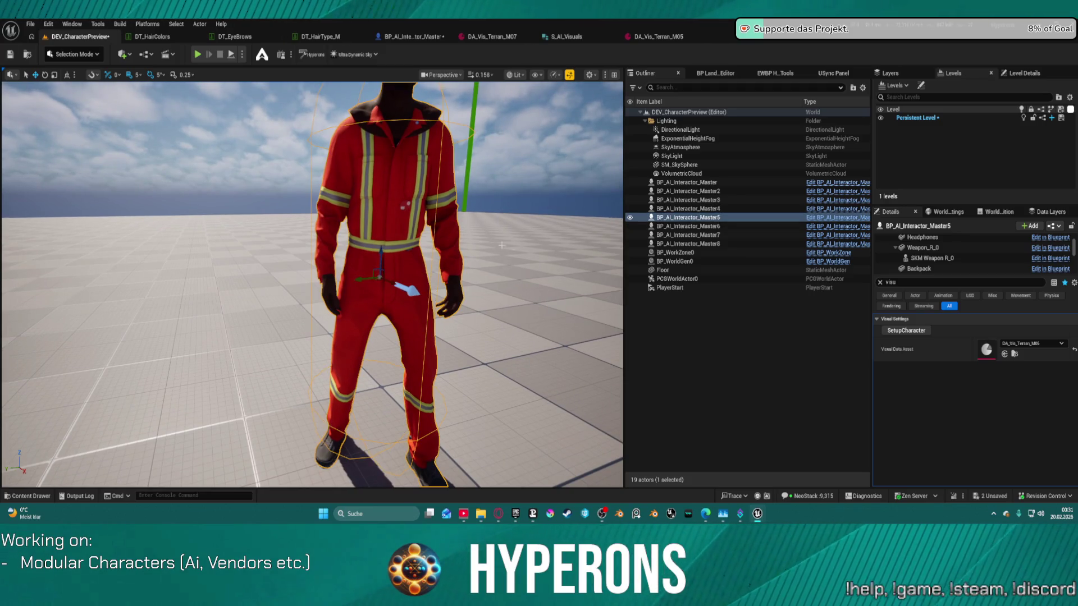
left_click(916, 332)
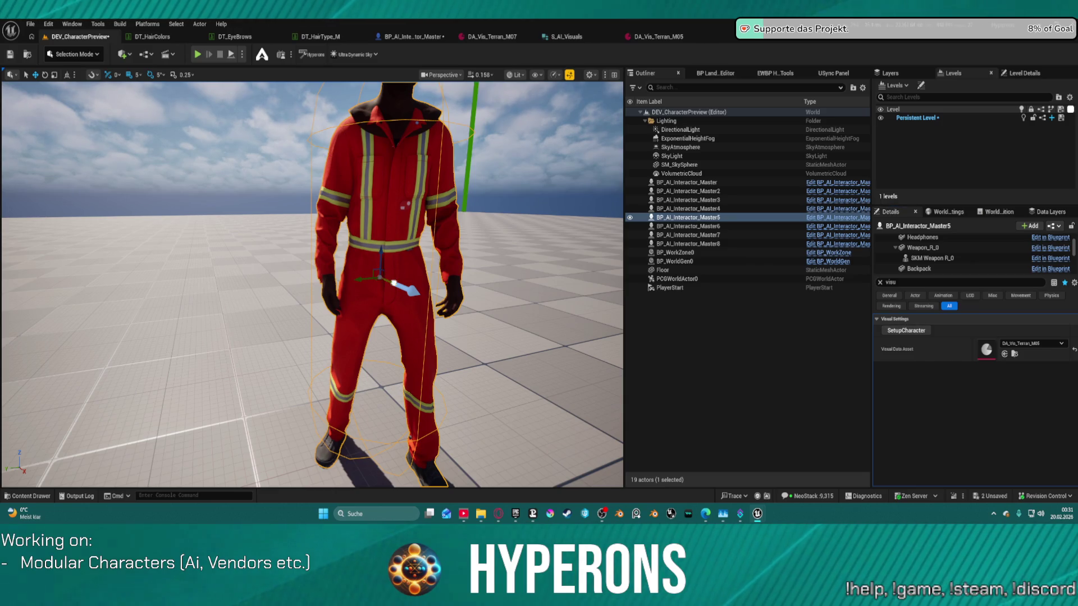
left_click(397, 37)
scroll(447, 220, "down", 3)
scroll(447, 220, "up", 1)
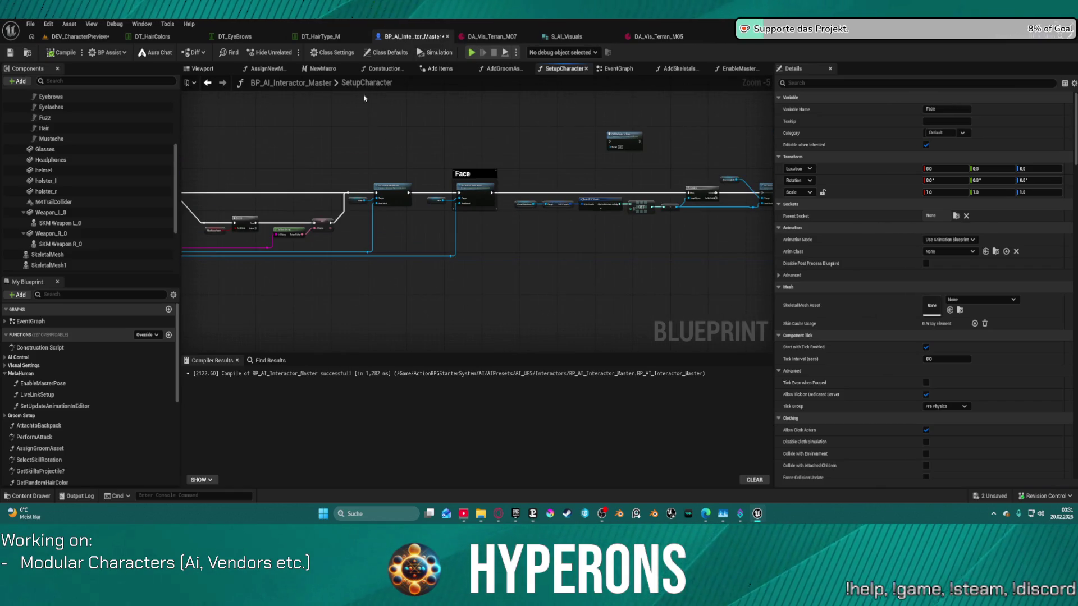
left_click(615, 70)
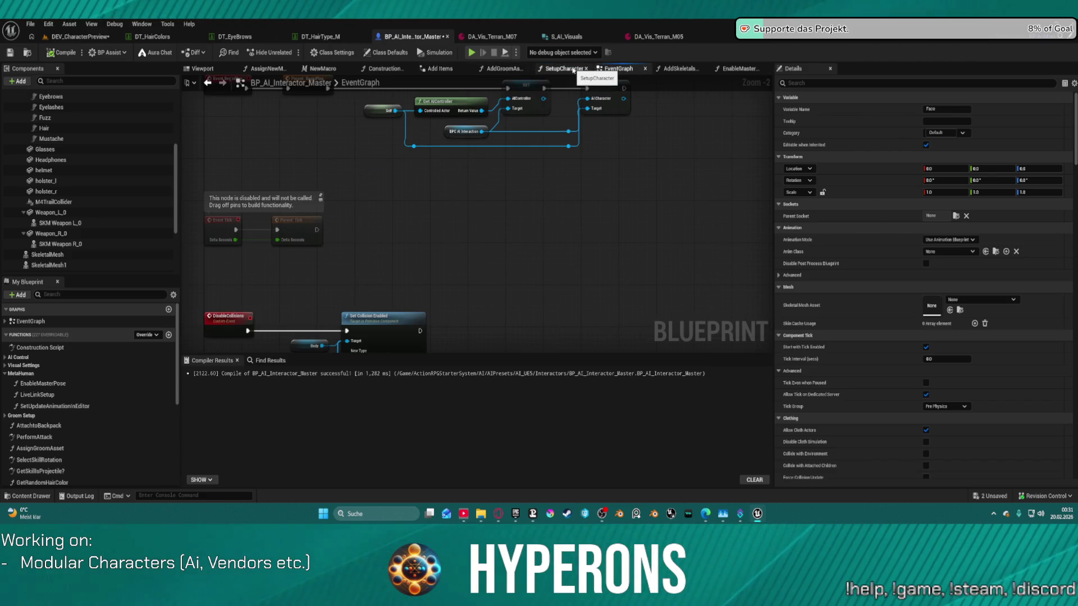
scroll(518, 114, "down", 3)
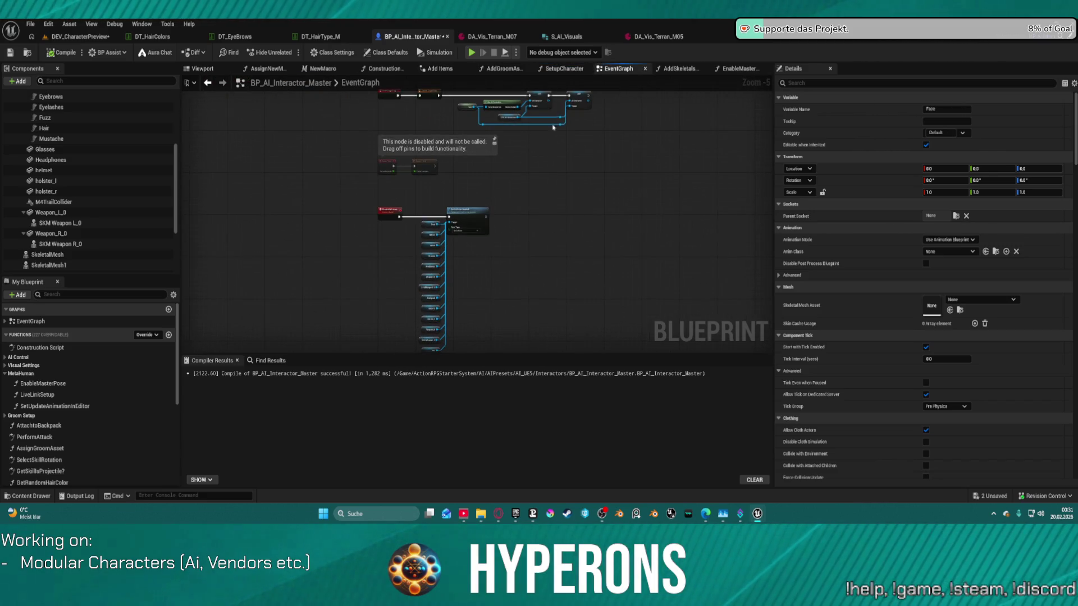
left_click(564, 69)
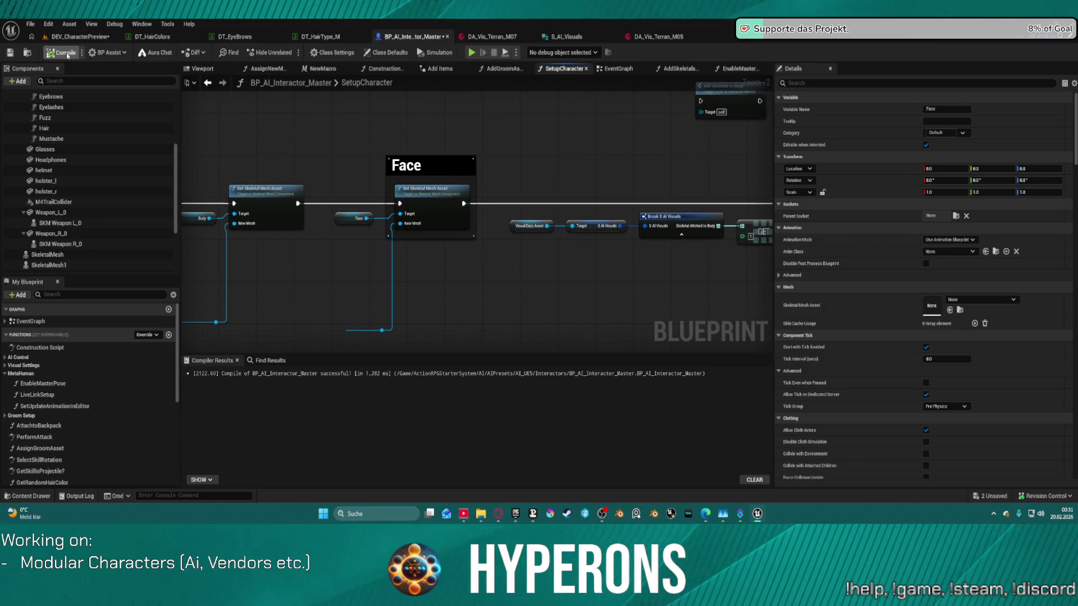
mouse_move(331, 164)
left_mouse_down()
mouse_move(339, 168)
mouse_move(329, 163)
left_mouse_up()
mouse_move(670, 195)
left_mouse_down()
mouse_move(625, 264)
mouse_move(584, 233)
mouse_move(68, 233)
mouse_move(62, 165)
left_mouse_up()
double_click(512, 134)
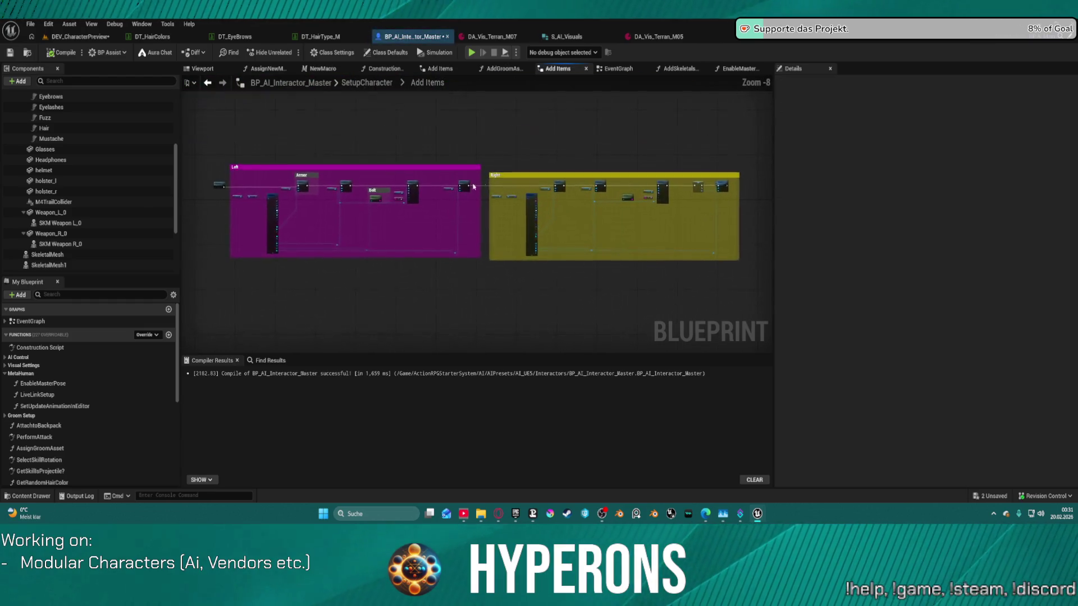
scroll(326, 180, "up", 1)
left_click_drag(604, 176, 1, 171)
left_click_drag(395, 180, 769, 185)
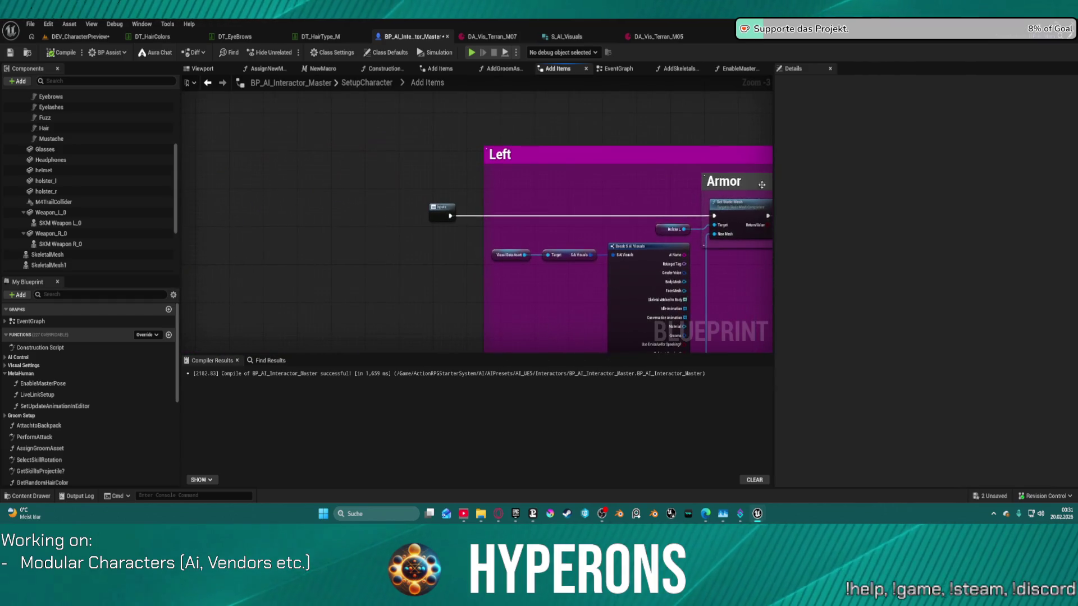
key("alt+Left")
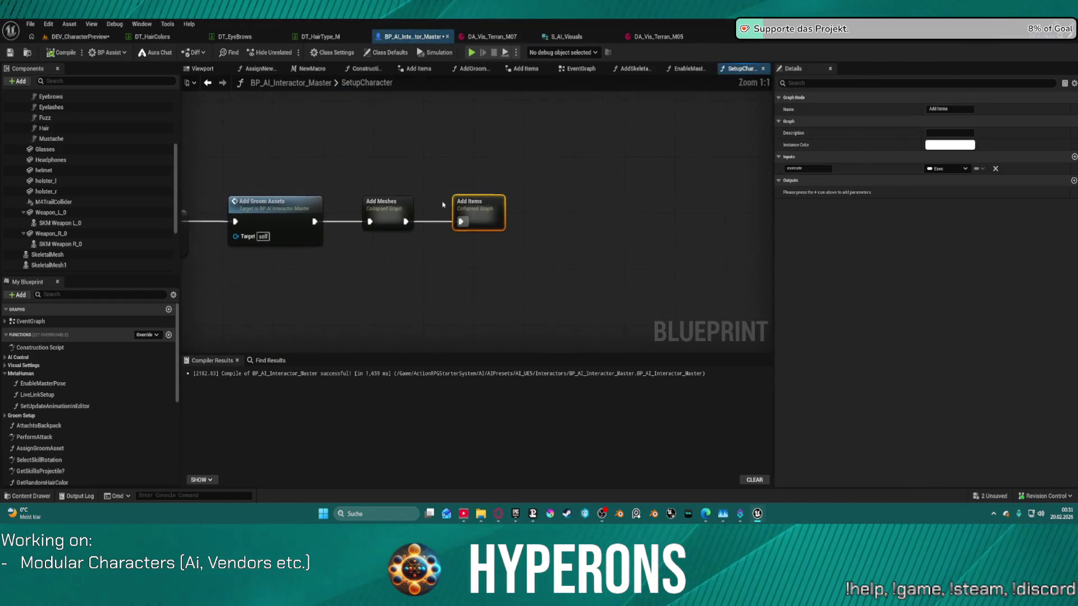
double_click(639, 225)
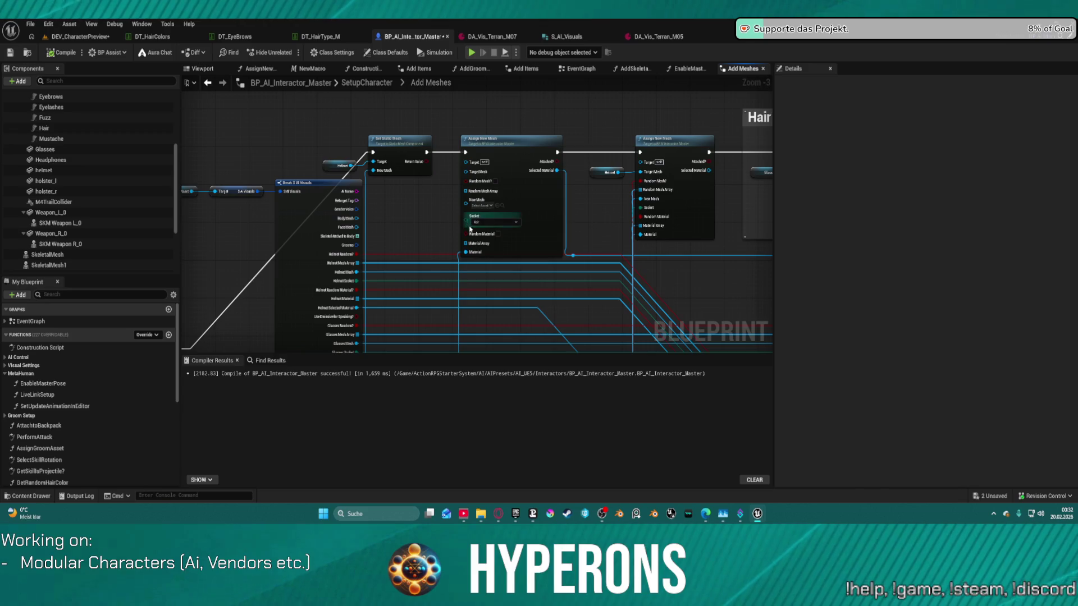
mouse_move(470, 233)
left_mouse_down()
mouse_move(374, 222)
mouse_move(185, 264)
left_mouse_up()
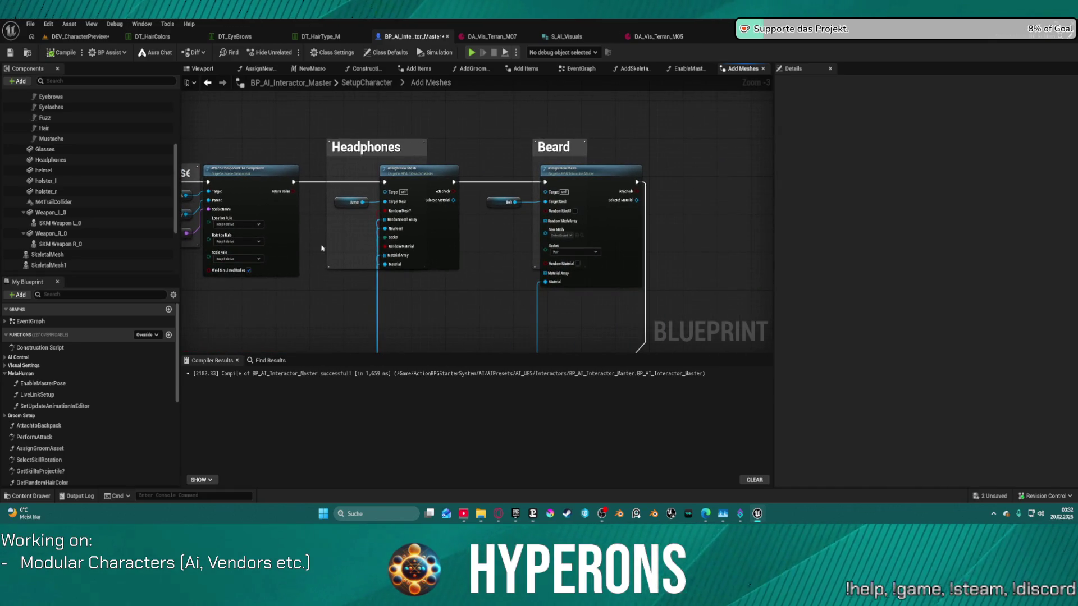
left_click(424, 175)
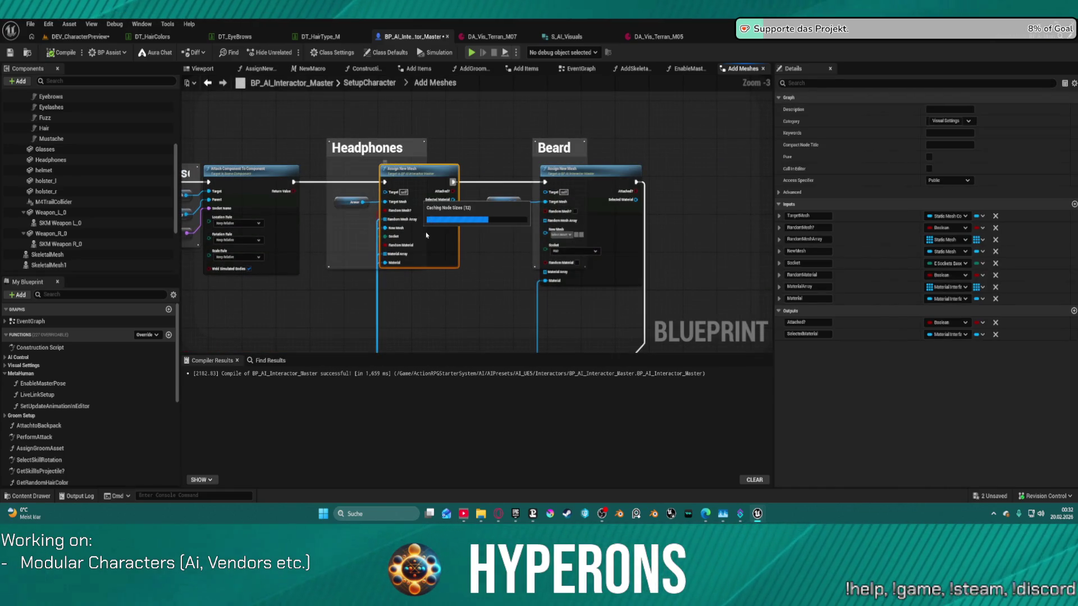
scroll(422, 233, "down", 9)
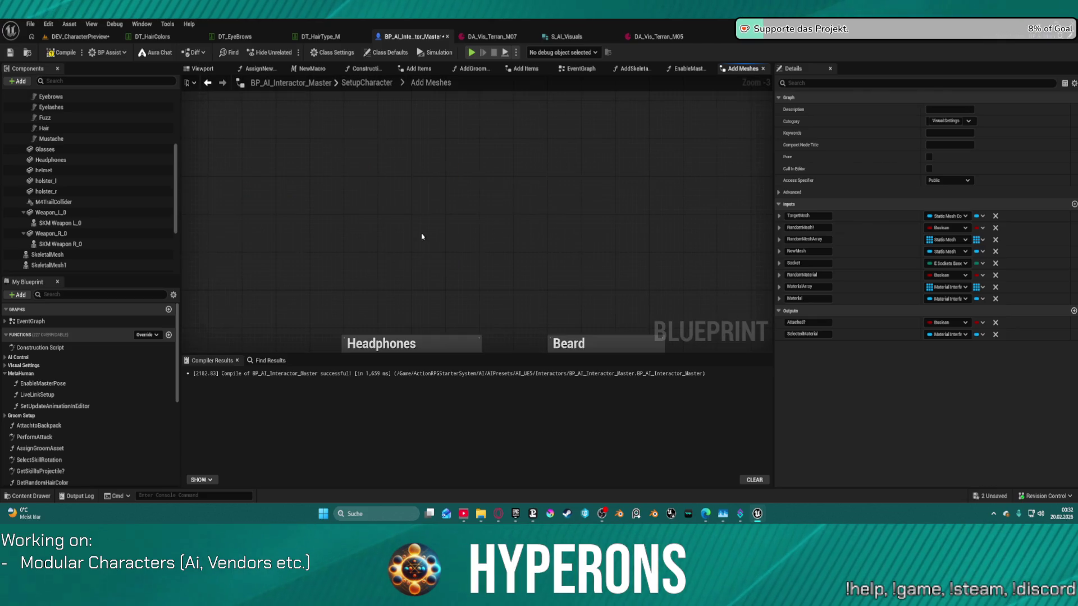
right_click(494, 253)
scroll(371, 239, "up", 2)
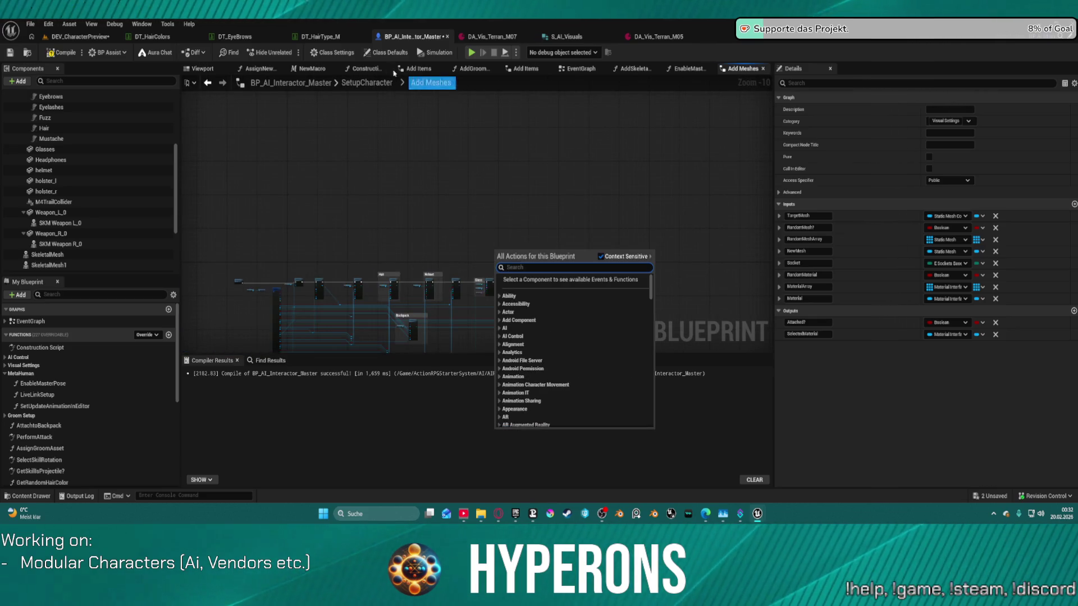
left_click(382, 88)
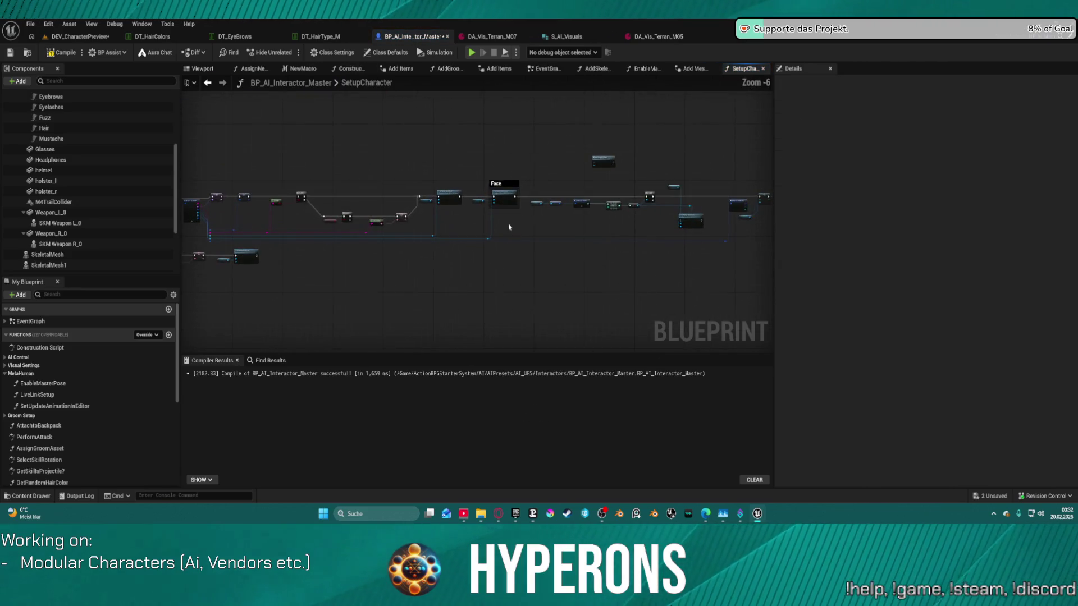
- Wire Skeletal Attached to Body through GET and Is Valid into Set Skeletal Mesh Asset
scroll(477, 225, "up", 3)
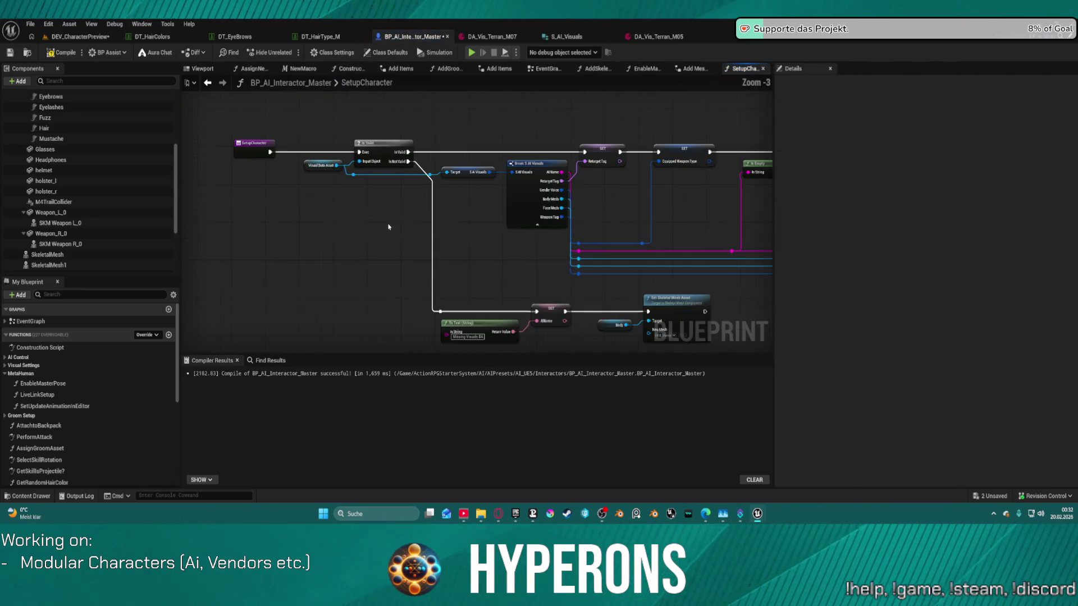
left_click_drag(503, 257, 457, 233)
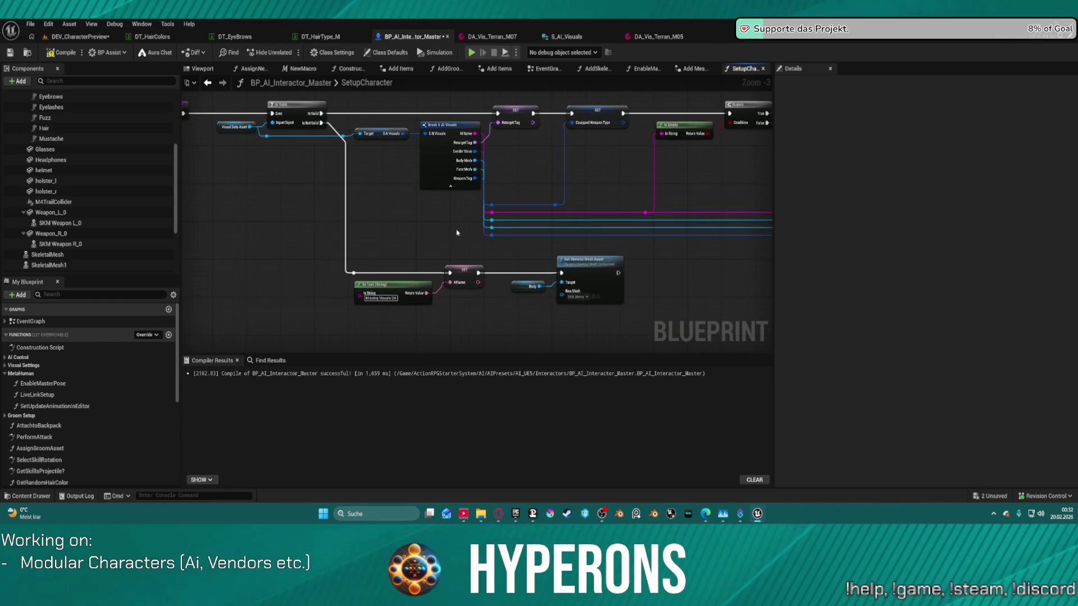
mouse_move(526, 244)
left_mouse_down()
mouse_move(162, 259)
mouse_move(191, 304)
left_mouse_up()
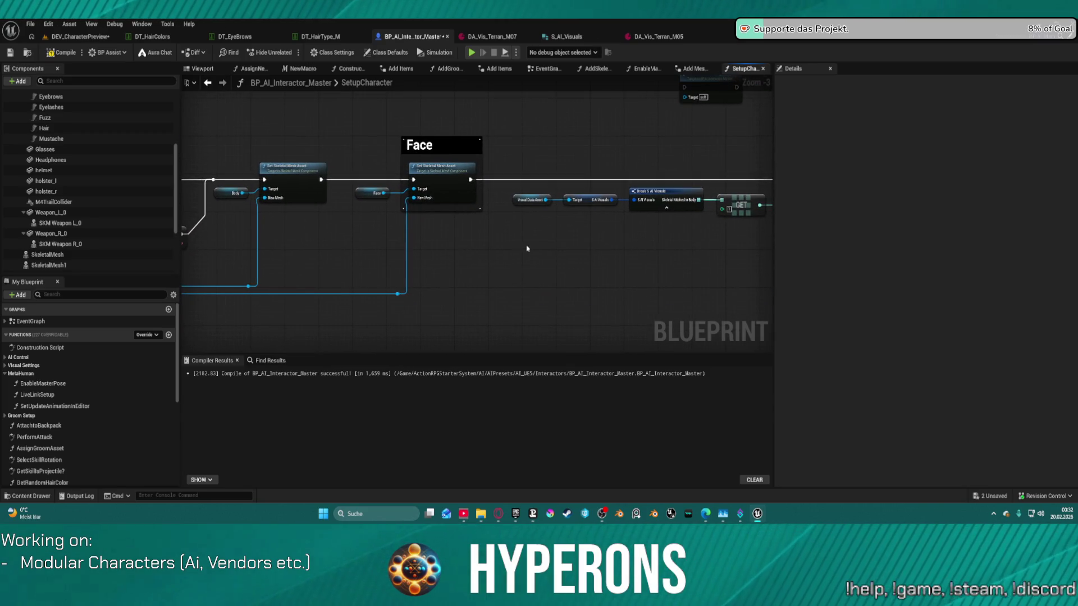
mouse_move(192, 304)
left_mouse_down()
mouse_move(582, 260)
mouse_move(290, 298)
mouse_move(412, 264)
left_mouse_up()
left_click_drag(339, 226, 512, 227)
left_click_drag(377, 186, 756, 251)
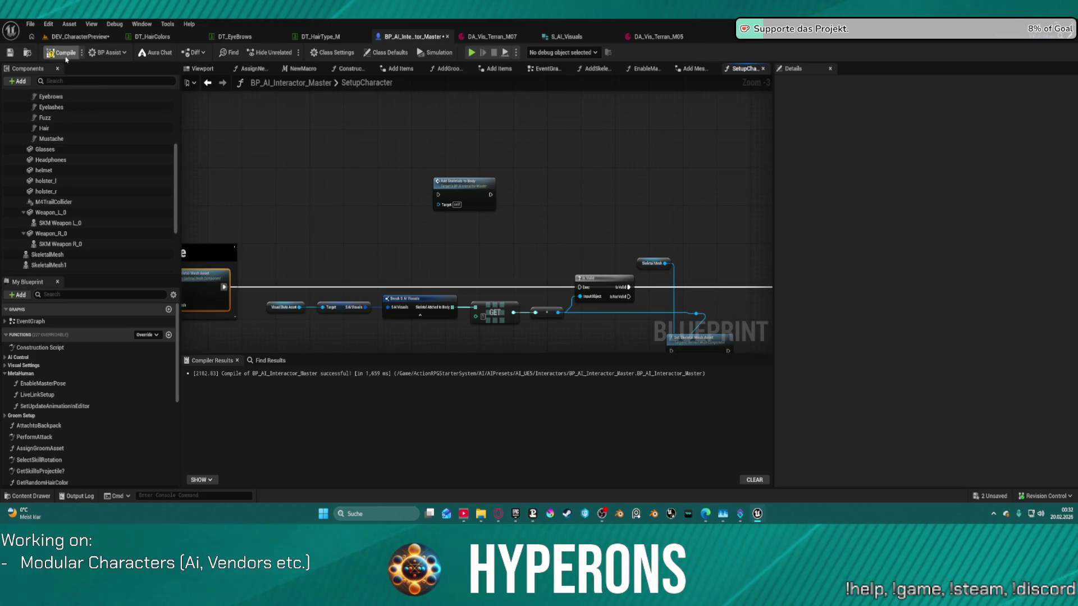
- Nudge the character actor, delete it, and undo the deletion
left_click(80, 36)
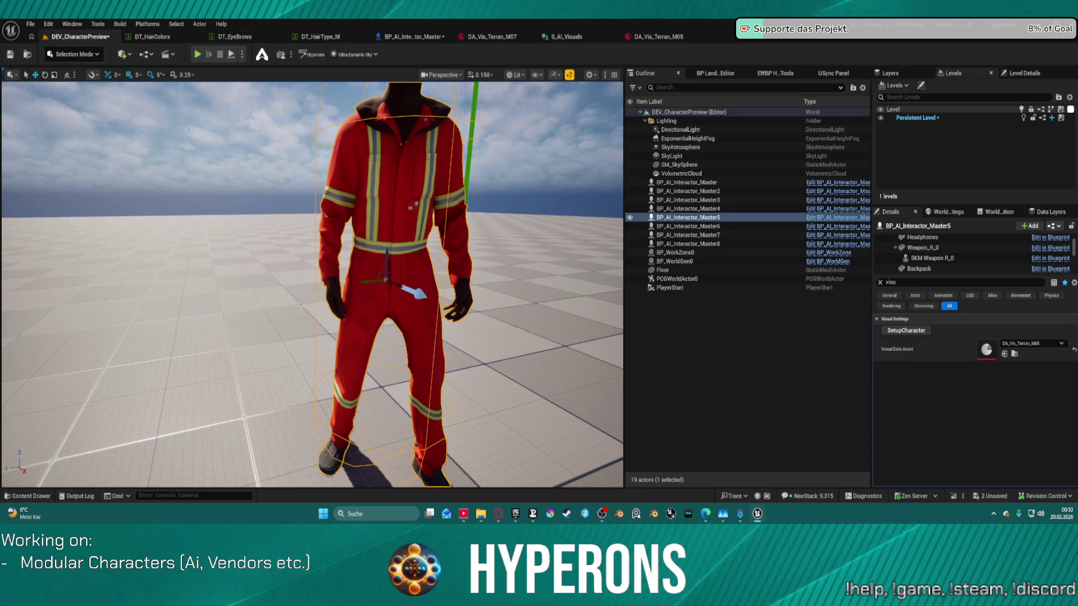
mouse_move(398, 288)
left_mouse_down()
mouse_move(386, 279)
mouse_move(423, 312)
left_mouse_up()
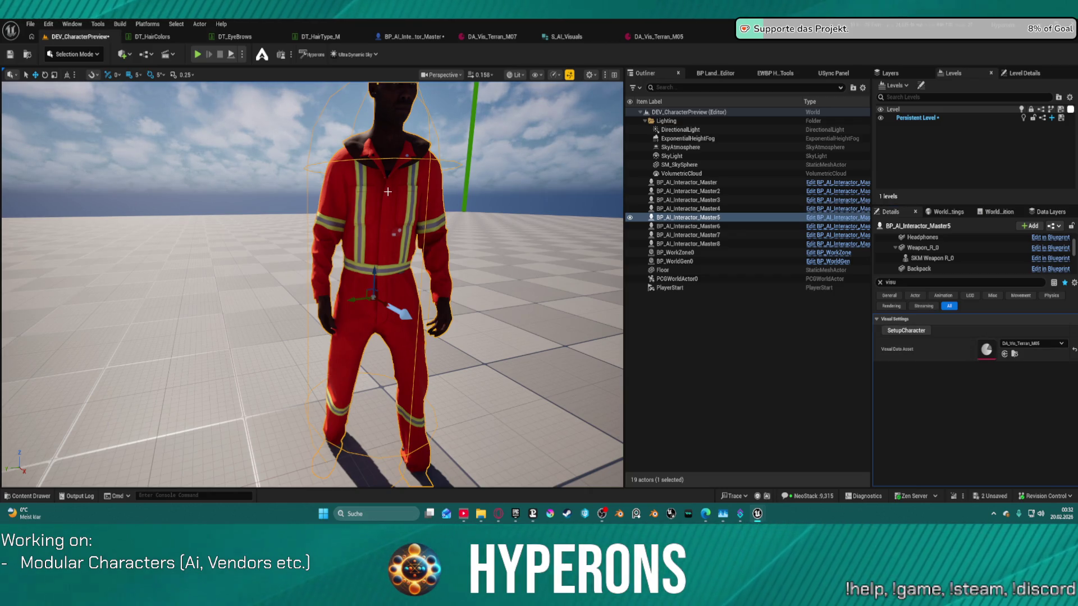
key("Delete")
key("ctrl+z")
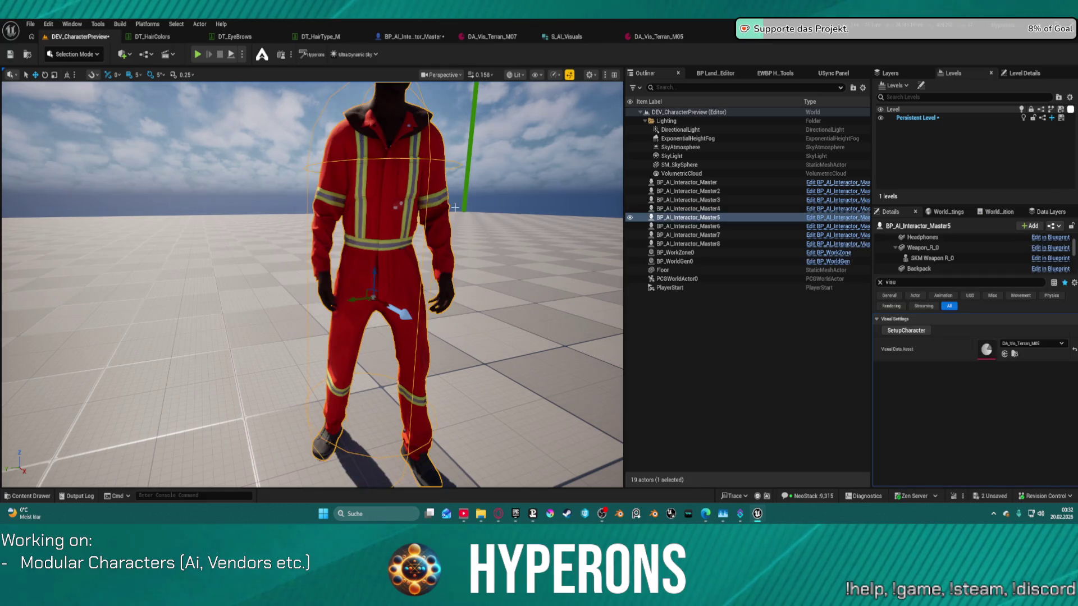
- Swap the actor's Visual Data Asset to DA_Vis_Terran_M02, then M06, then back to M05
left_click(1032, 343)
left_click(1015, 279)
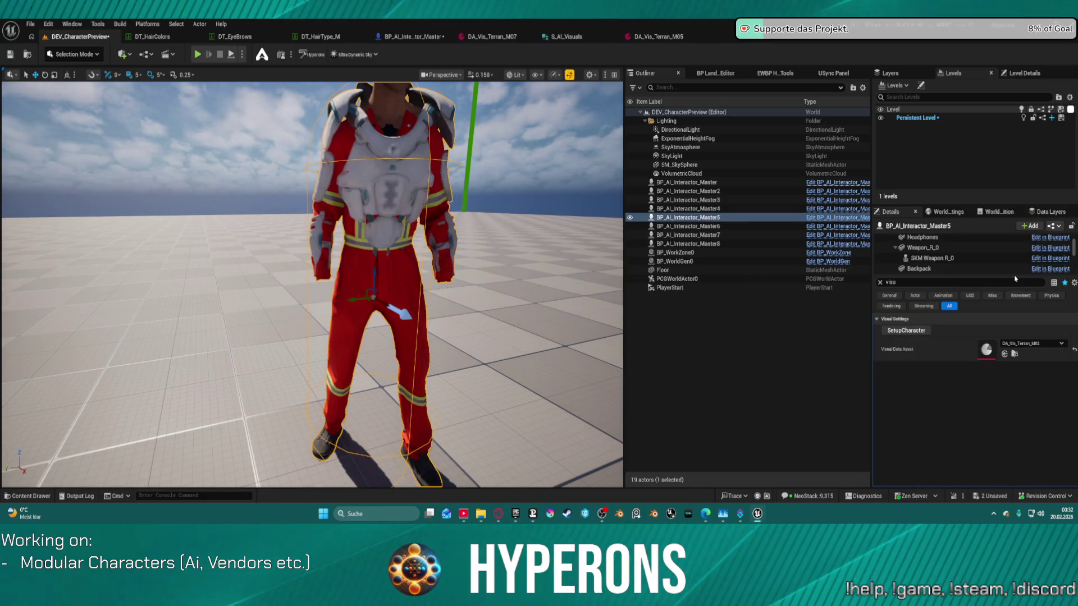
left_click(1027, 347)
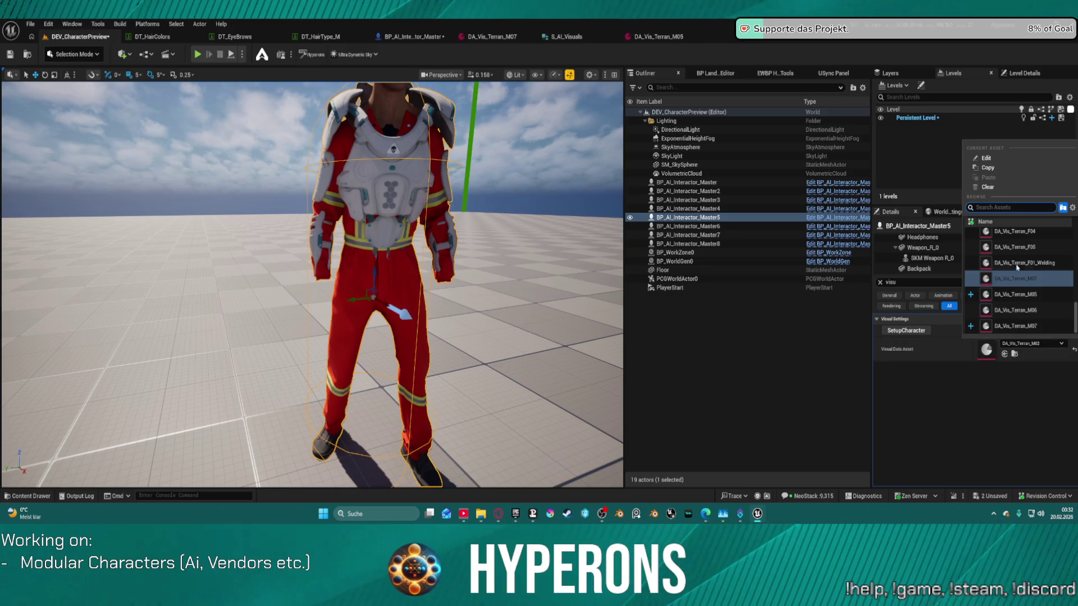
left_click(1021, 309)
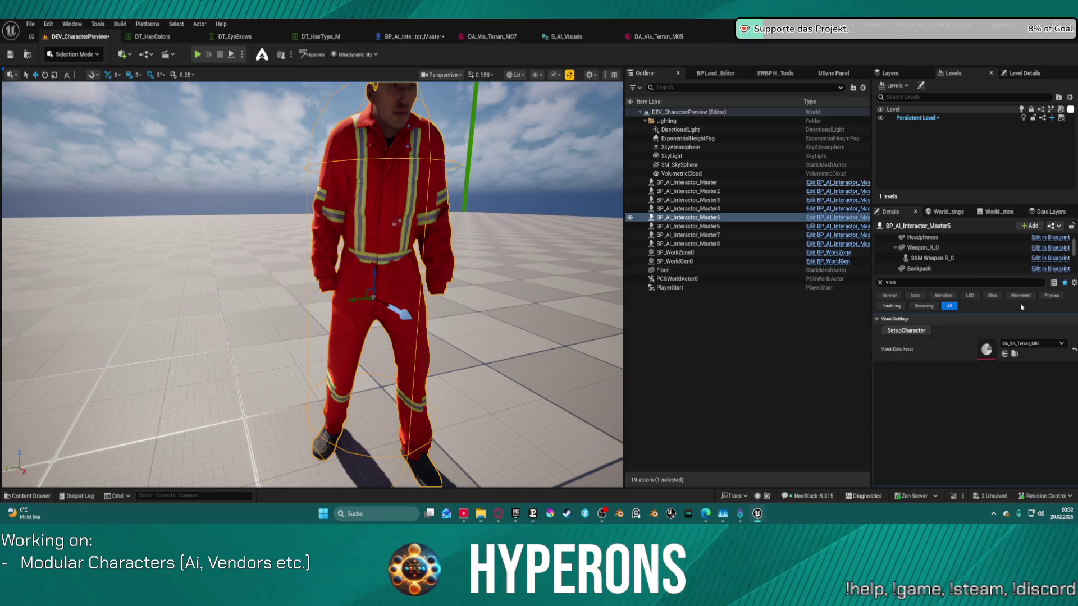
left_click(1027, 344)
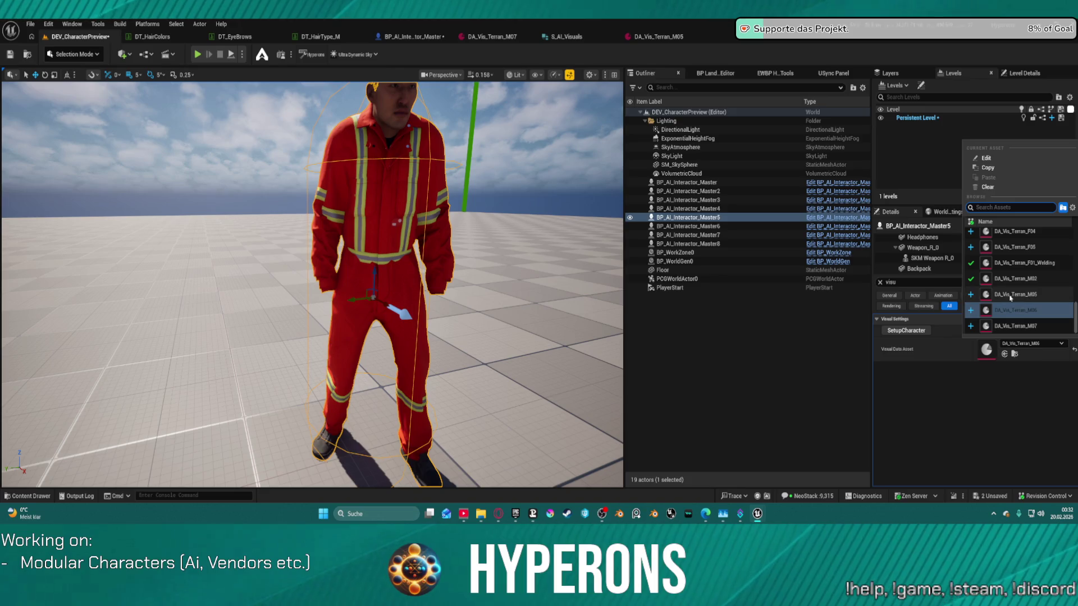
left_click(1011, 295)
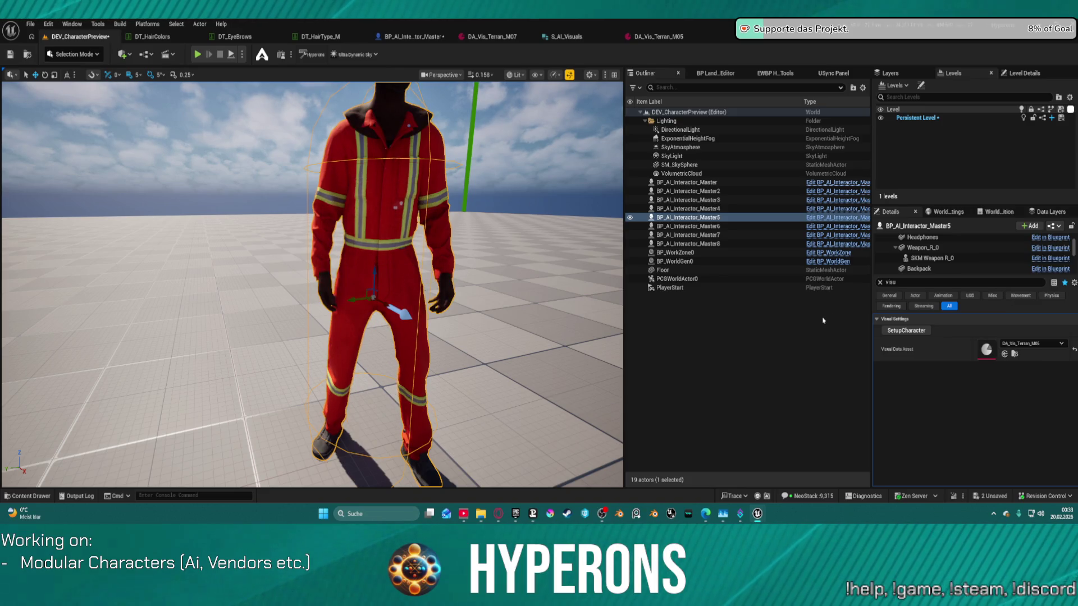
scroll(954, 255, "down", 2)
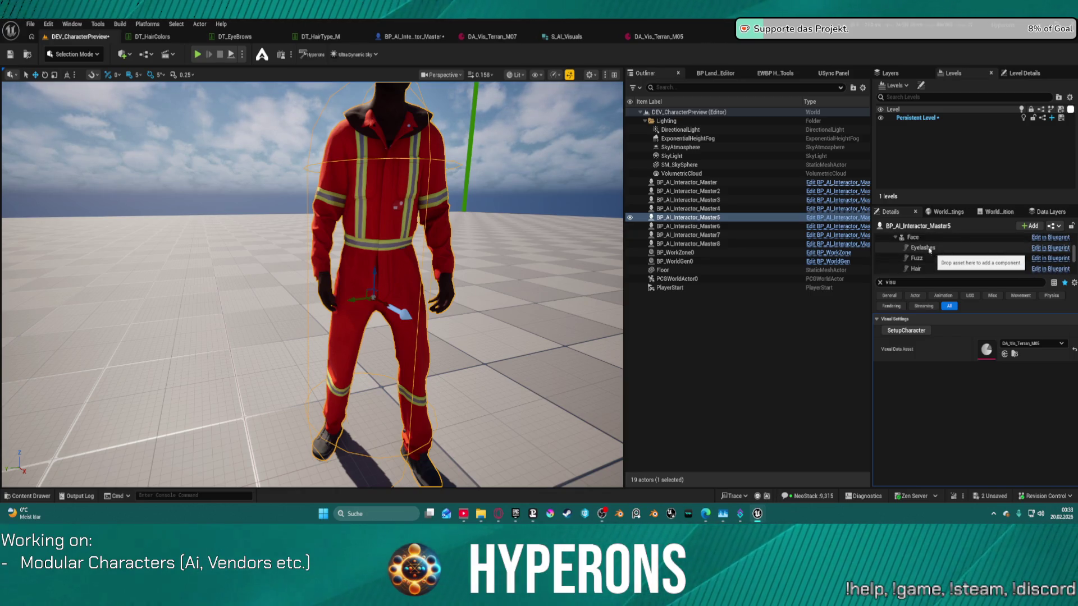
left_click(389, 39)
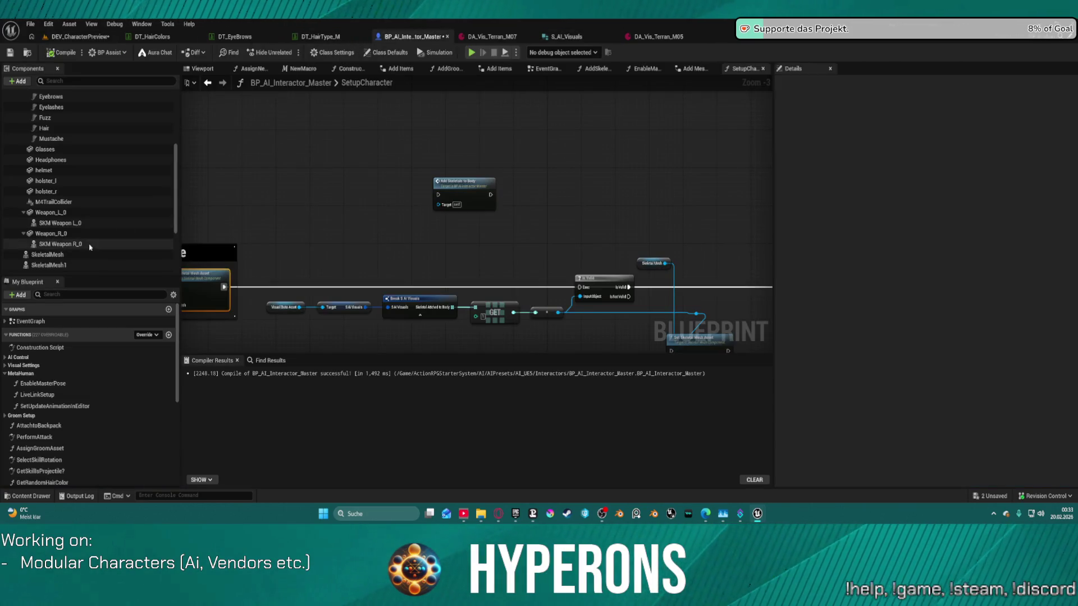
- Inspect the SkeletalMesh component, close BP_AI_Interactor_Master, and view DA_Vis_Terran_M05
left_click(103, 254)
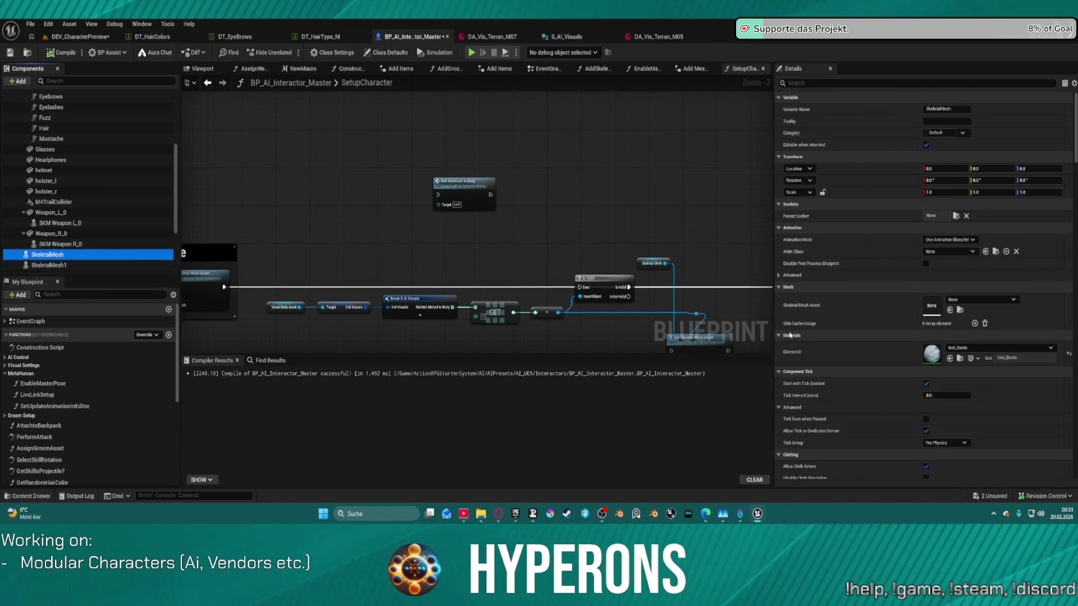
scroll(787, 336, "down", 2)
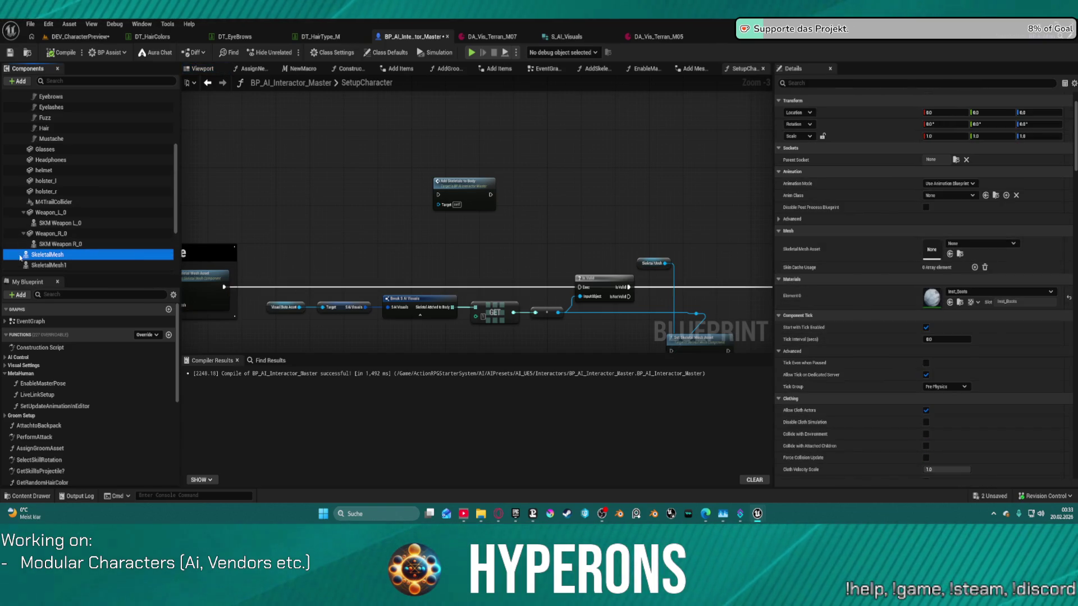
left_click(406, 38)
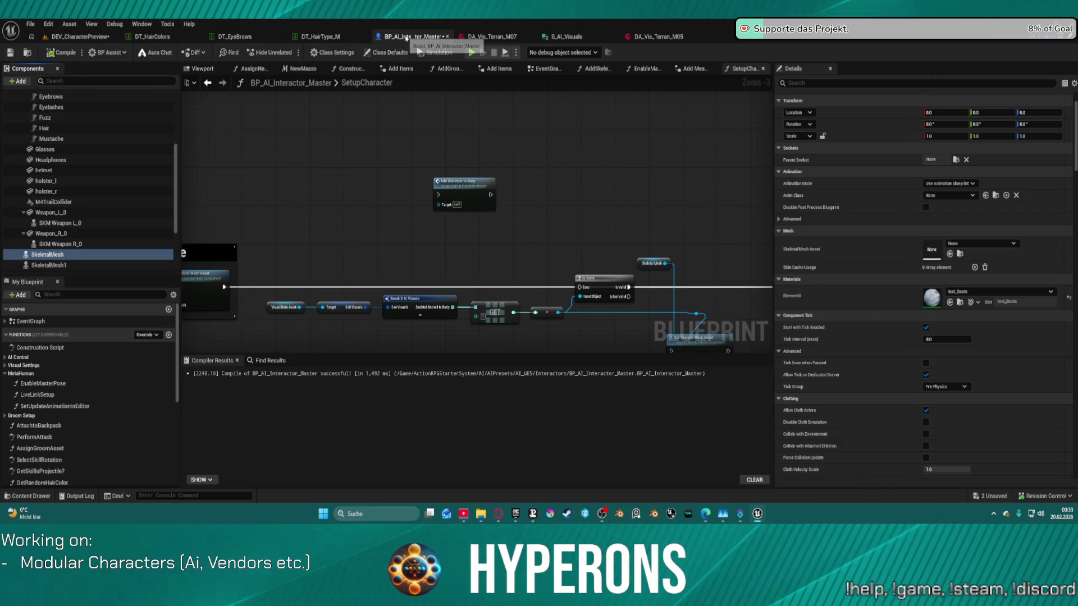
middle_click(406, 39)
key("ctrl+space")
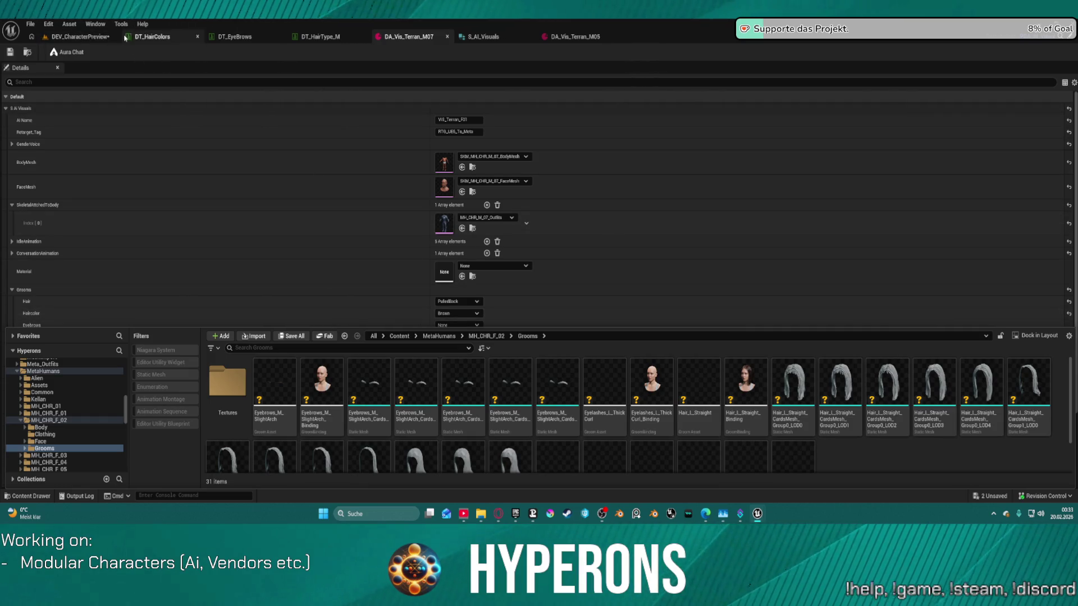
left_click(561, 40)
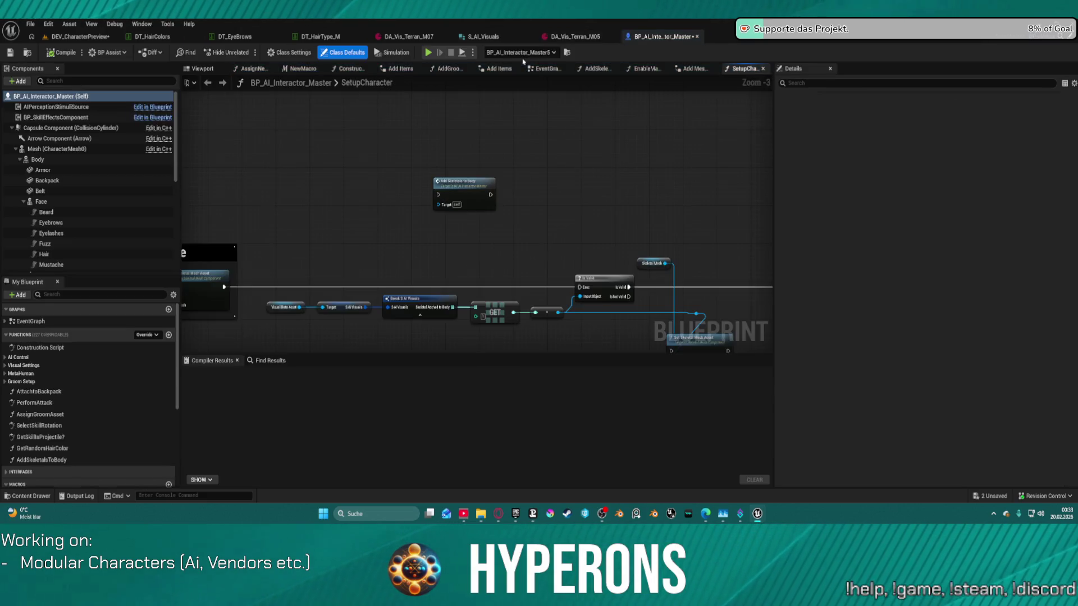
- Toggle SkeletalMesh's Animation Mode to a single animation asset and back to animation blueprint
scroll(73, 232, "down", 5)
scroll(73, 232, "down", 2)
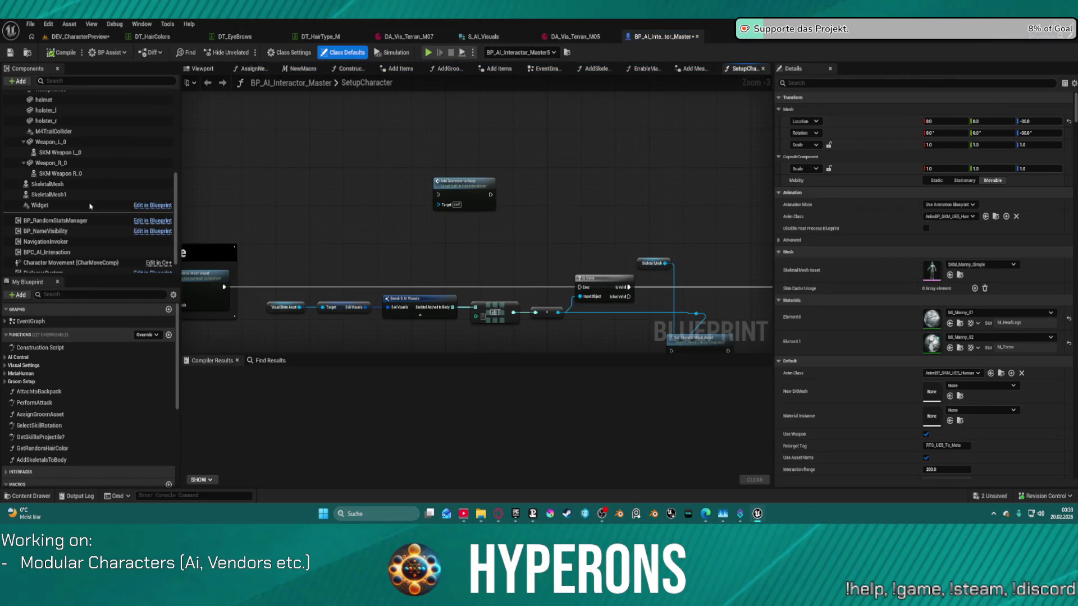
left_click(48, 184)
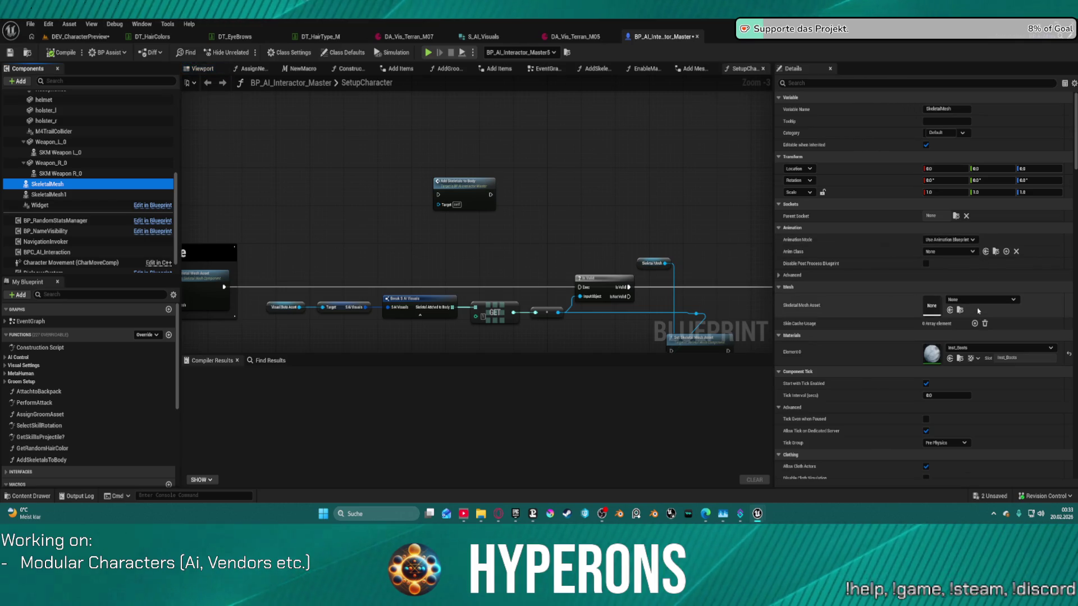
left_click(81, 195)
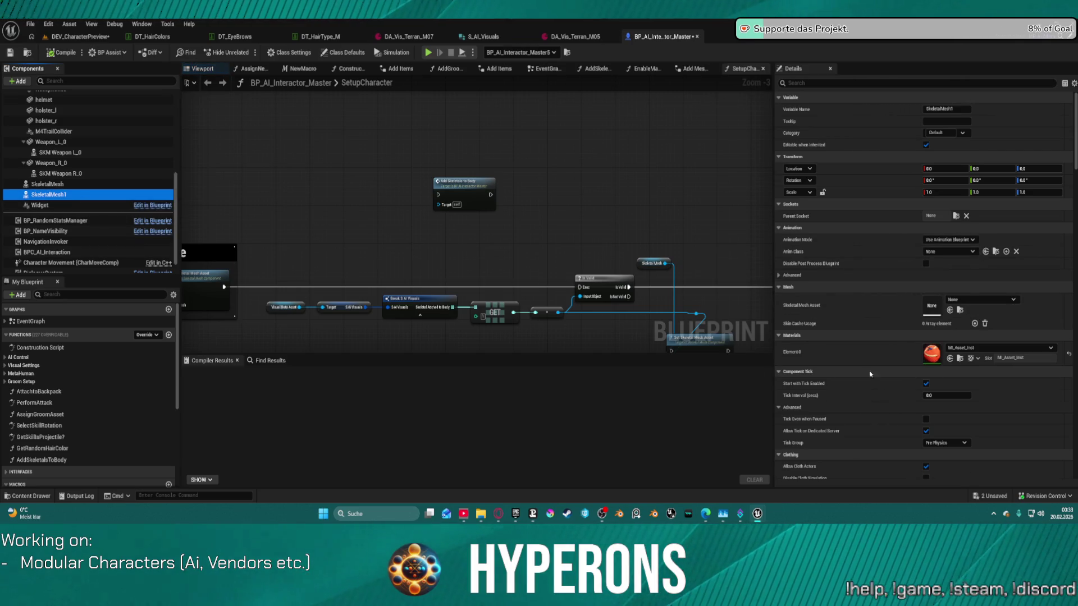
left_click(1068, 355)
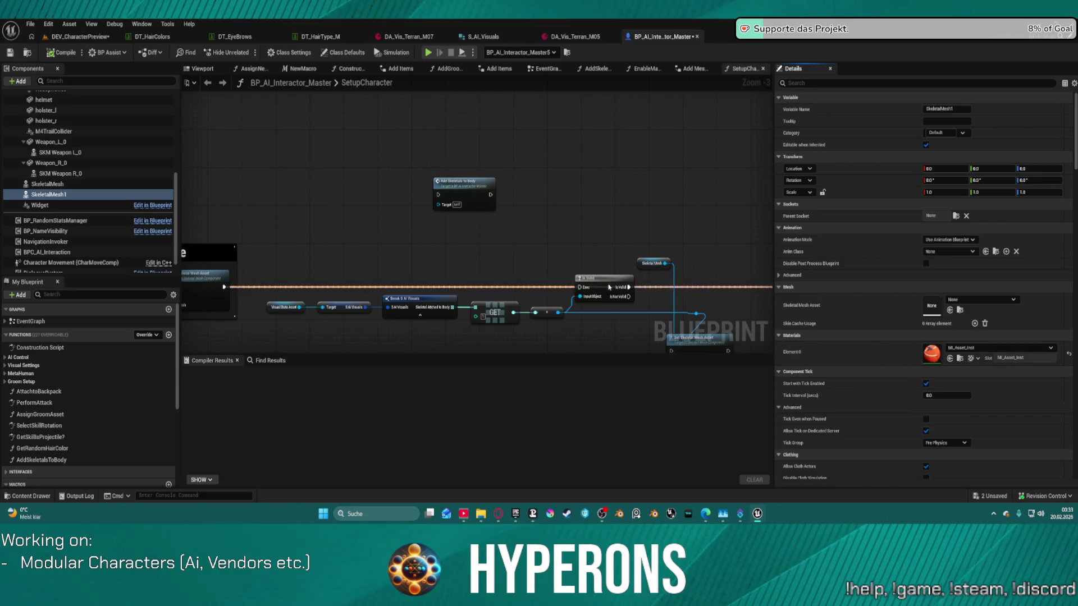
left_click(48, 184)
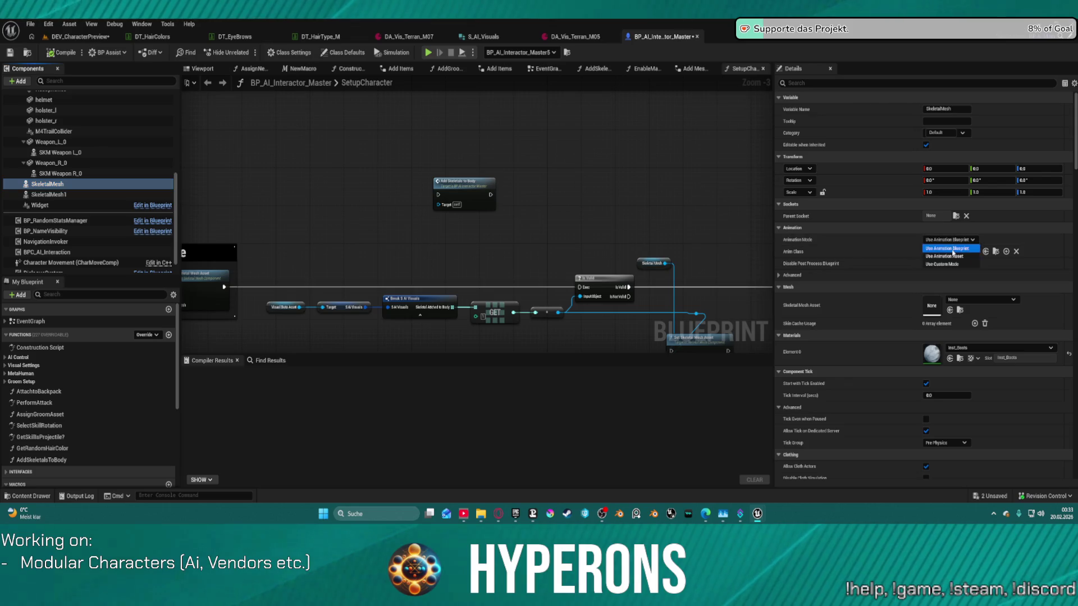
left_click(950, 240)
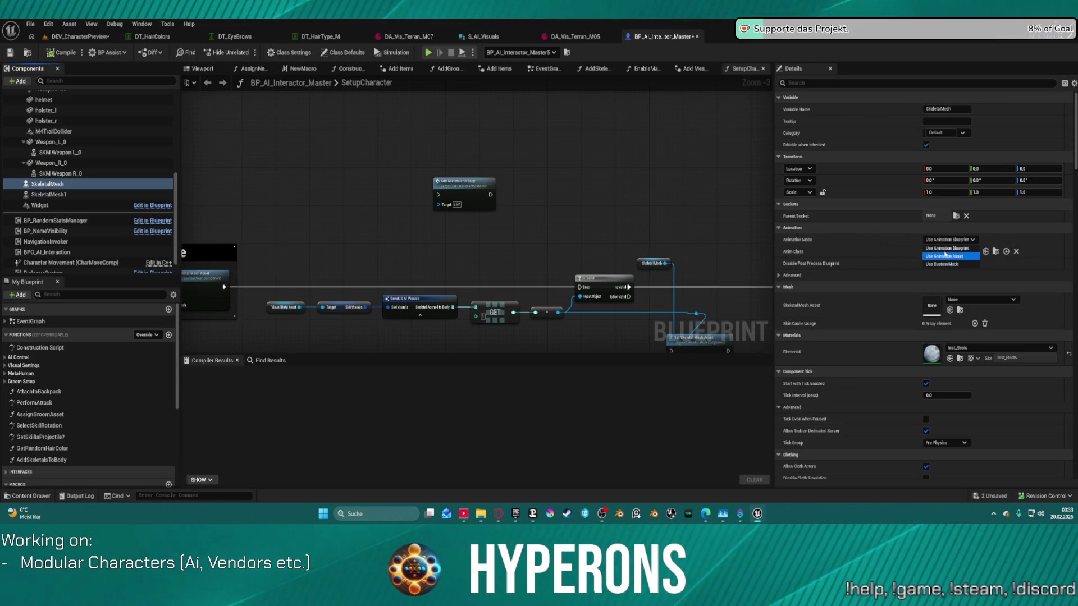
left_click(946, 256)
left_click(947, 239)
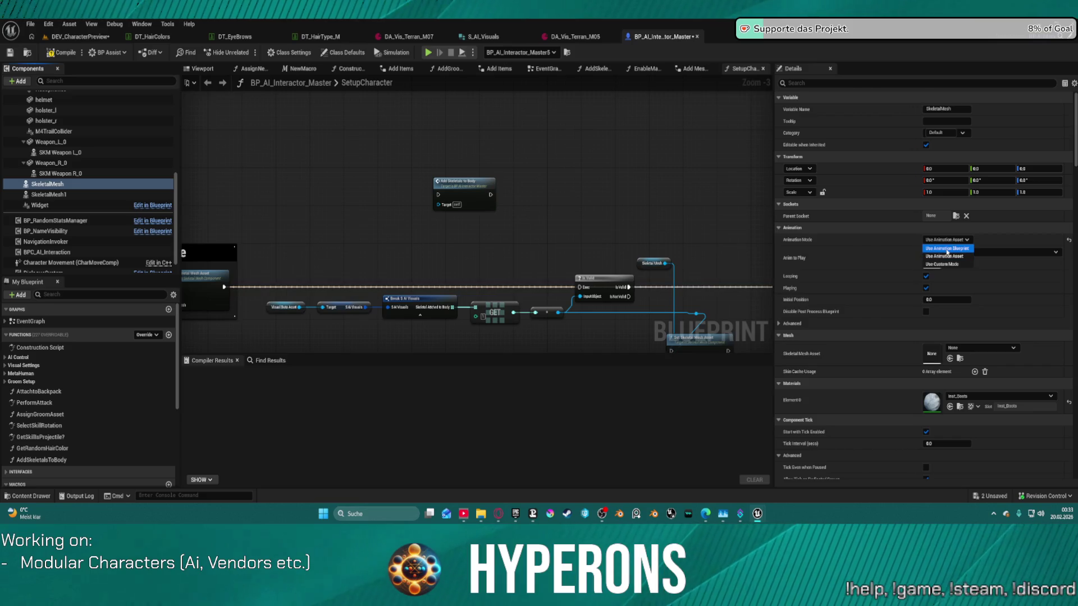
left_click(947, 249)
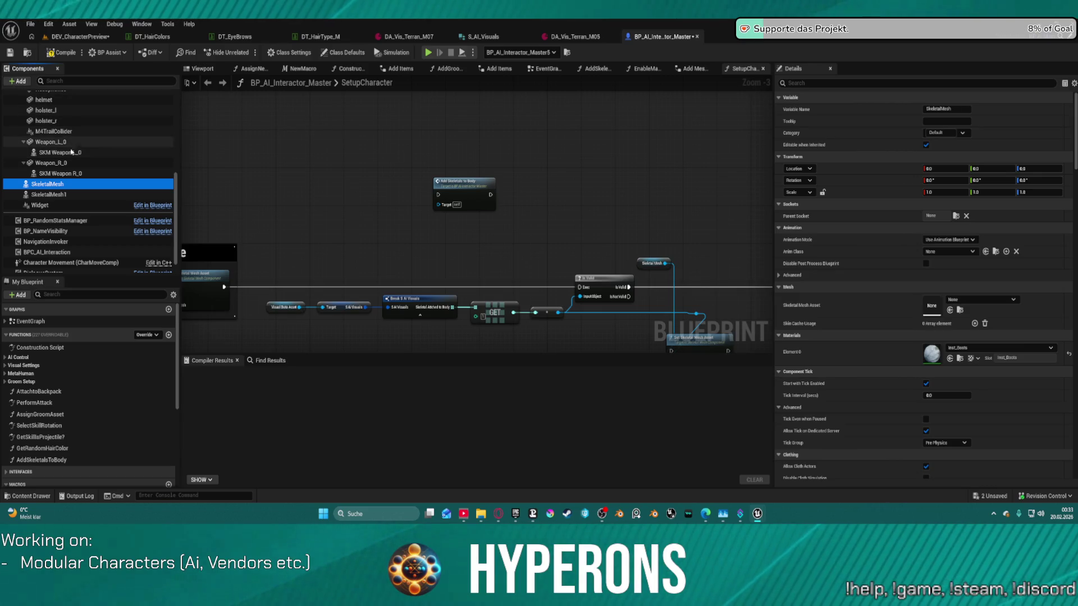
- Step through the weapon and skeletal mesh components, checking SkeletalMesh's Element 0 material unchanged
left_click(59, 152)
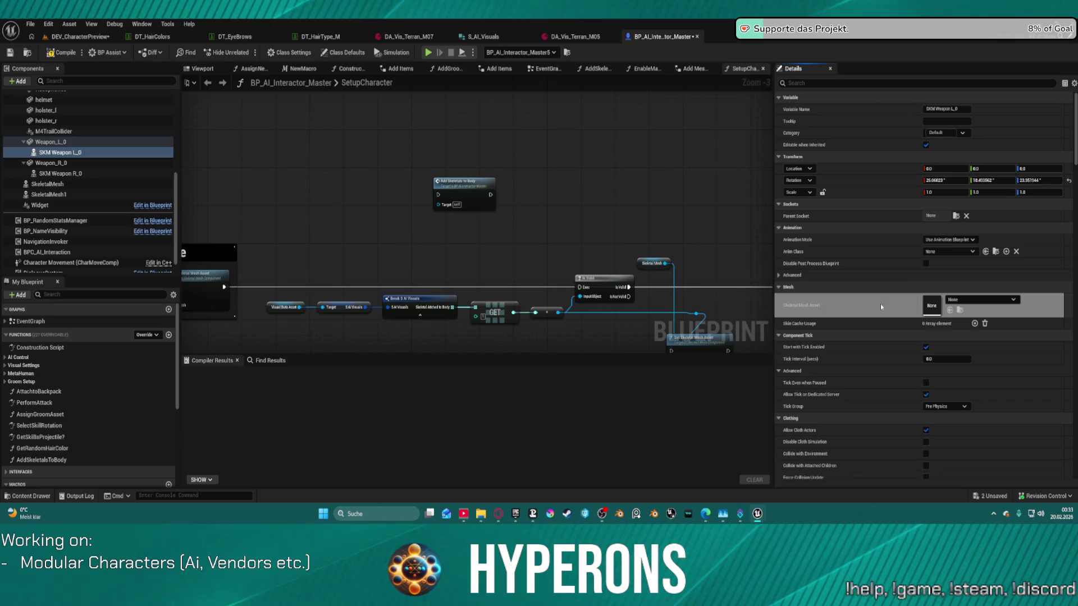
left_click(68, 186)
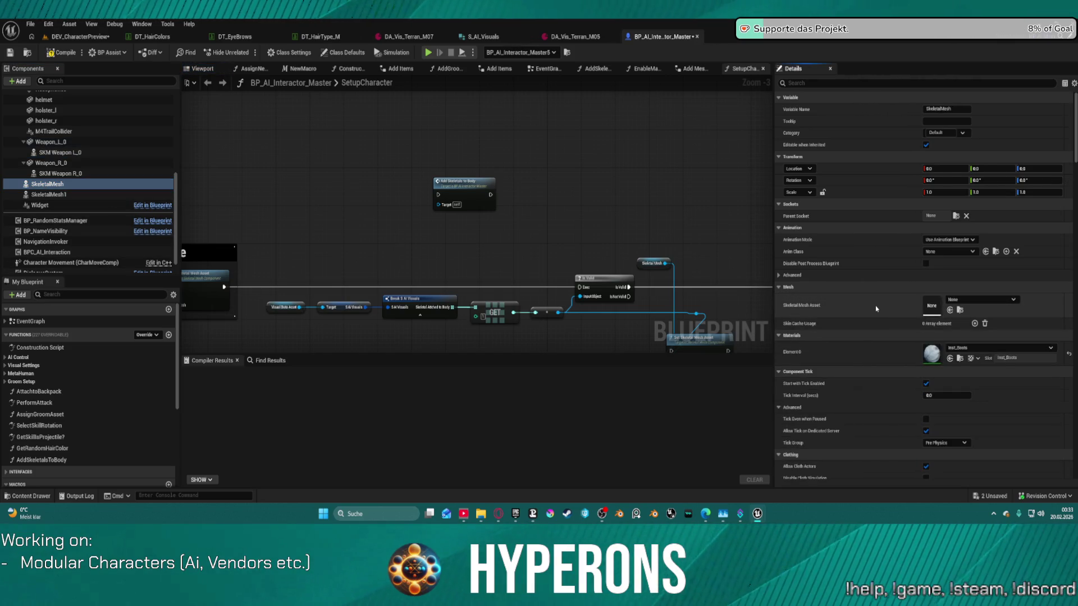
key("Down")
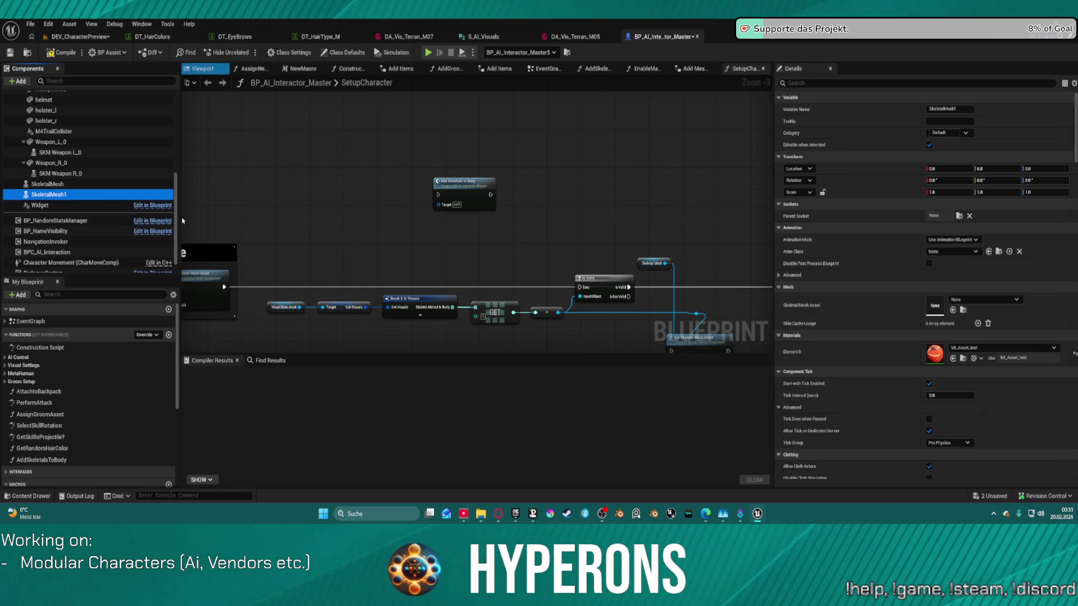
key("Up")
key("Up")
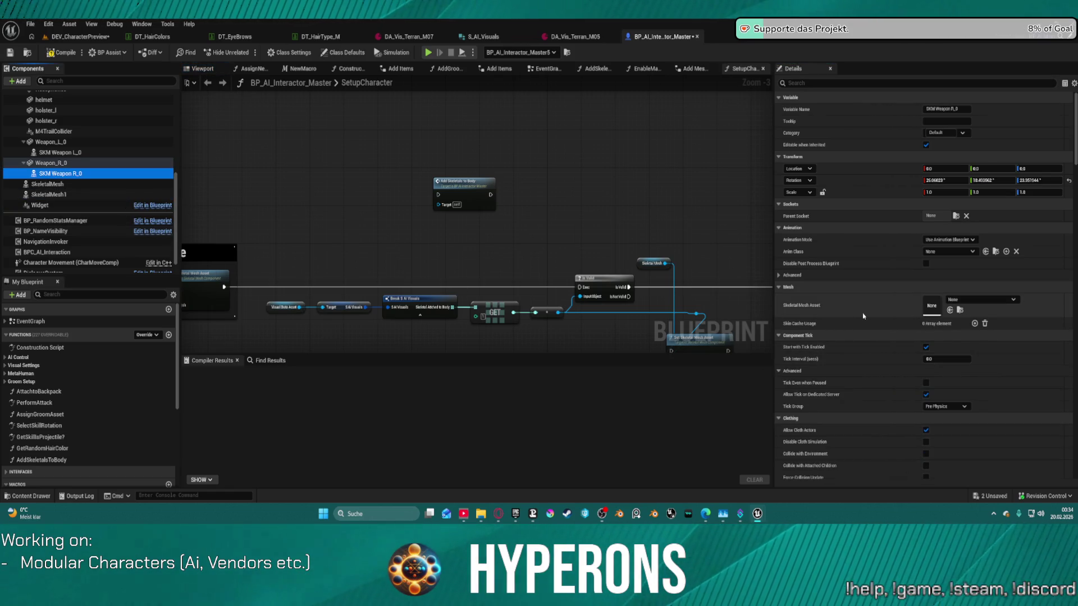
key("Down")
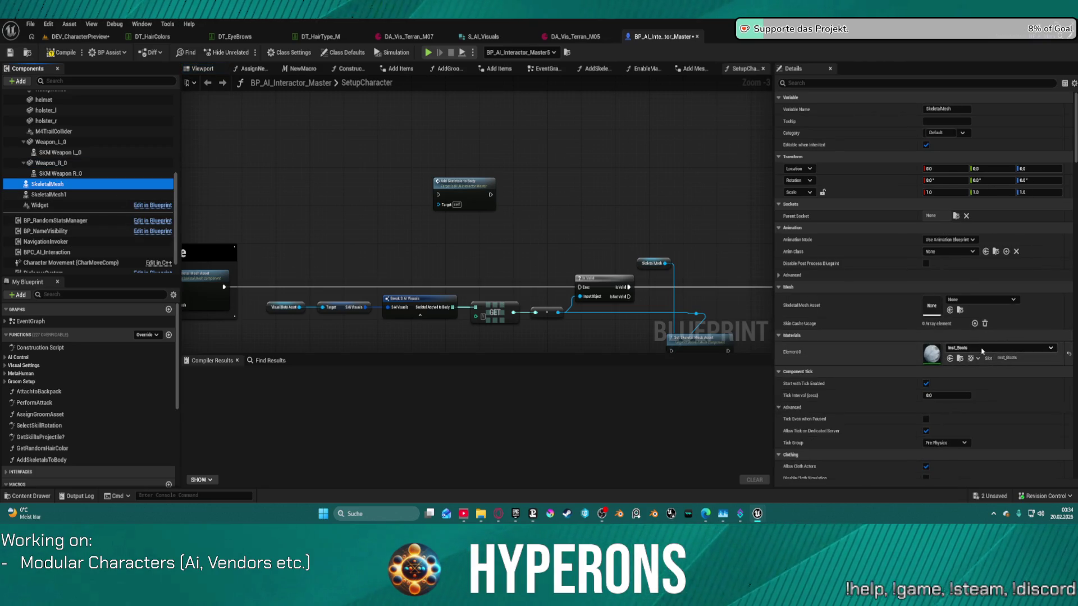
left_click(981, 352)
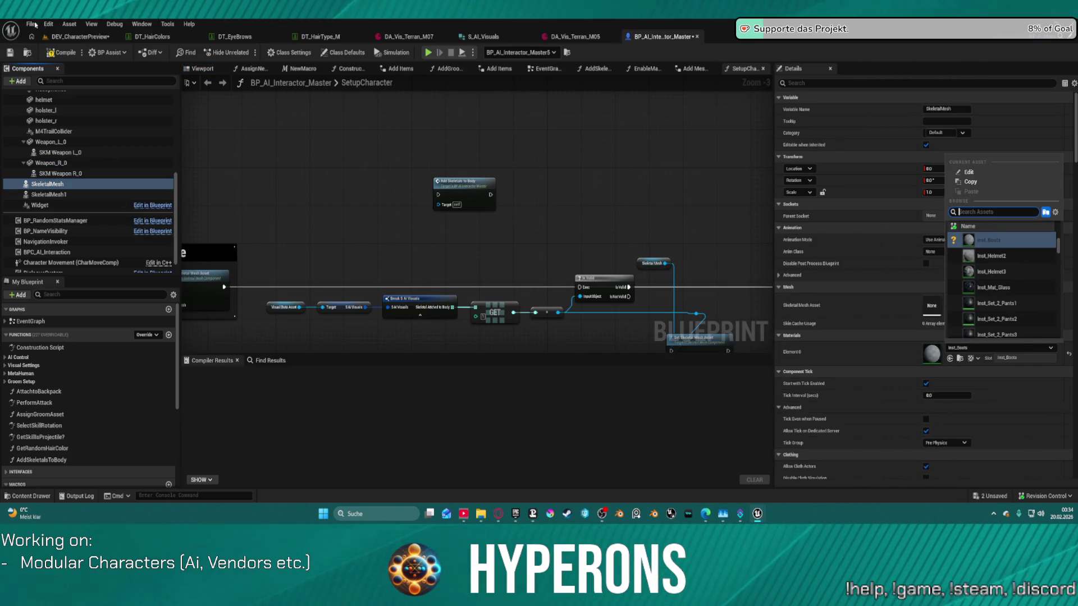
key("Escape")
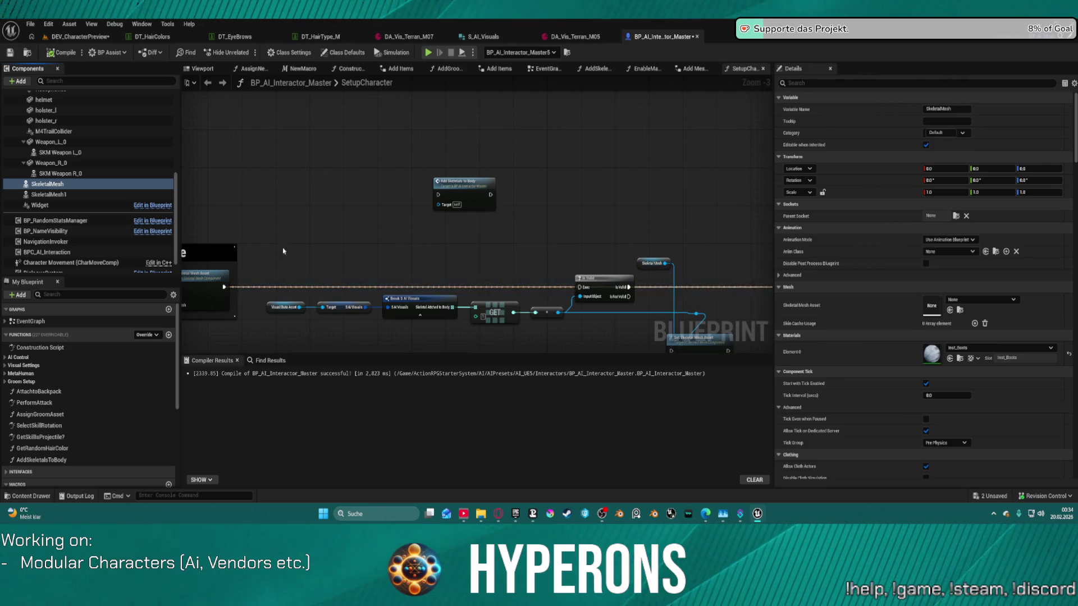
- Save, try MI_Asteroid1 on SkeletalMesh1's Element 0, revert to MI_Asset_Inst, and select both meshes
left_click(49, 194)
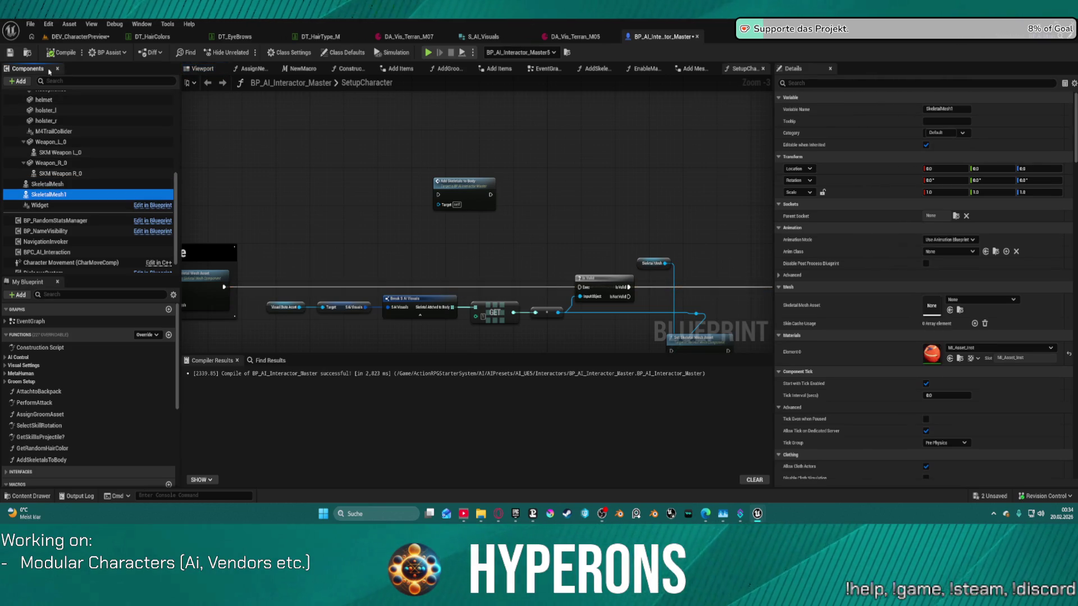
key("ctrl+s")
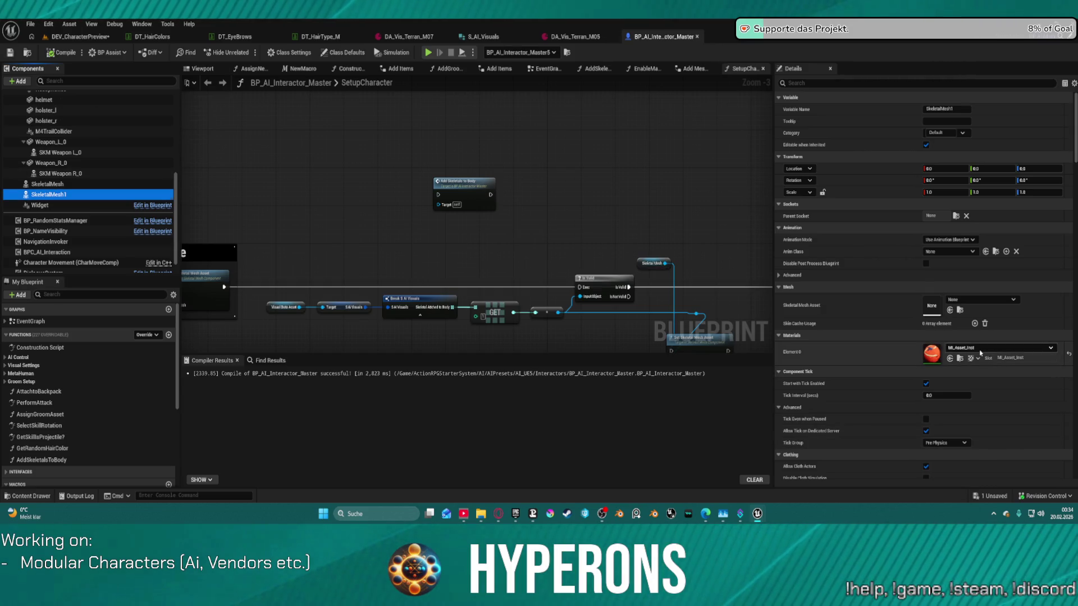
left_click(980, 352)
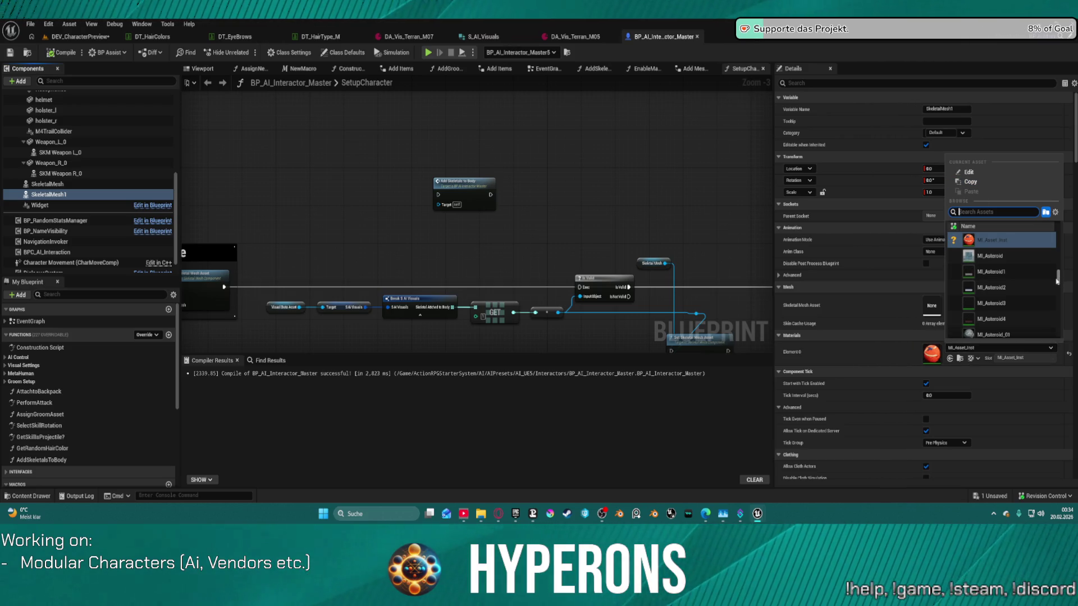
left_click(1004, 272)
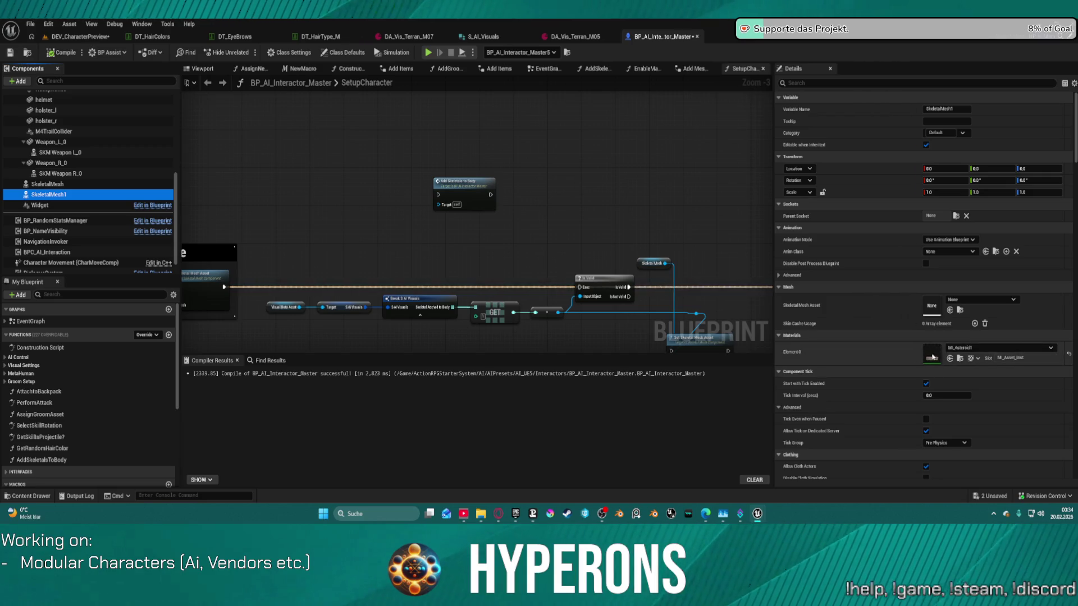
left_click(1069, 356)
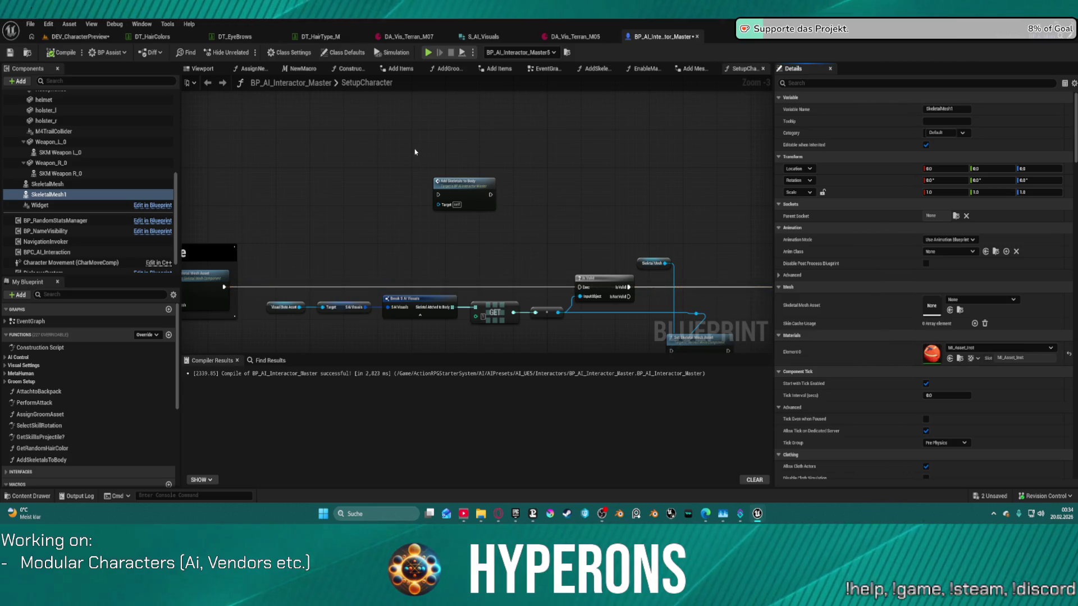
left_click(84, 184, "ctrl")
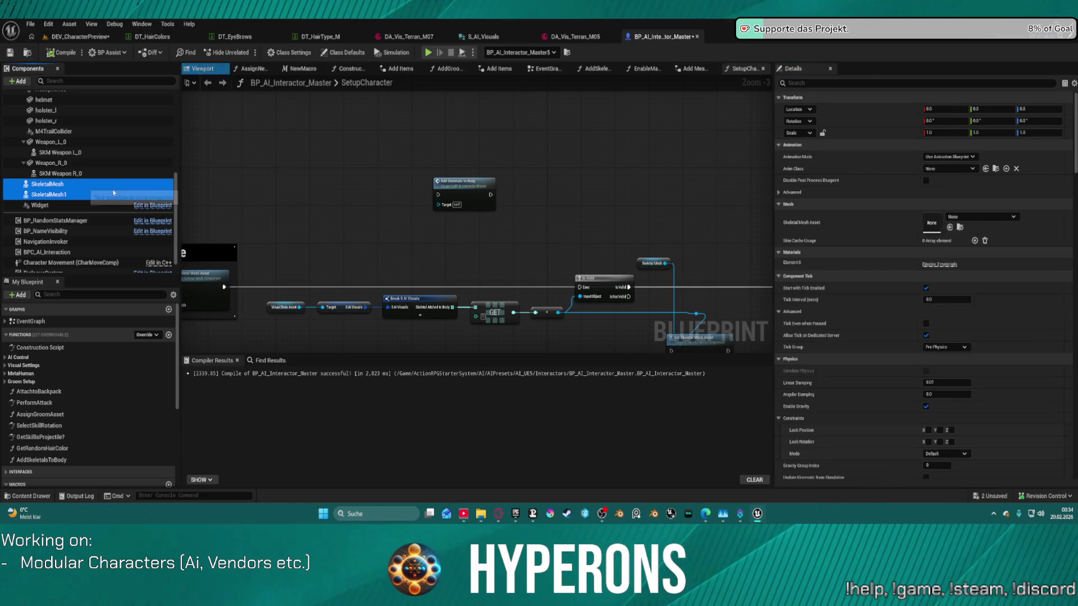
- Add a new Skeletal Mesh component via the 'skele' search and place it in the hierarchy
left_click(246, 201)
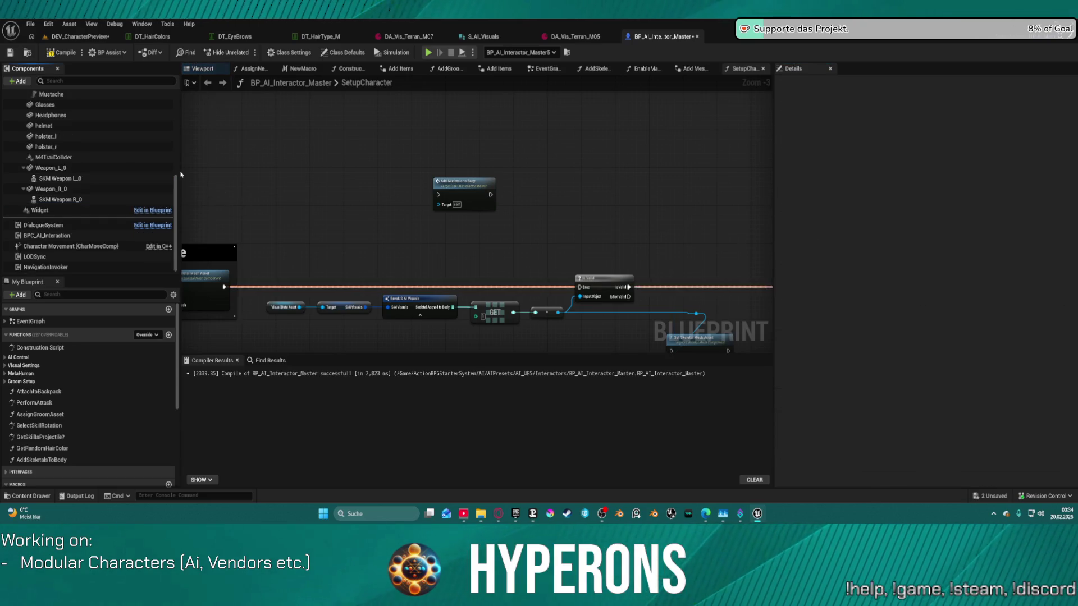
left_click(19, 82)
type("s")
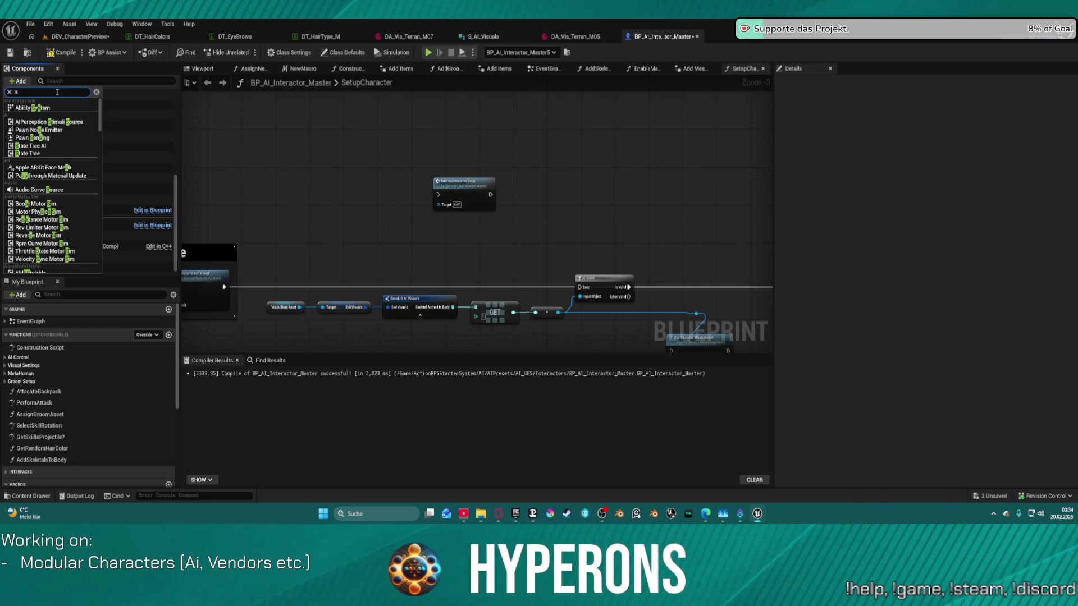
type("kele")
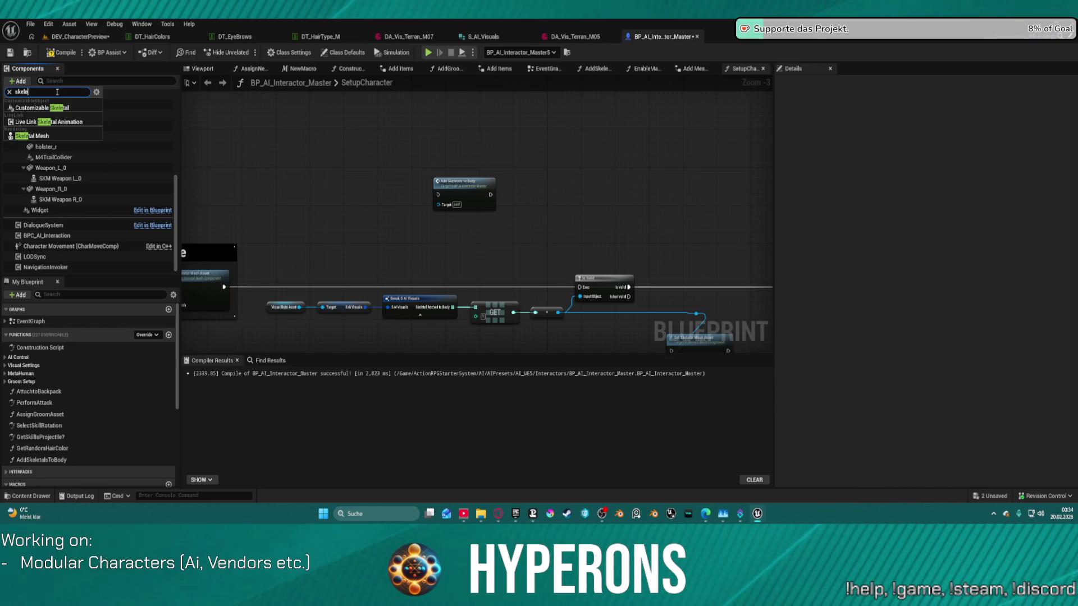
left_click(47, 140)
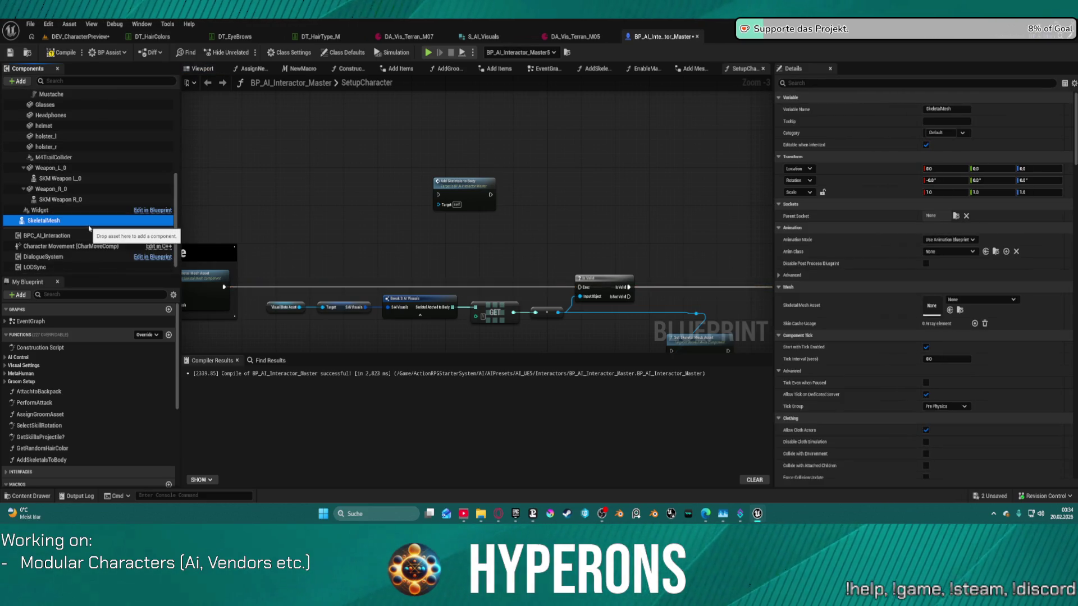
mouse_move(62, 223)
left_mouse_down()
mouse_move(79, 124)
mouse_move(54, 123)
left_mouse_up()
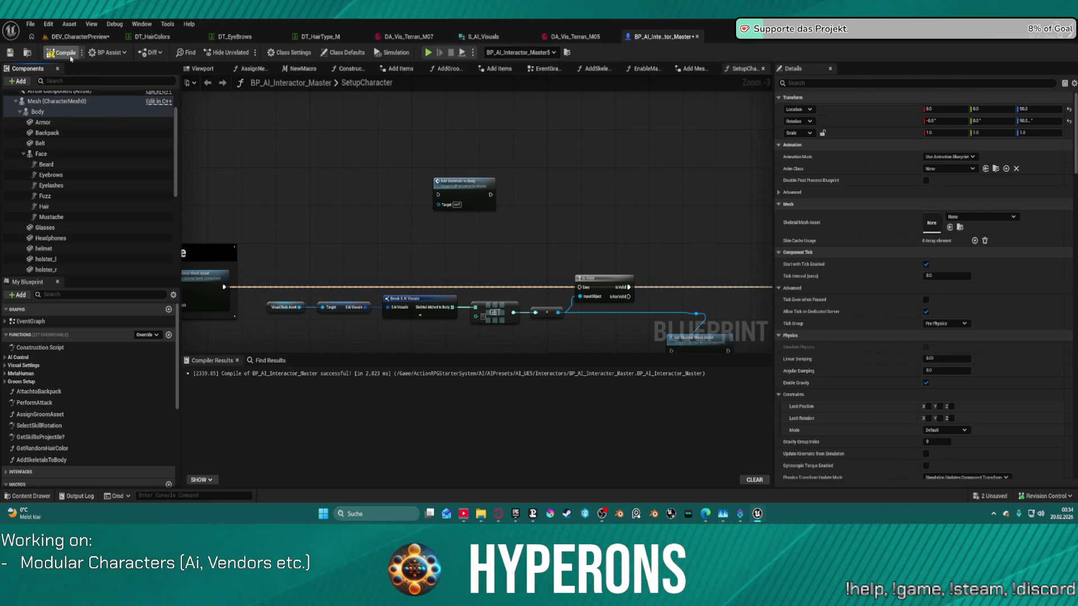
left_click(78, 37)
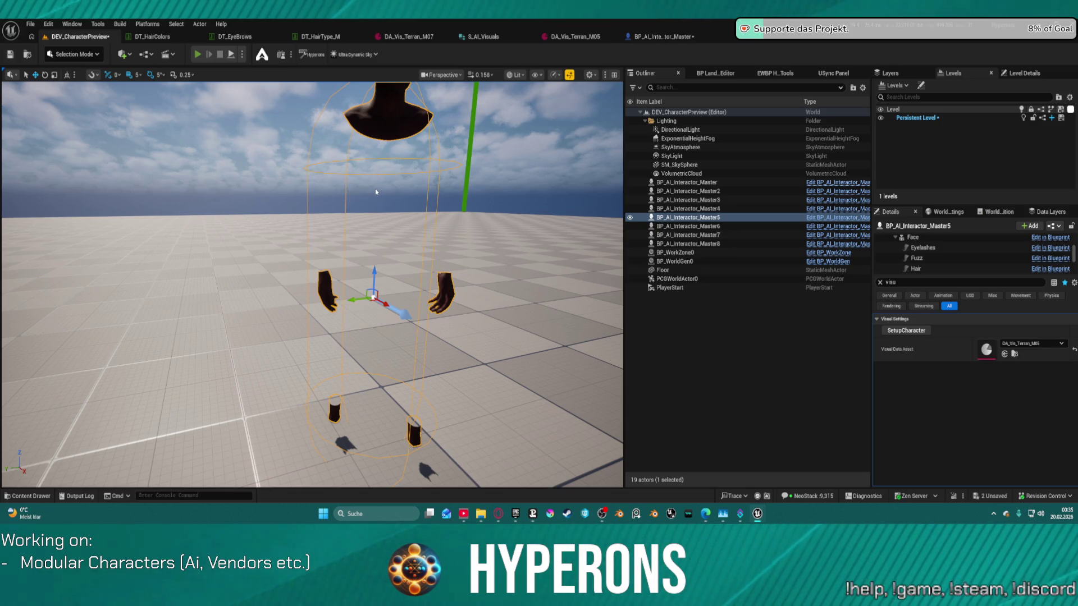
- Play-test DEV_CharacterPreview for about 25 seconds, then stop the session
key("alt+p")
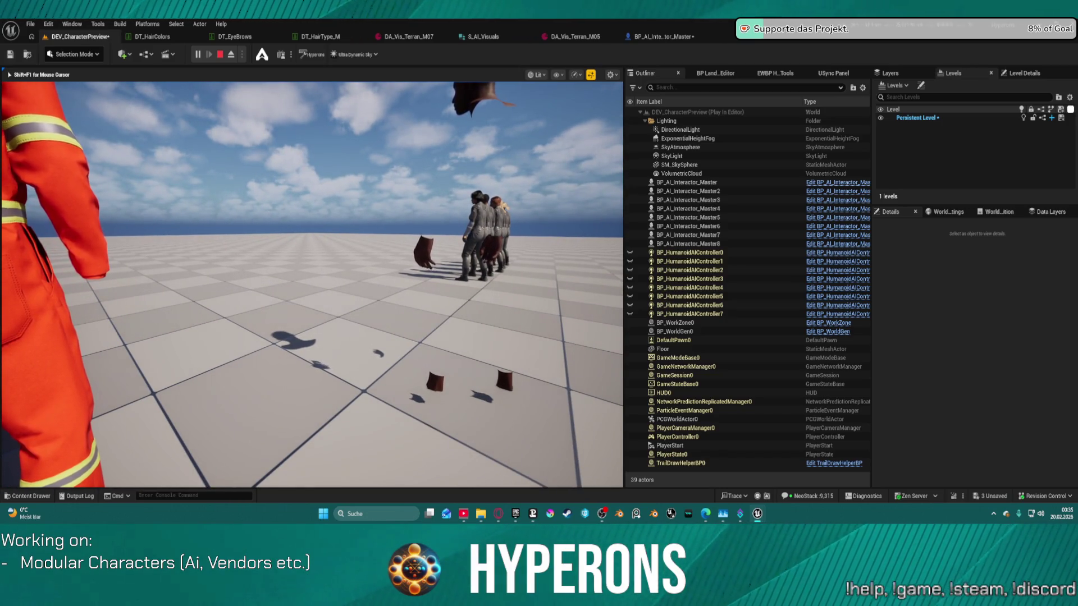
key("Escape")
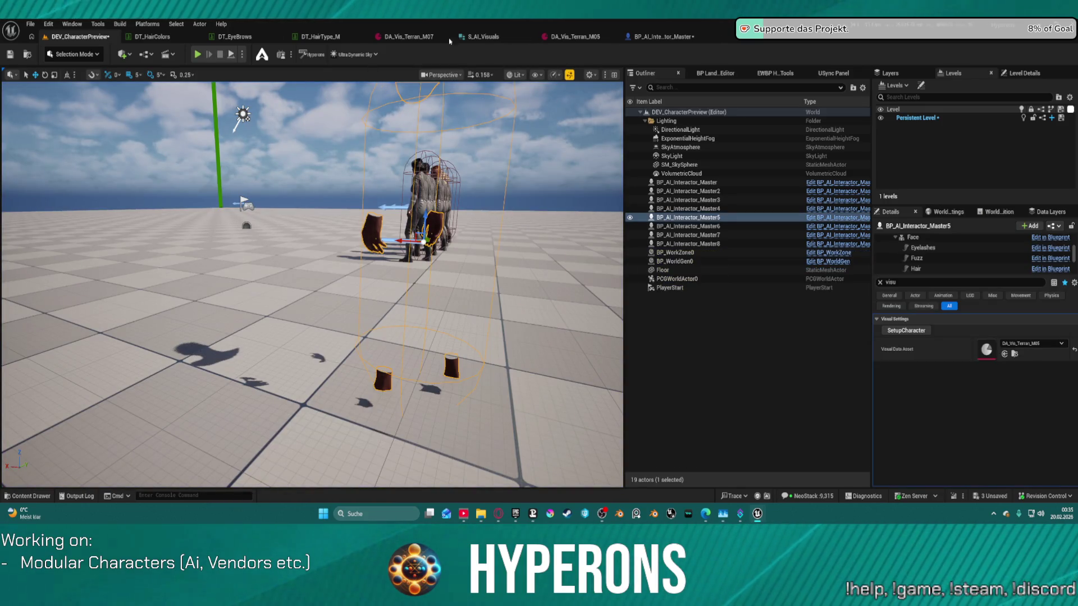
- Rewire SetupCharacter so the Is Valid node's execution output feeds Set Skeletal Mesh Asset
left_click(658, 36)
mouse_move(451, 262)
left_mouse_down()
mouse_move(643, 178)
mouse_move(711, 170)
mouse_move(517, 177)
left_mouse_up()
left_click_drag(290, 202, 651, 202)
left_click_drag(735, 191, 401, 185)
mouse_move(404, 254)
left_mouse_down()
mouse_move(371, 192)
mouse_move(415, 203)
left_mouse_up()
left_click_drag(414, 213, 360, 196)
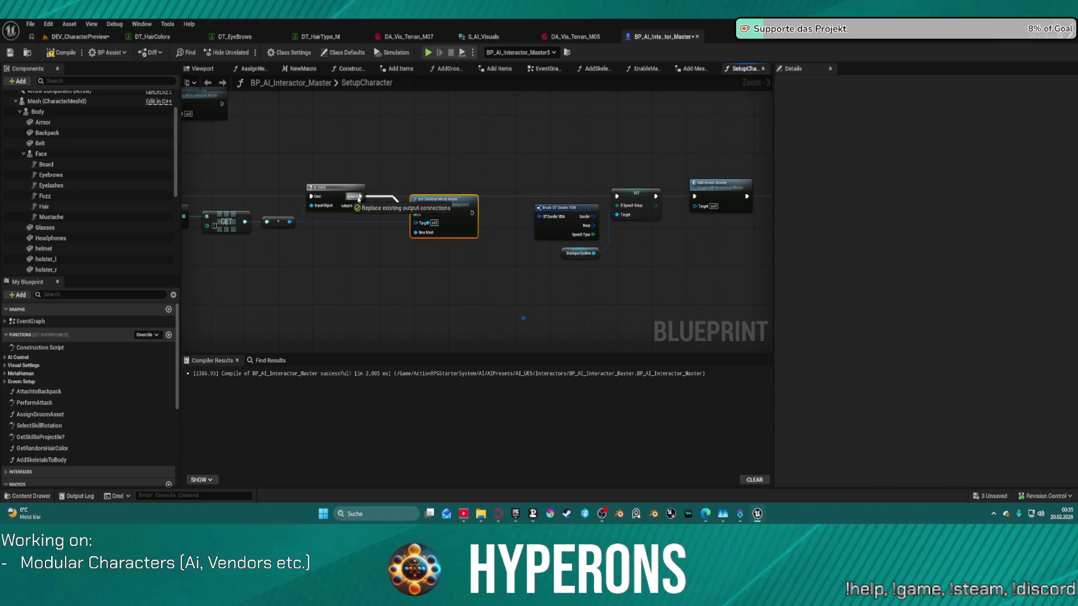
mouse_move(478, 217)
left_mouse_down()
mouse_move(583, 199)
mouse_move(468, 195)
mouse_move(618, 198)
left_mouse_up()
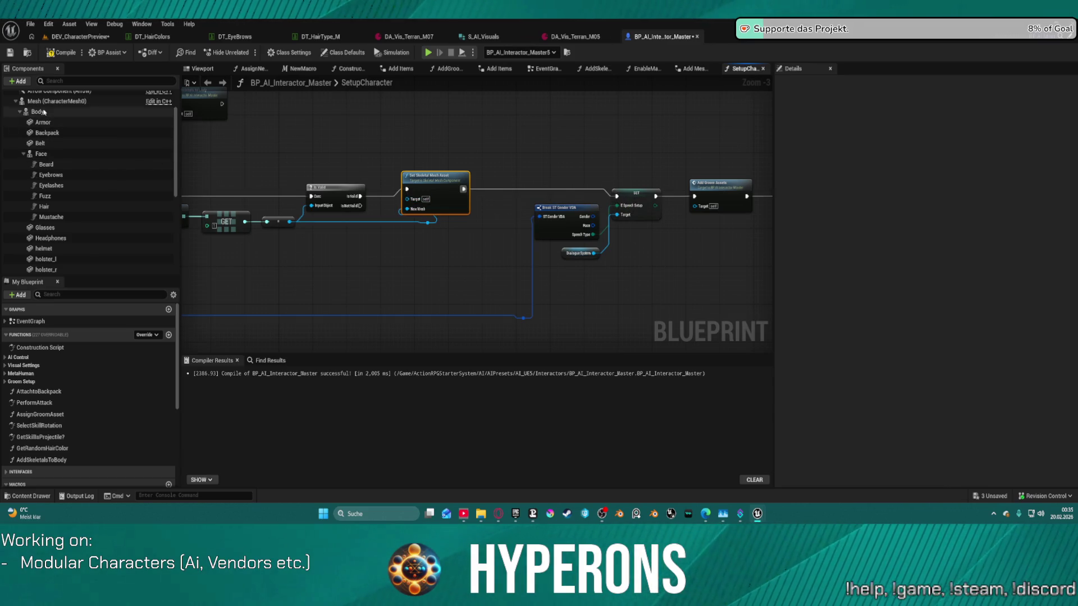
- Drop the SkeletalMesh component into the graph, wire it to Set Skeletal Mesh Asset's Target, and compile
left_click_drag(44, 113, 391, 181)
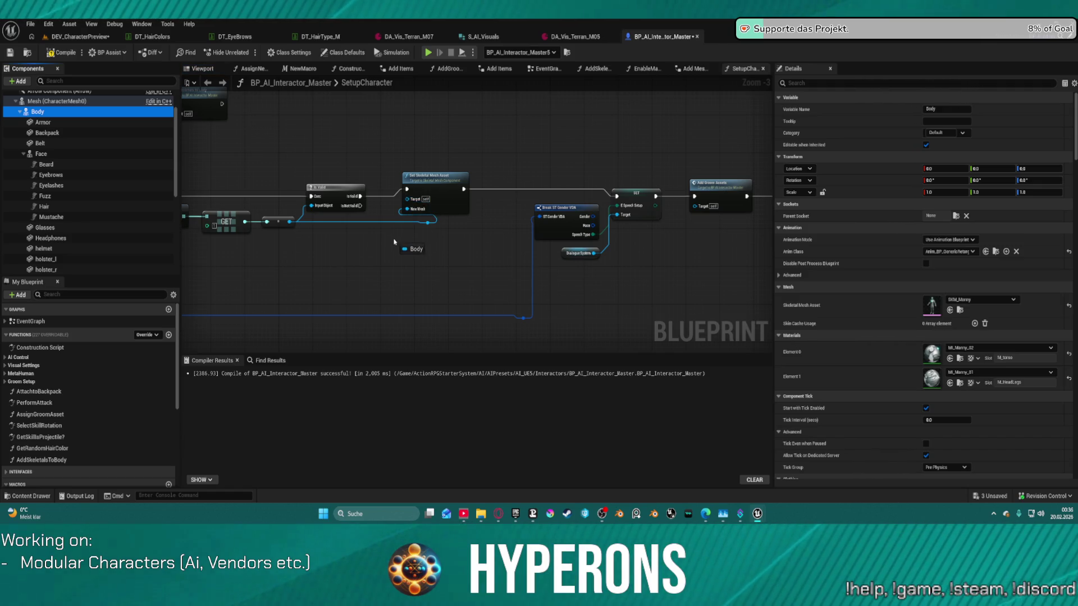
left_click_drag(382, 239, 407, 241)
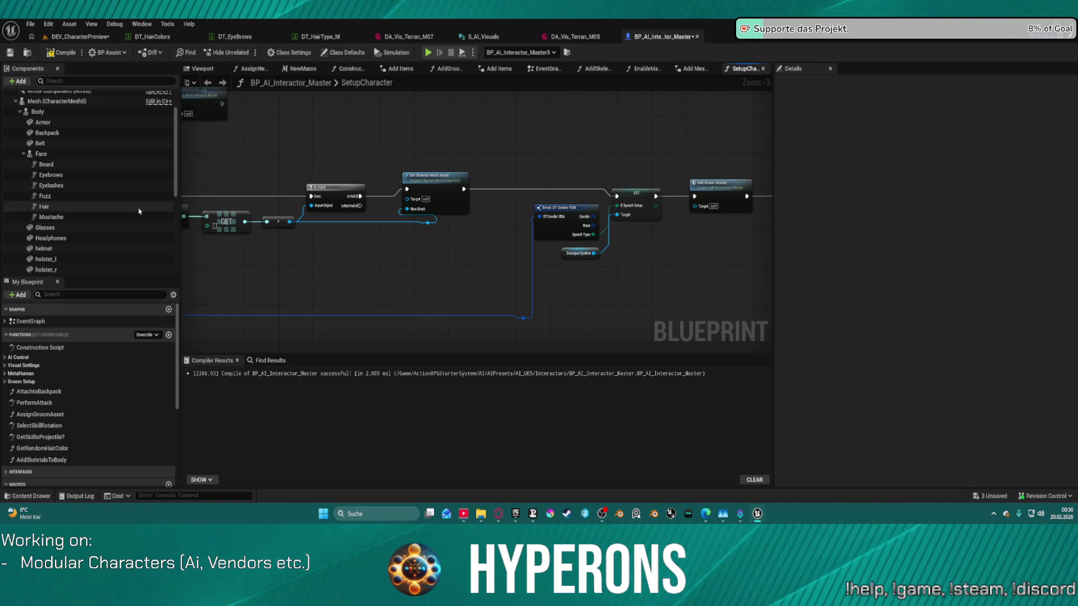
scroll(87, 245, "down", 2)
scroll(87, 246, "down", 3)
mouse_move(51, 164)
left_mouse_down()
mouse_move(390, 197)
mouse_move(397, 208)
mouse_move(617, 212)
mouse_move(617, 196)
left_mouse_up()
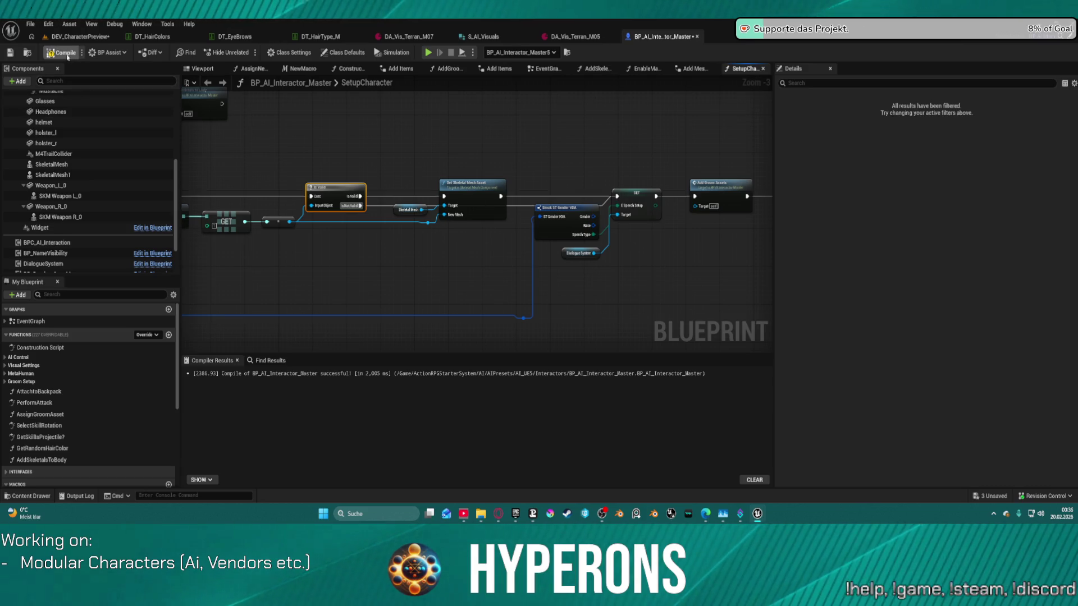
left_click(73, 36)
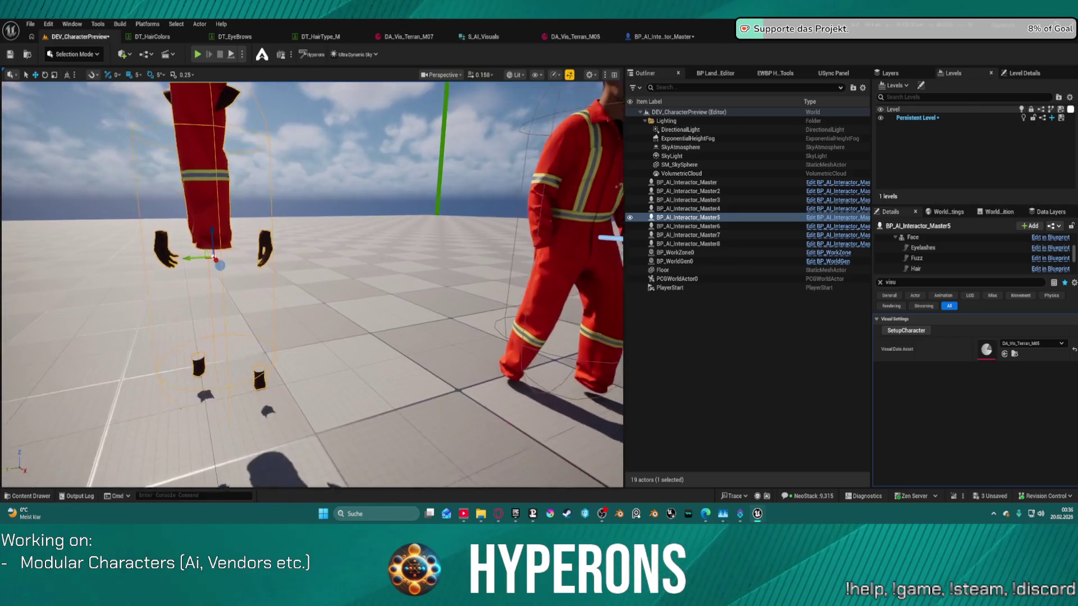
- Zero out the SkeletalMesh component's transform offsets in the Details panel
scroll(488, 202, "down", 5)
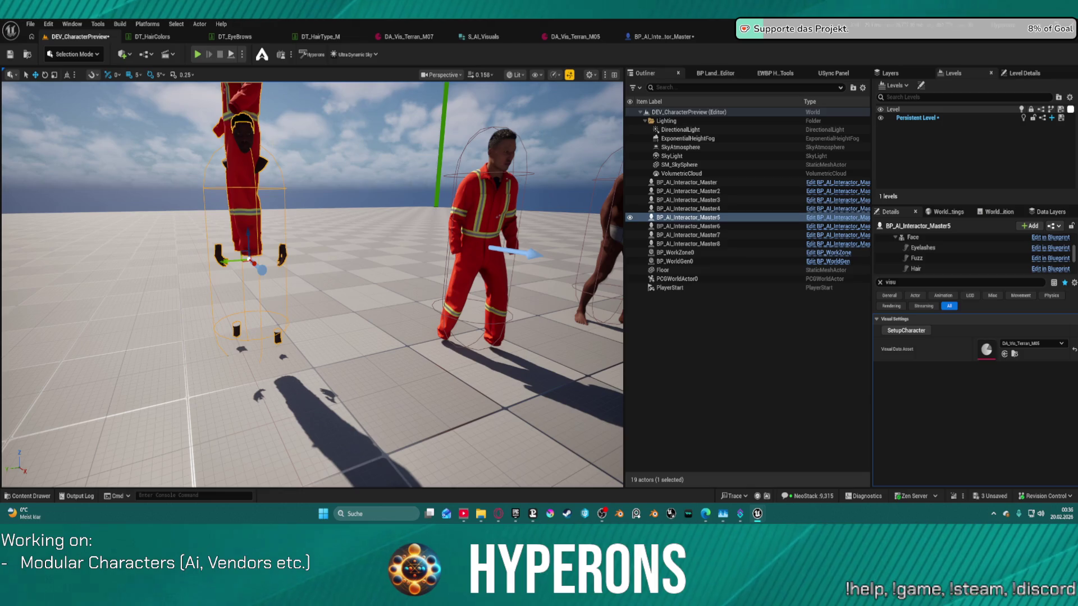
left_click(675, 36)
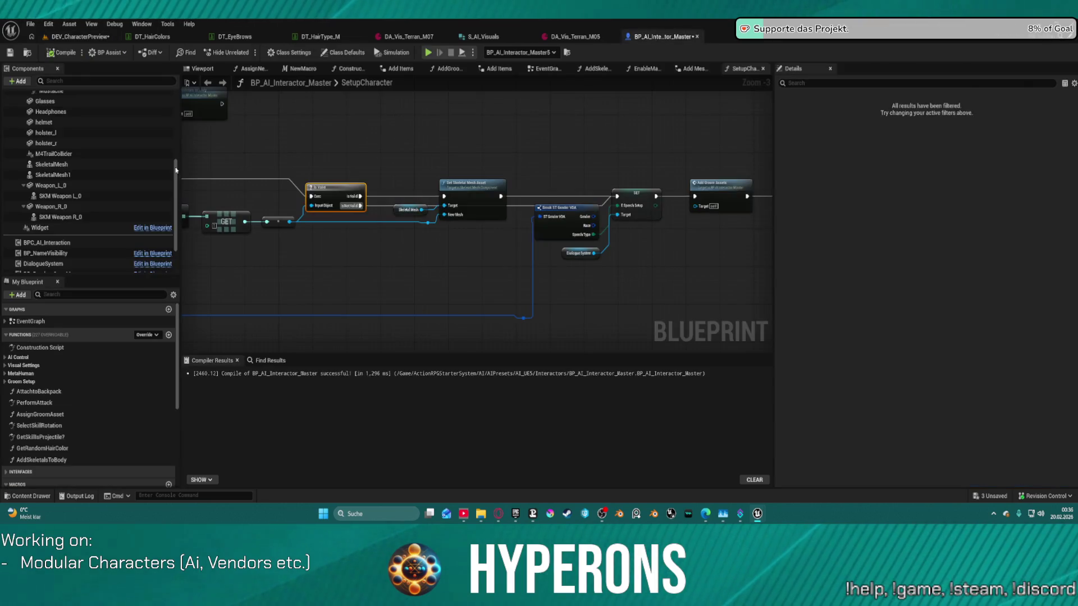
scroll(91, 166, "down", 2)
scroll(91, 164, "up", 3)
scroll(92, 163, "down", 3)
left_click(57, 220)
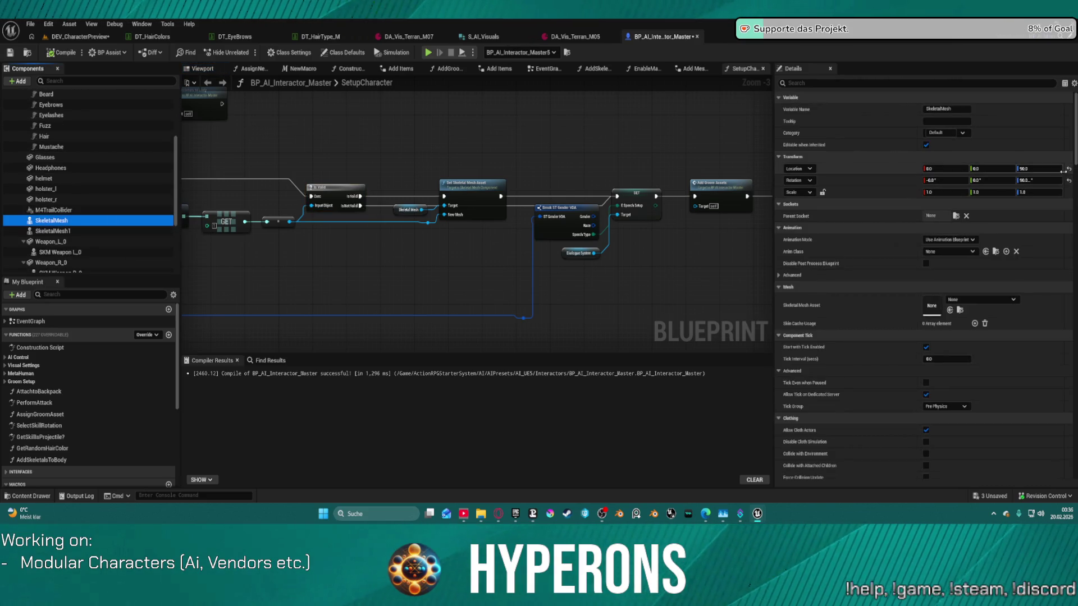
left_click(1062, 172)
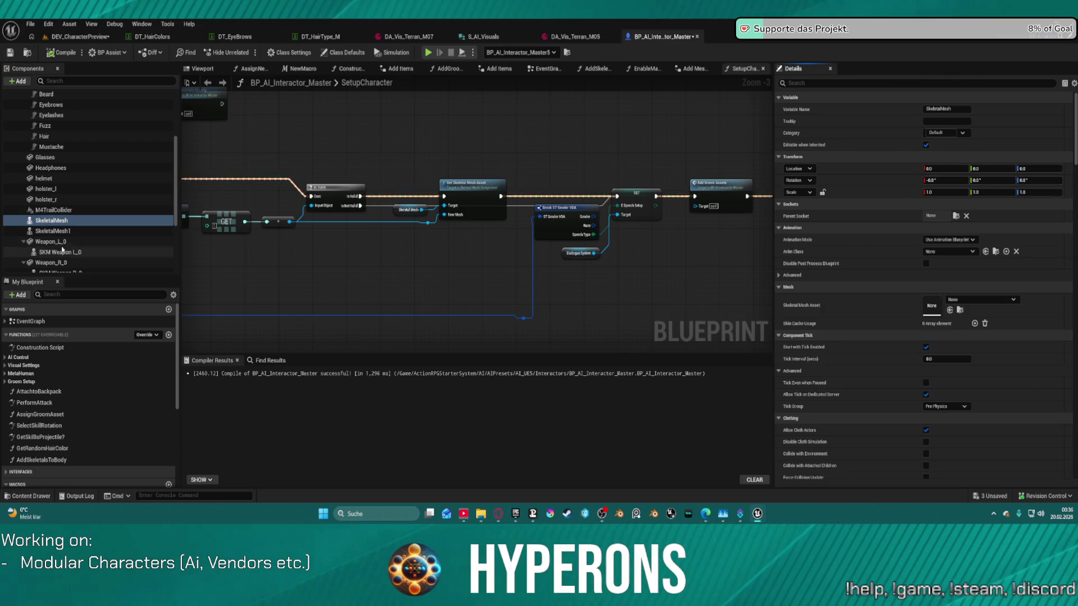
- Reset SkeletalMesh1's Location Z and Rotation Z to 0, compile, and check the preview level
left_click(112, 230)
left_click(1068, 169)
left_click(1068, 180)
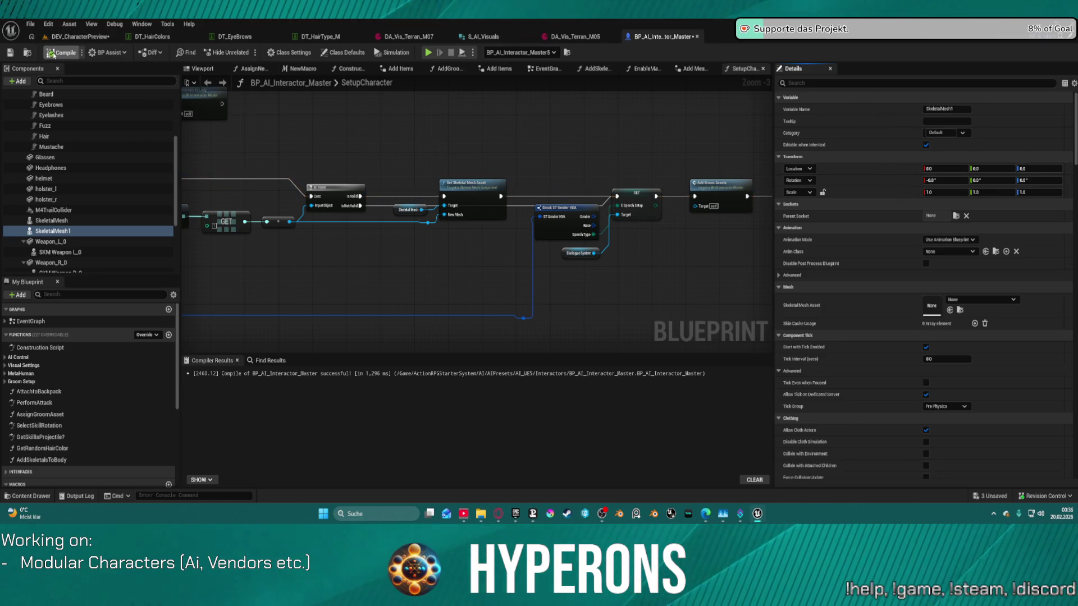
left_click(60, 52)
left_click(78, 37)
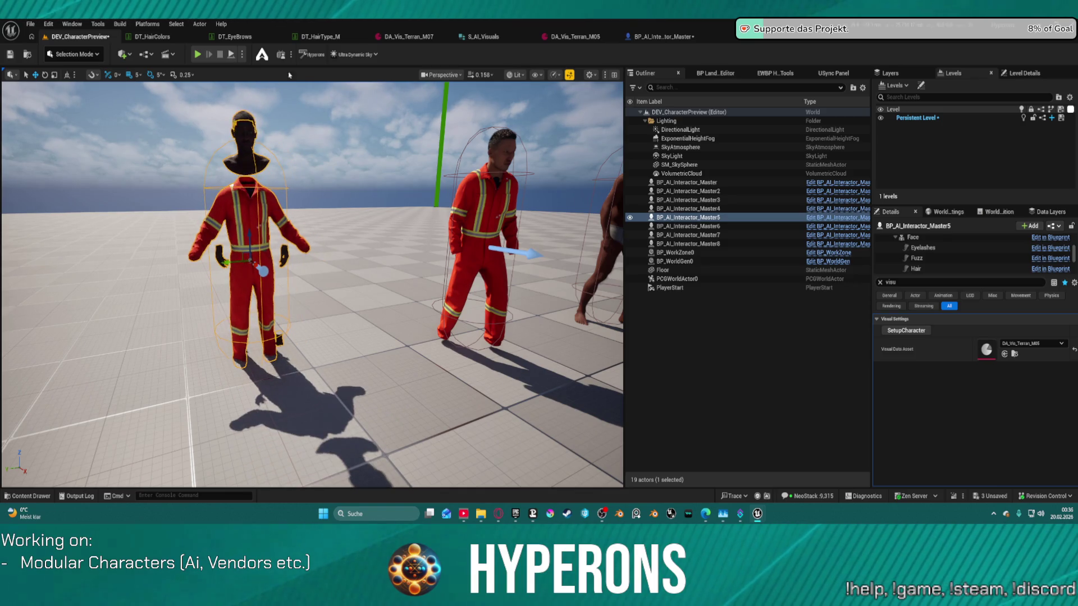
left_click(667, 37)
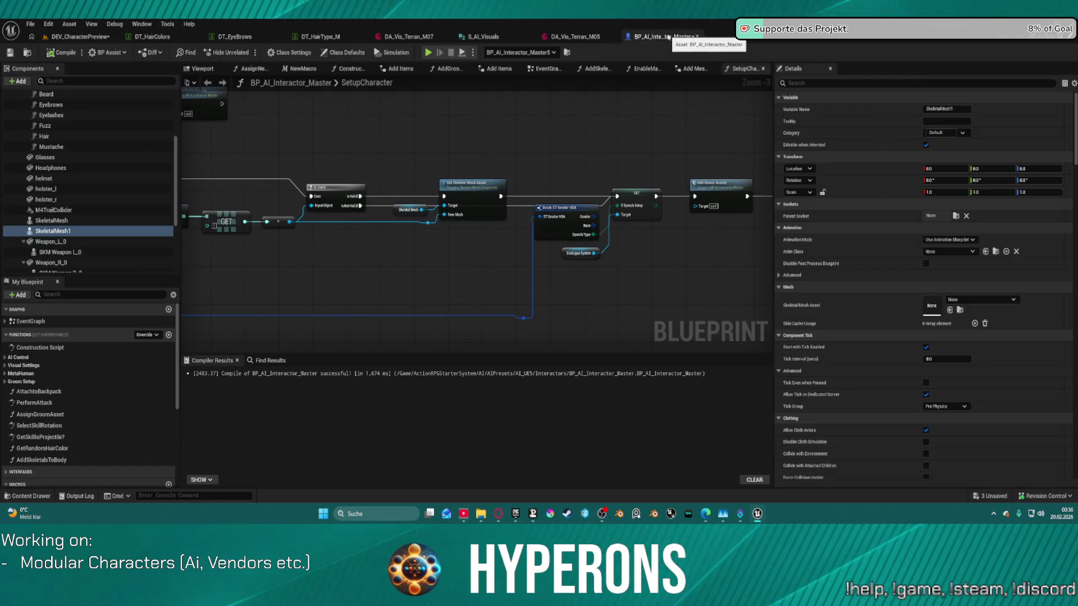
mouse_move(525, 202)
left_mouse_down()
mouse_move(224, 194)
mouse_move(764, 188)
mouse_move(701, 171)
mouse_move(728, 167)
left_mouse_up()
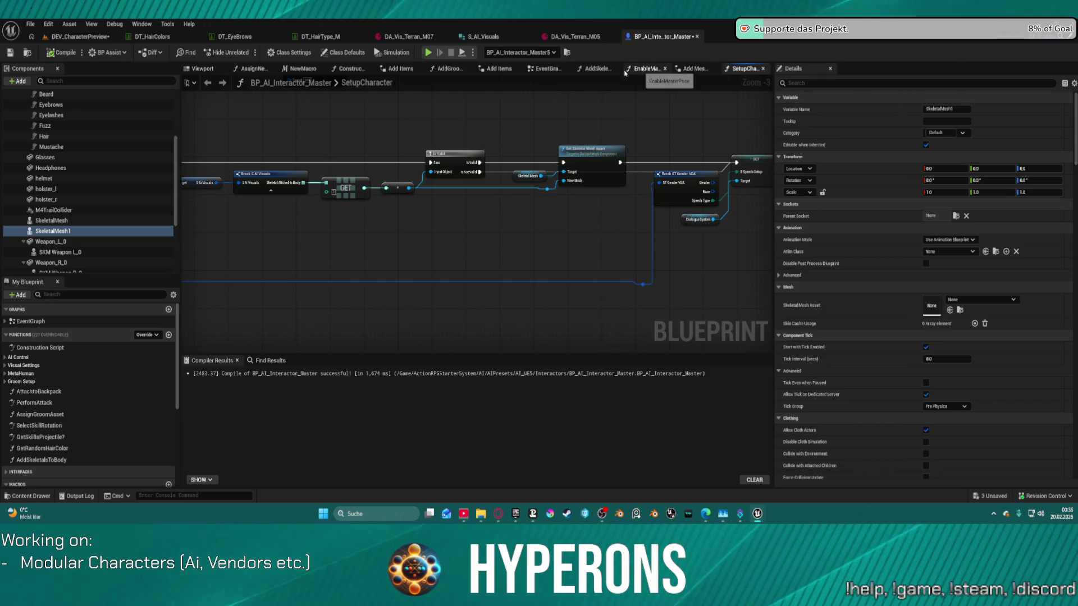
- In the Construction Script, connect the first For Each Loop's Completed pin to the second loop, then view the level
left_click(544, 69)
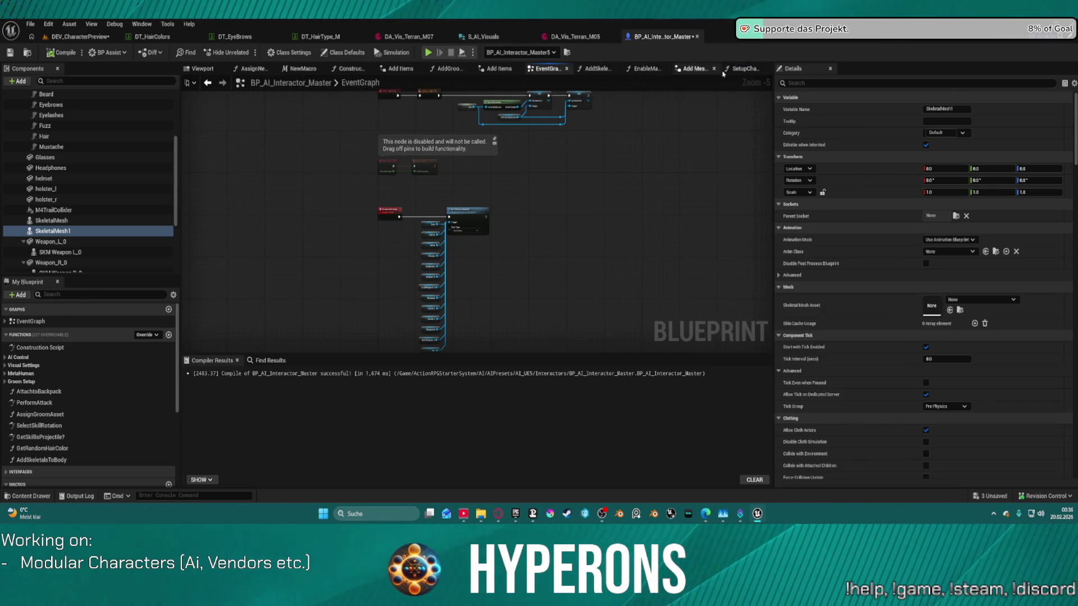
left_click(744, 69)
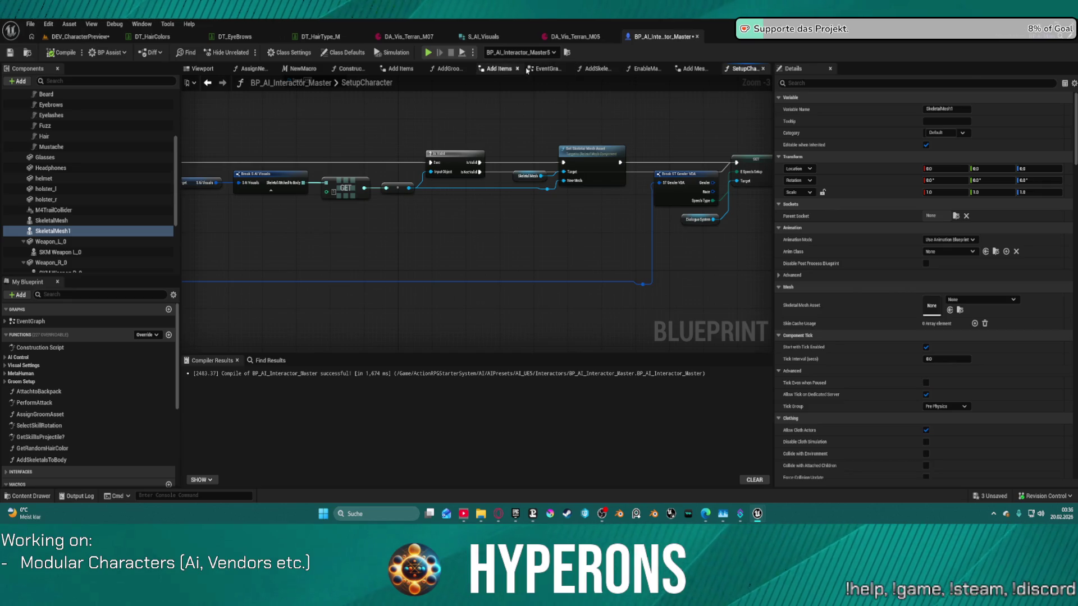
left_click(349, 68)
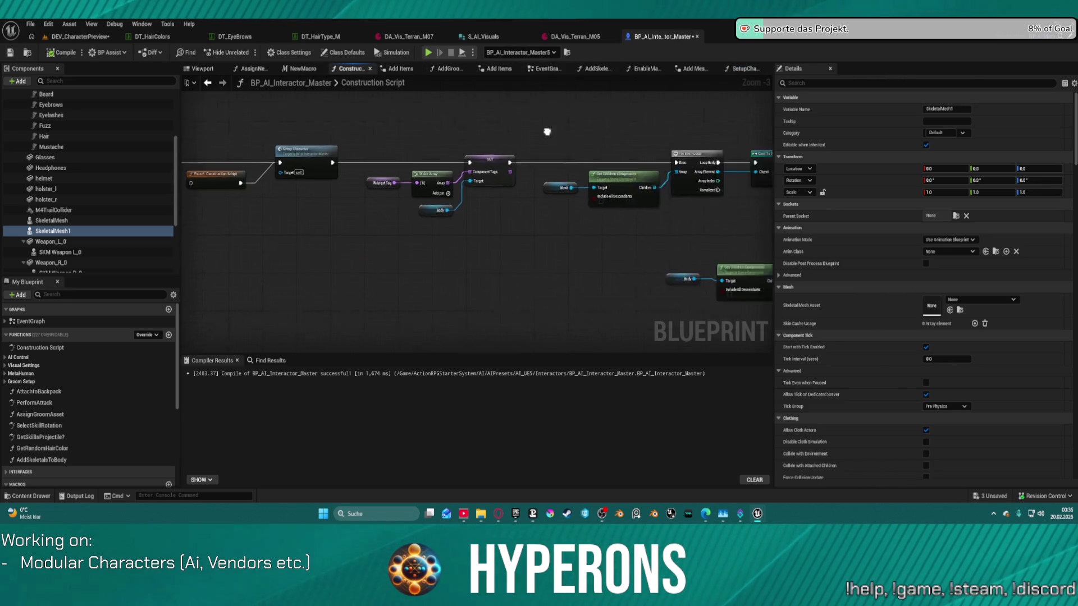
left_click_drag(656, 156, 273, 173)
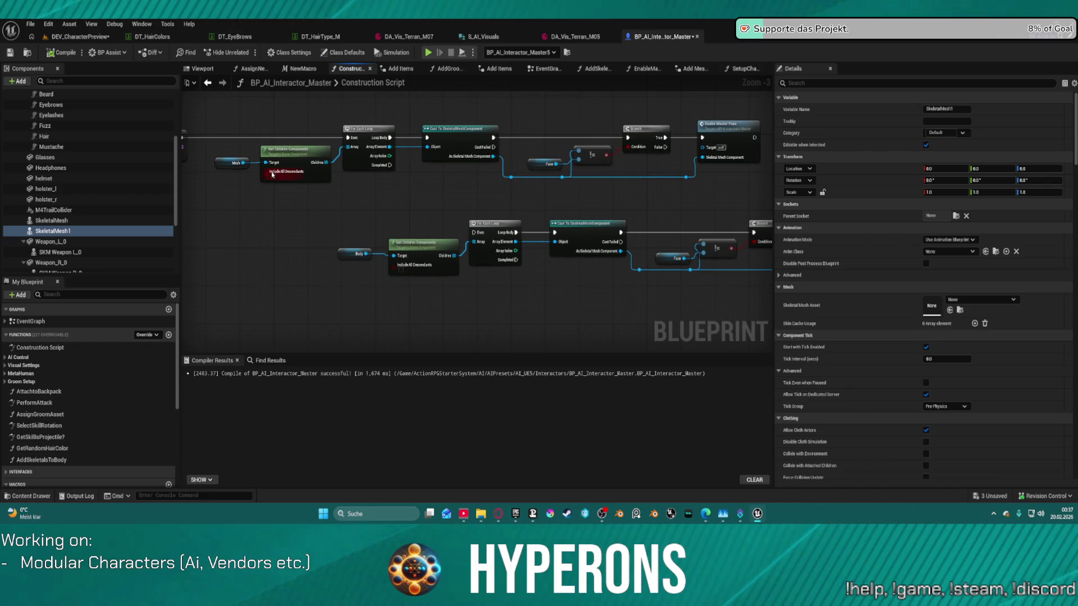
mouse_move(271, 178)
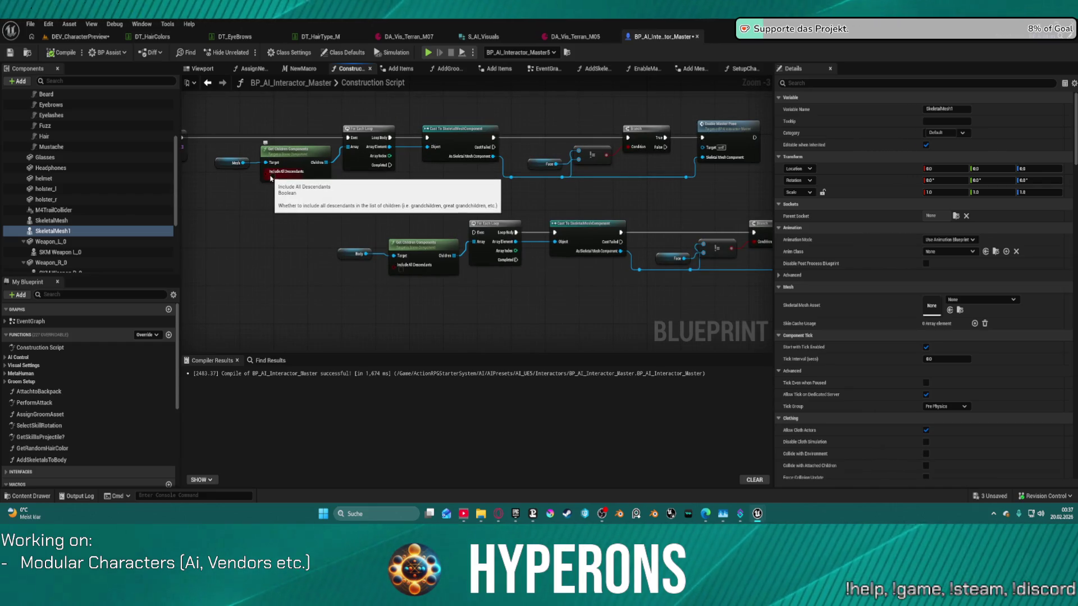
left_click_drag(392, 167, 473, 232)
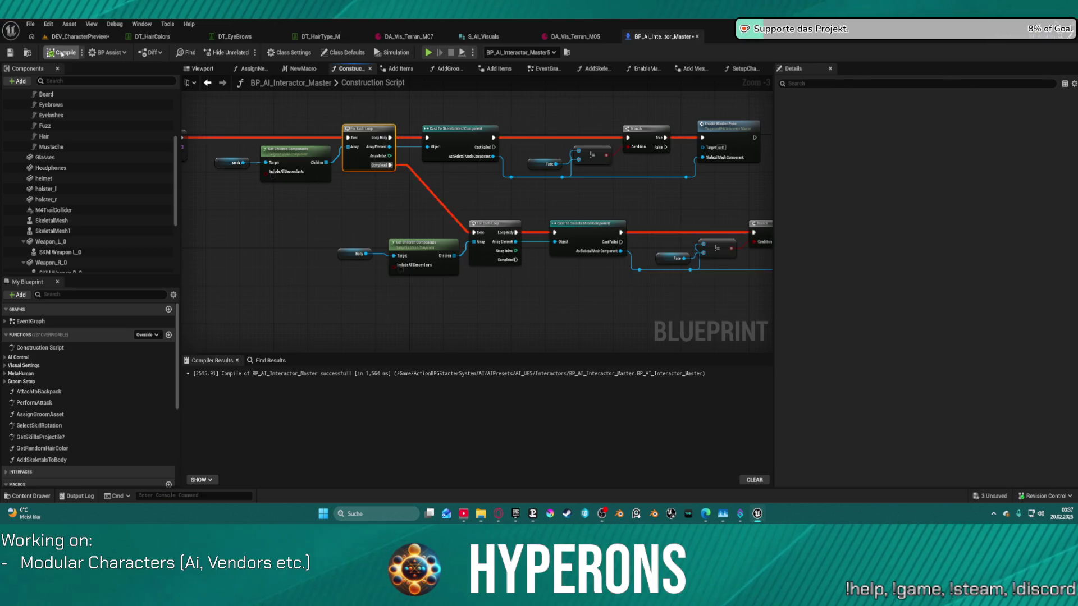
left_click(76, 36)
- Copy the Body child-component loop nodes into the EventGraph and run them after SET AI Character
key("w")
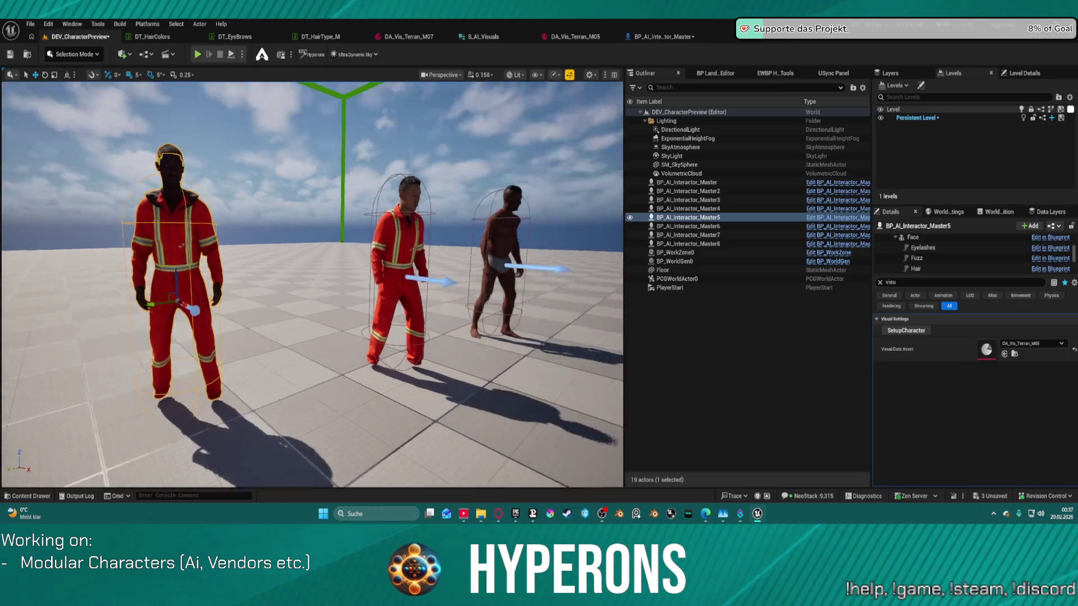
key("s")
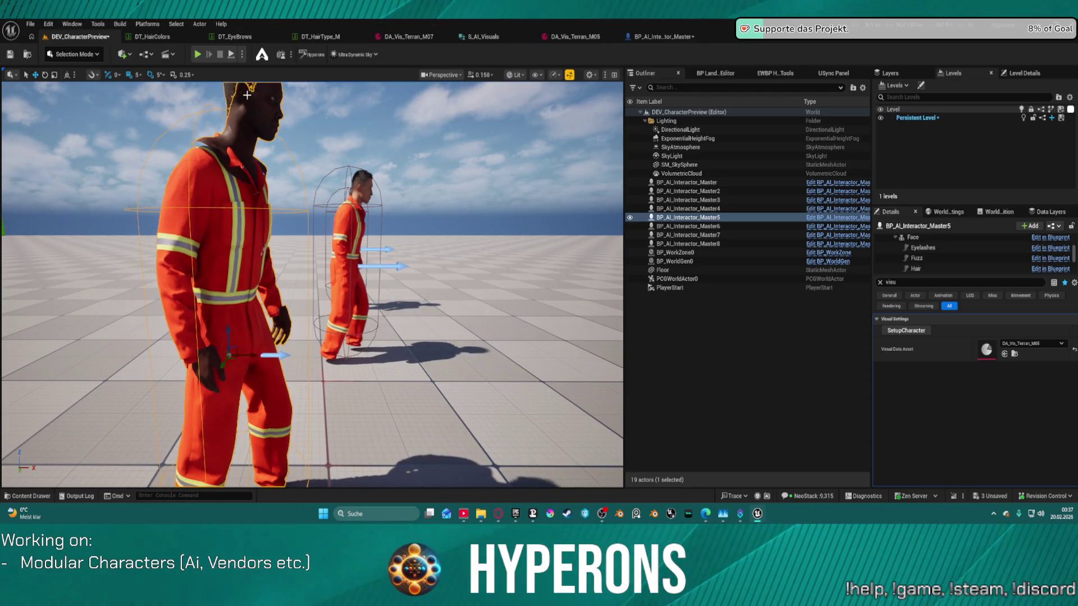
left_click(661, 37)
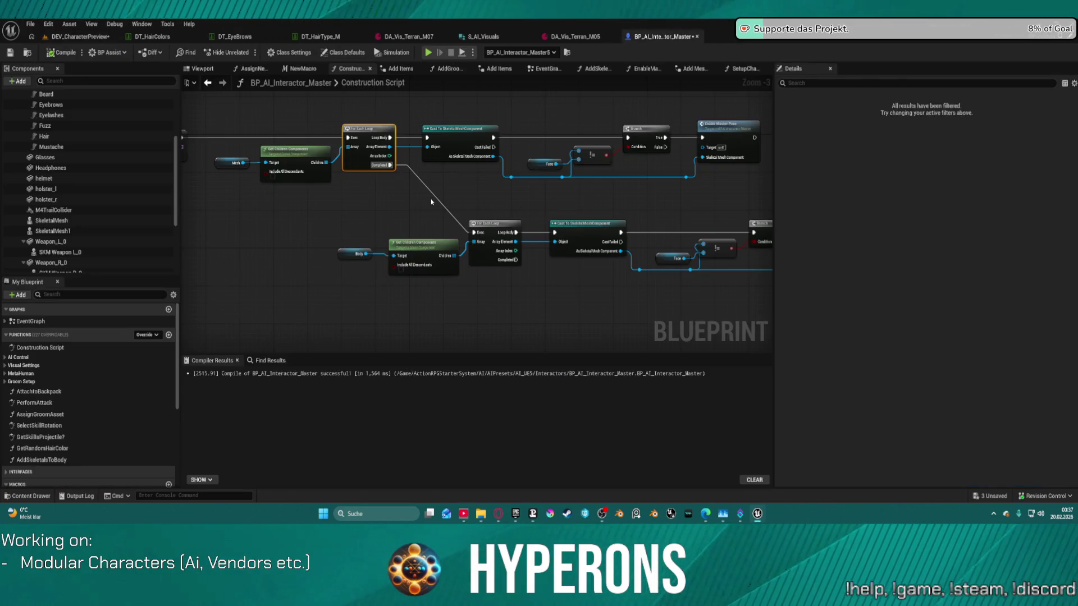
scroll(452, 210, "down", 3)
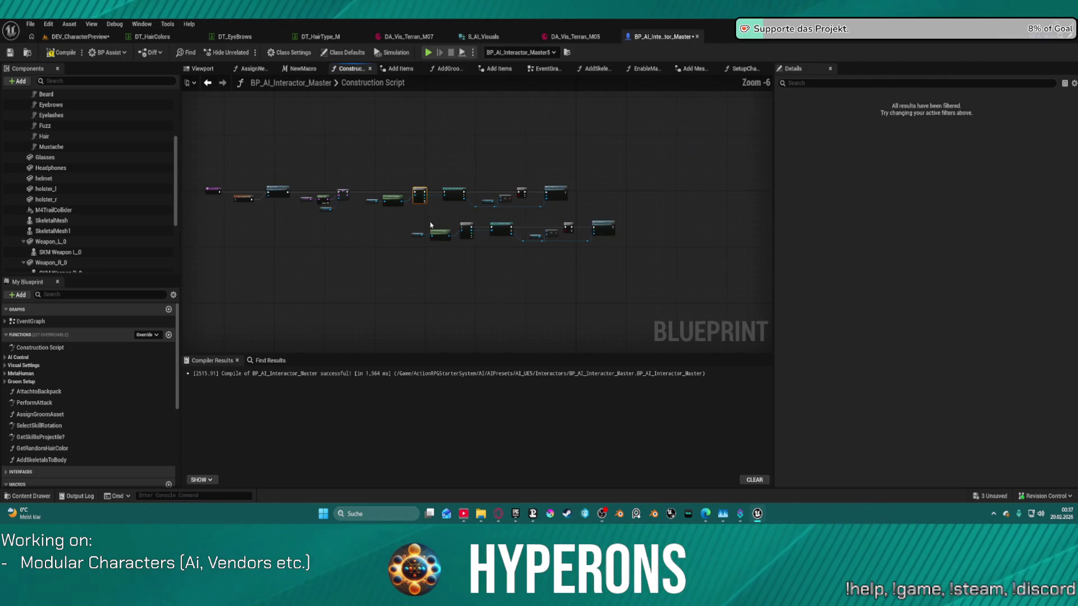
left_click_drag(402, 215, 631, 272)
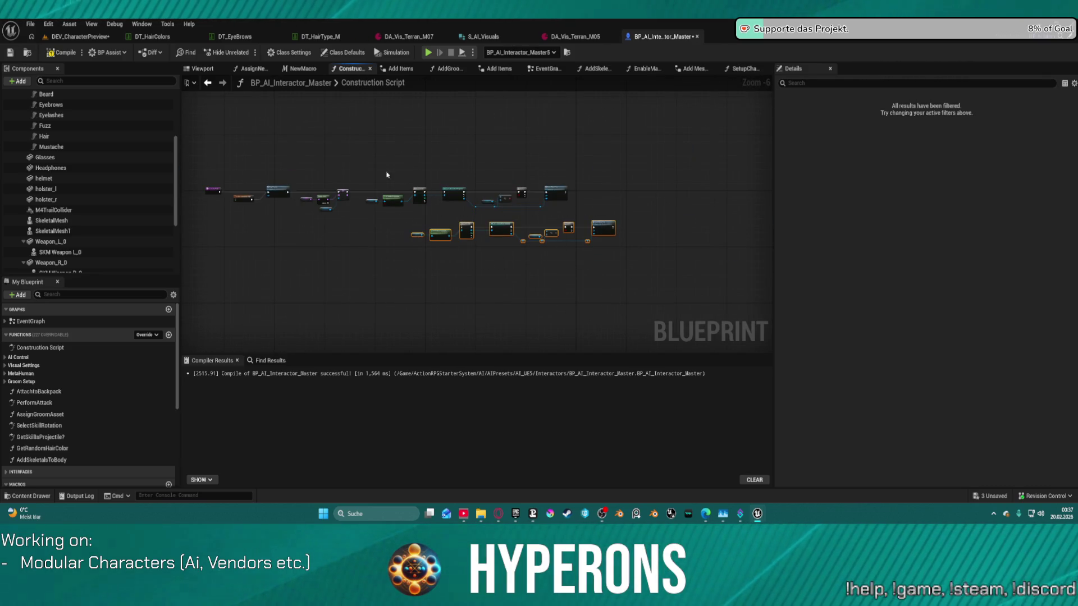
left_click(545, 68)
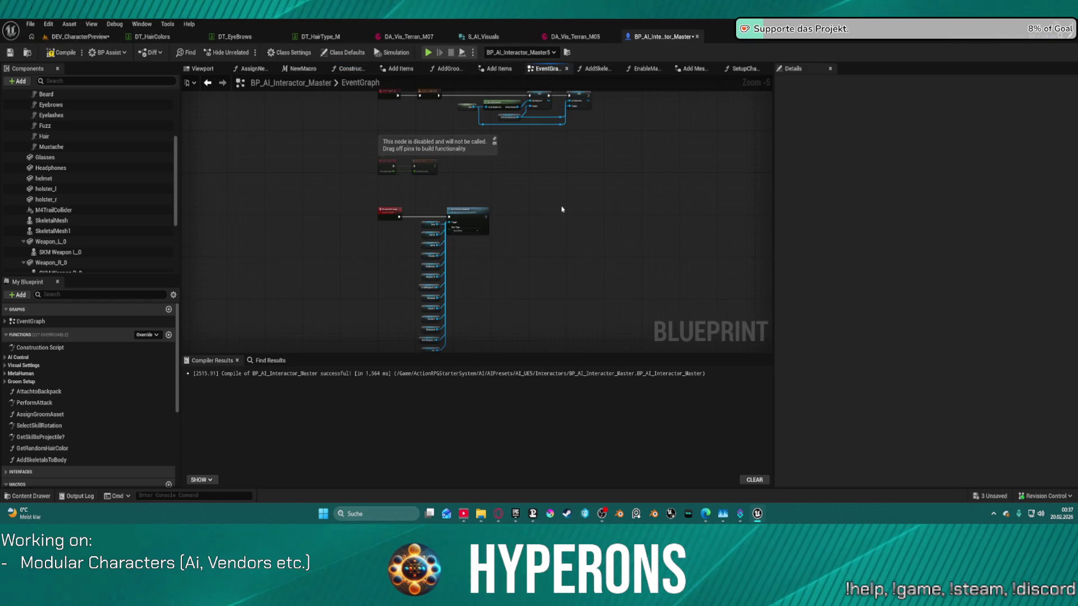
scroll(539, 151, "up", 3)
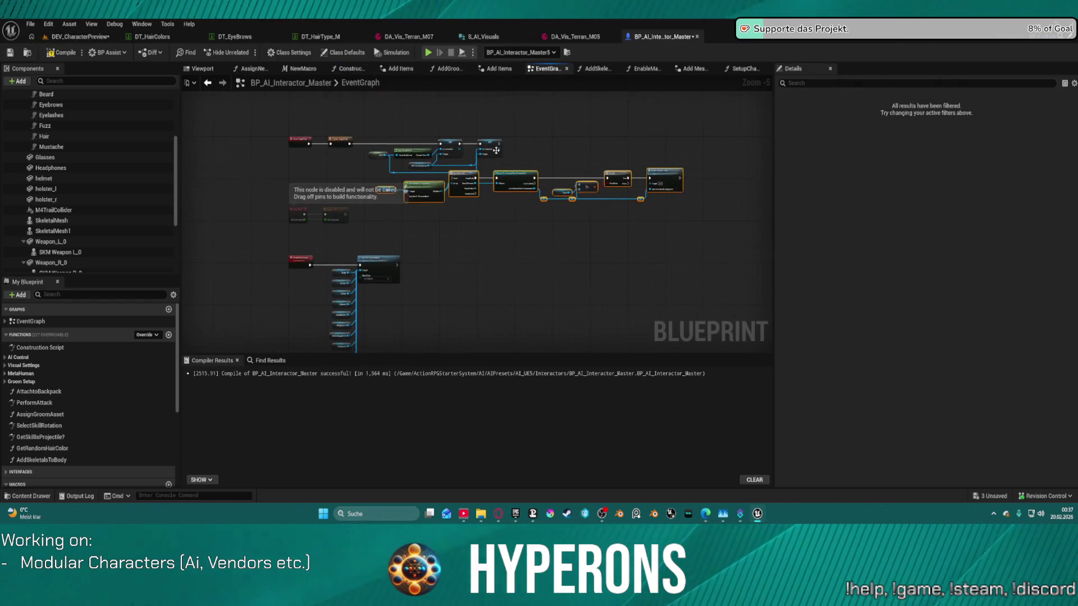
left_click(505, 156)
left_click_drag(507, 158, 407, 204)
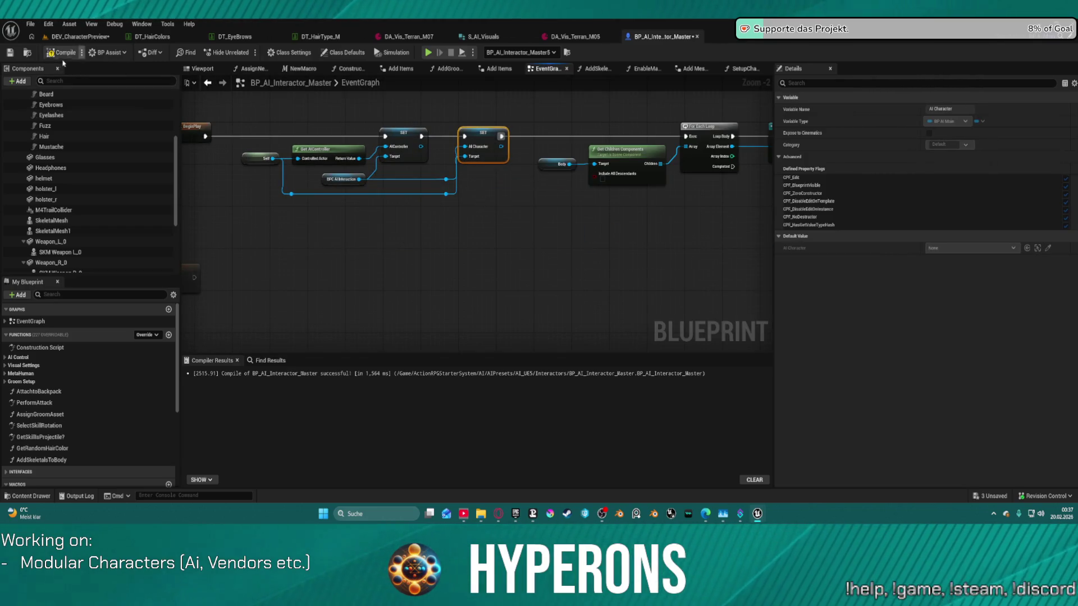
left_click(82, 37)
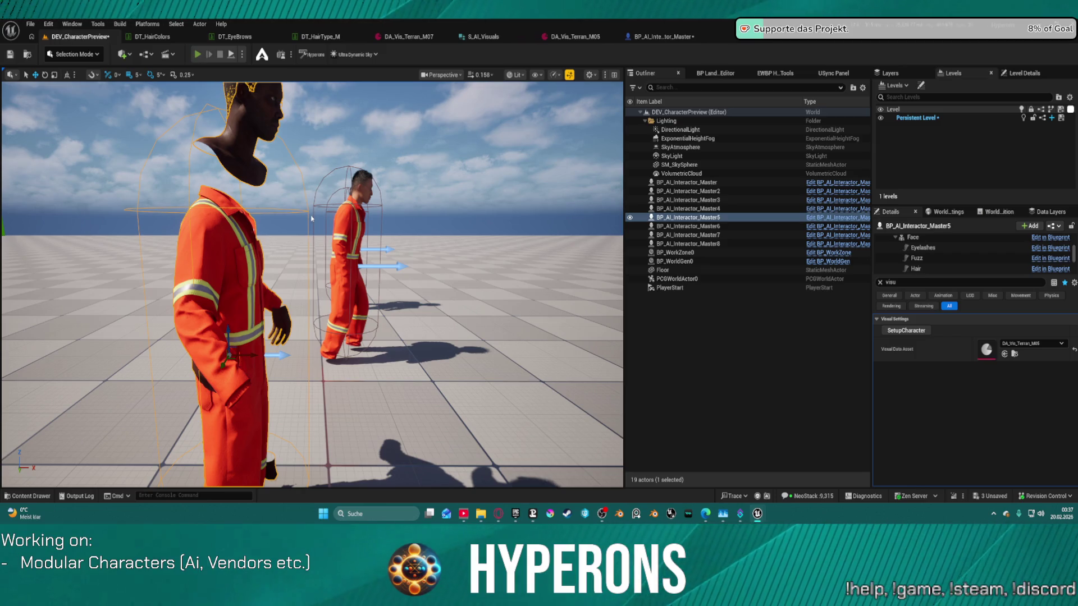
- Play DEV_CharacterPreview in the editor with Alt+P, then stop with Esc
key("alt+p")
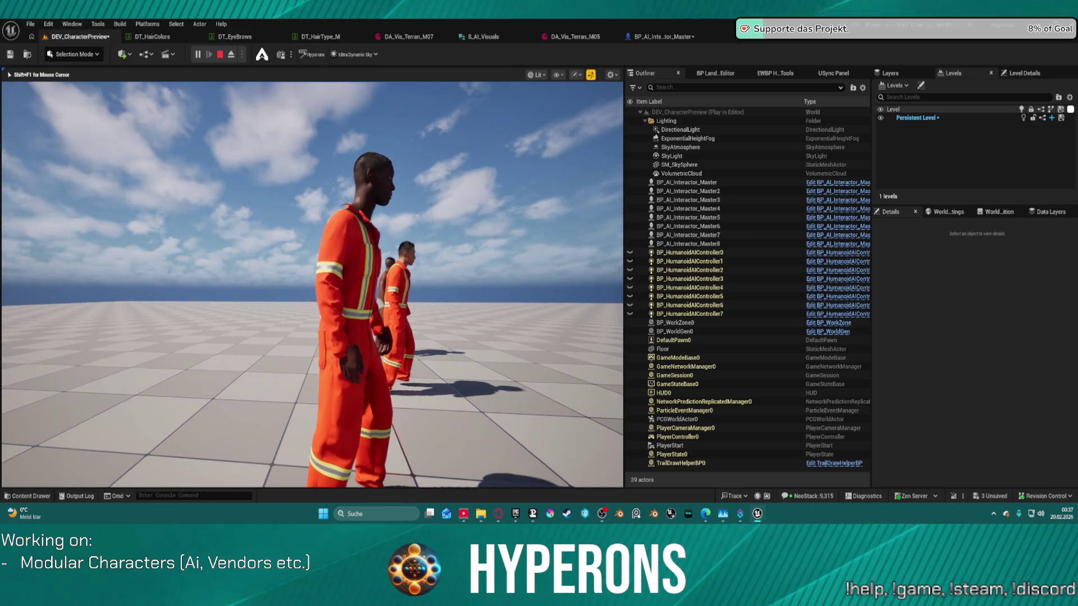
key("Escape")
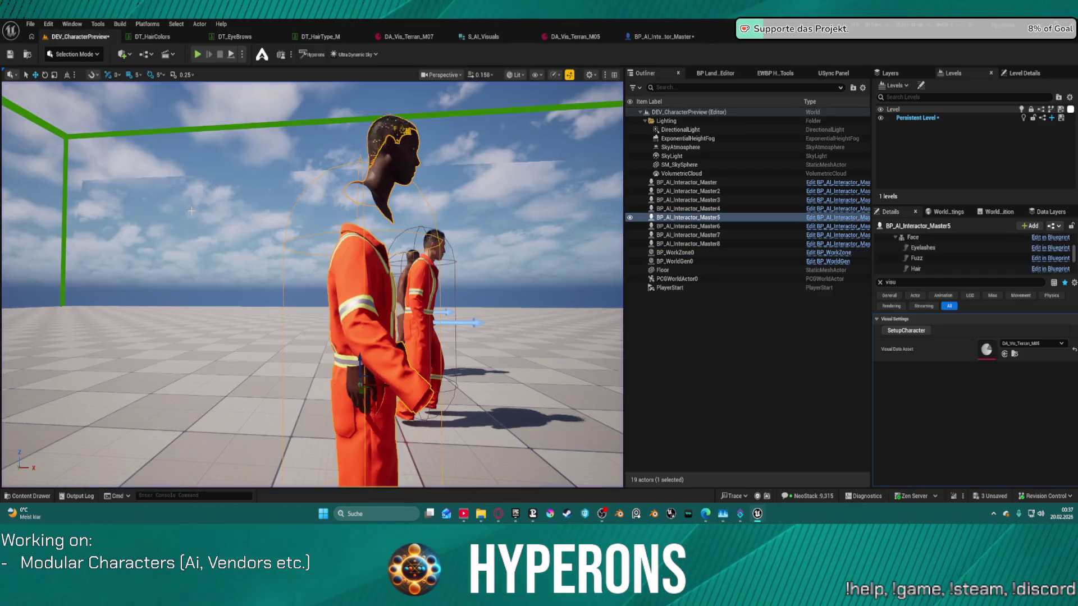